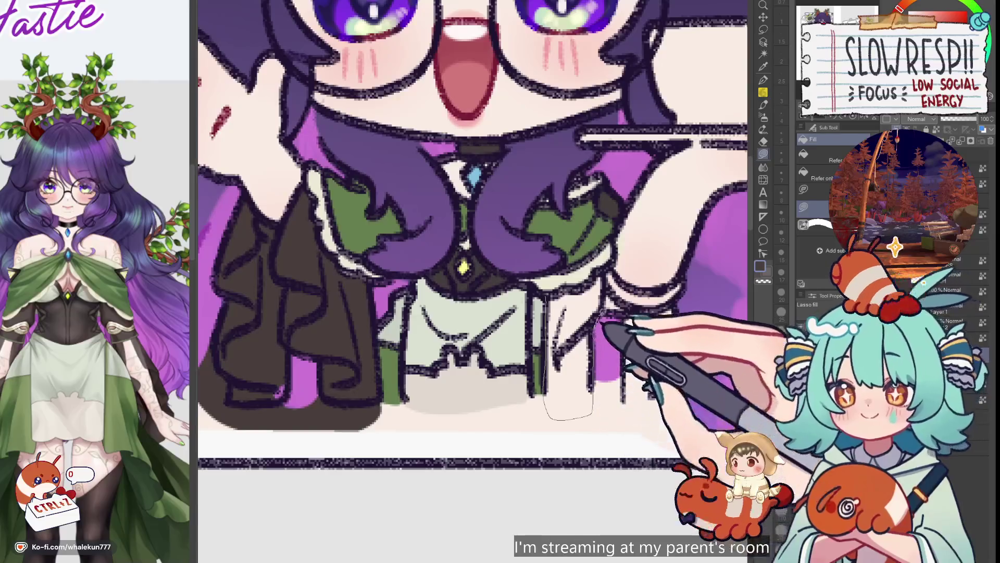
- Lasso-fill the skirt sections and the area under the skirt dark brown
drag(573, 283, 574, 284)
drag(639, 279, 605, 281)
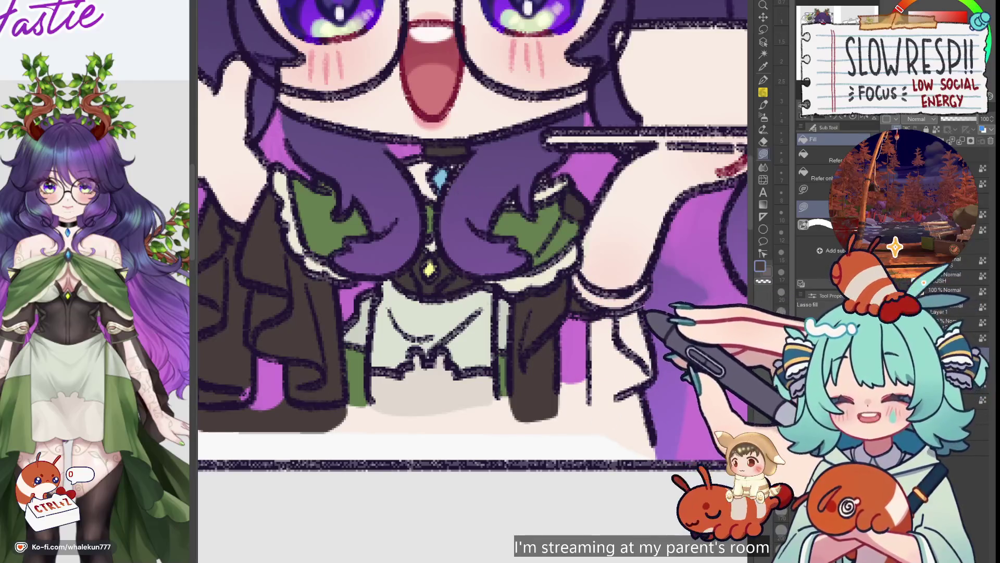
drag(597, 453, 710, 375)
drag(55, 347, 86, 364)
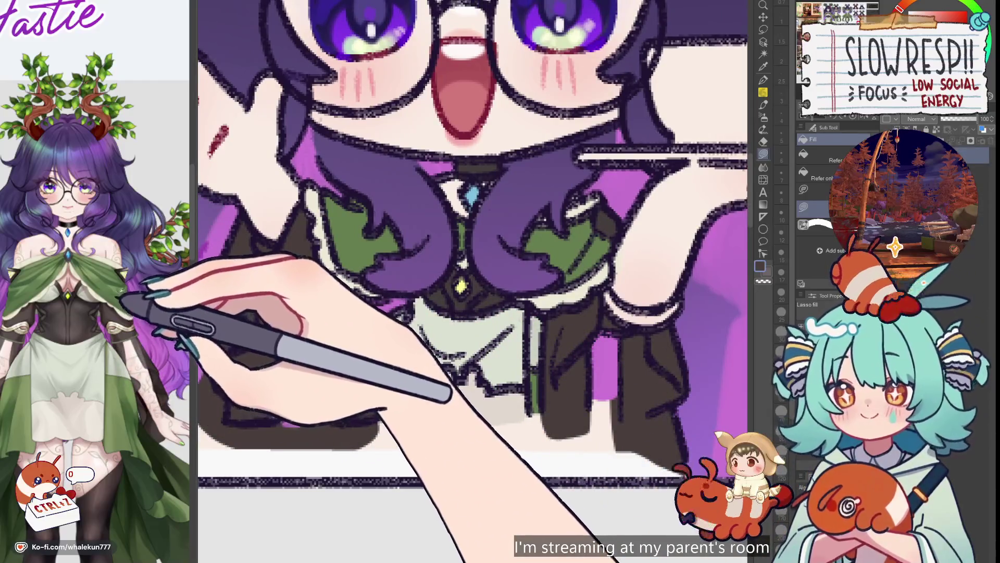
drag(117, 293, 360, 252)
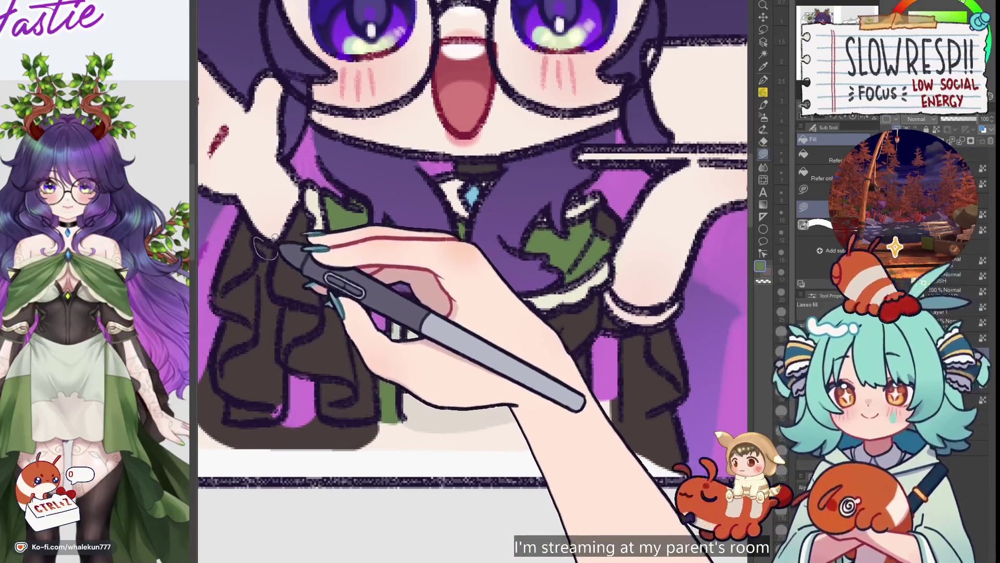
- Pick green and lasso-fill the right sleeve cuff
alt+click(604, 274)
mouse_move(604, 273)
mouse_down()
mouse_move(529, 267)
mouse_move(570, 315)
mouse_move(614, 324)
mouse_move(633, 304)
mouse_move(563, 292)
mouse_up()
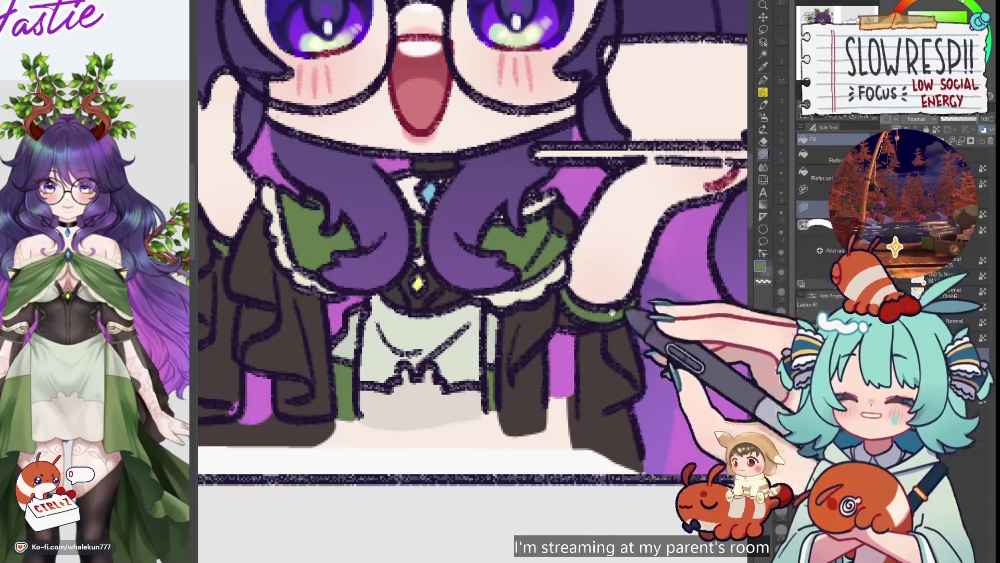
scroll(612, 299, down, 3)
scroll(561, 306, up, 5)
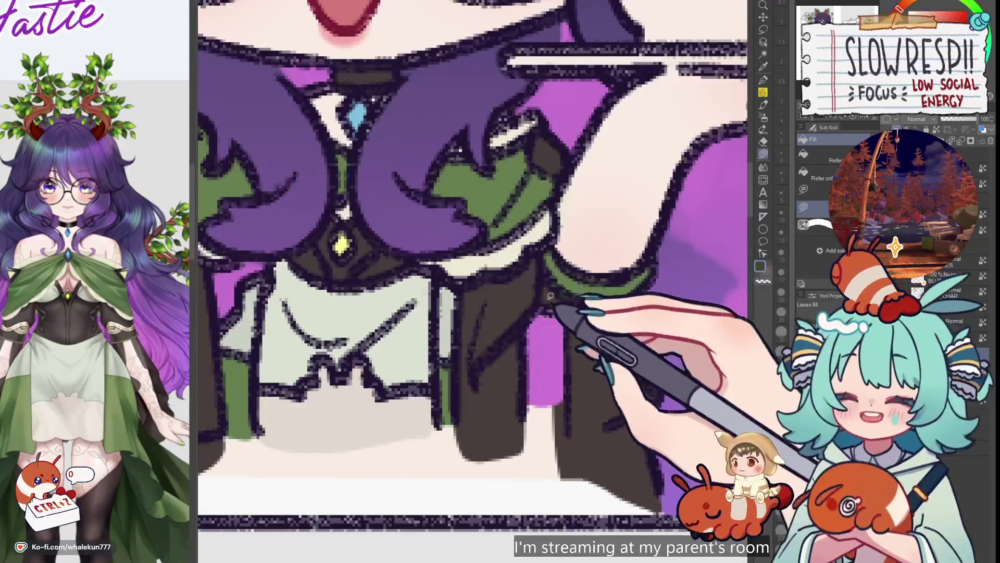
scroll(558, 349, down, 5)
scroll(557, 351, up, 3)
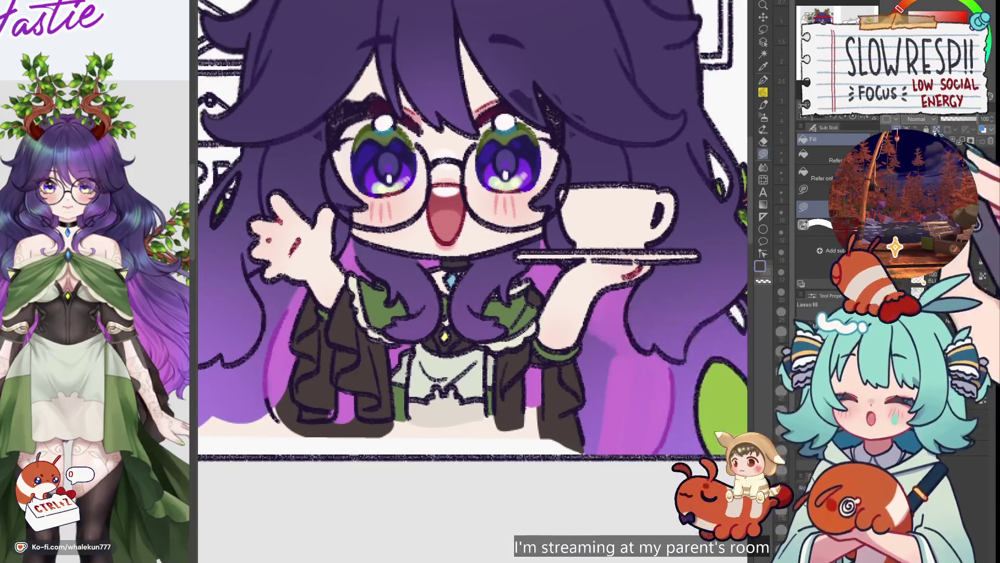
scroll(614, 298, up, 1)
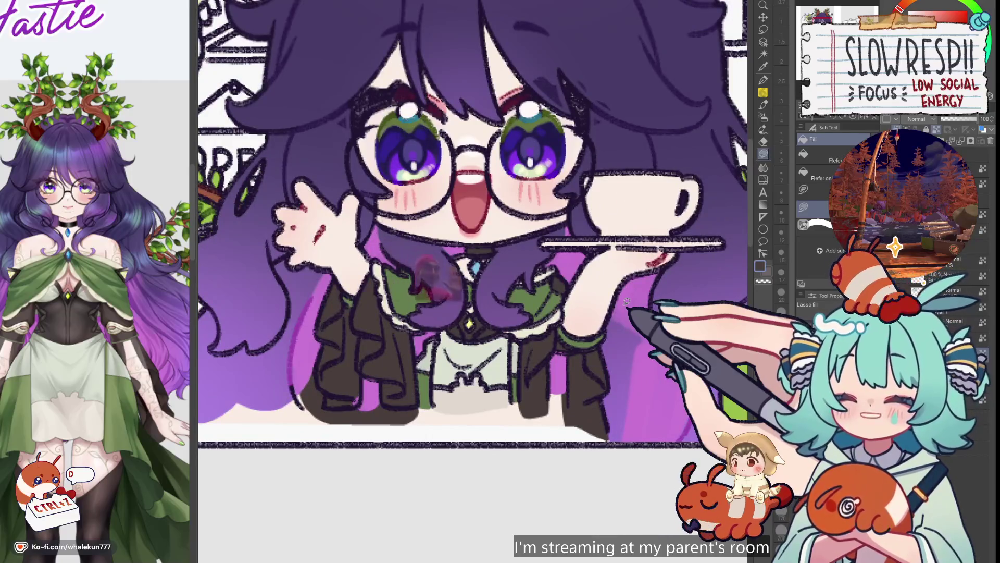
- Switch to the pen for line work and make the brush slightly smaller
click(763, 79)
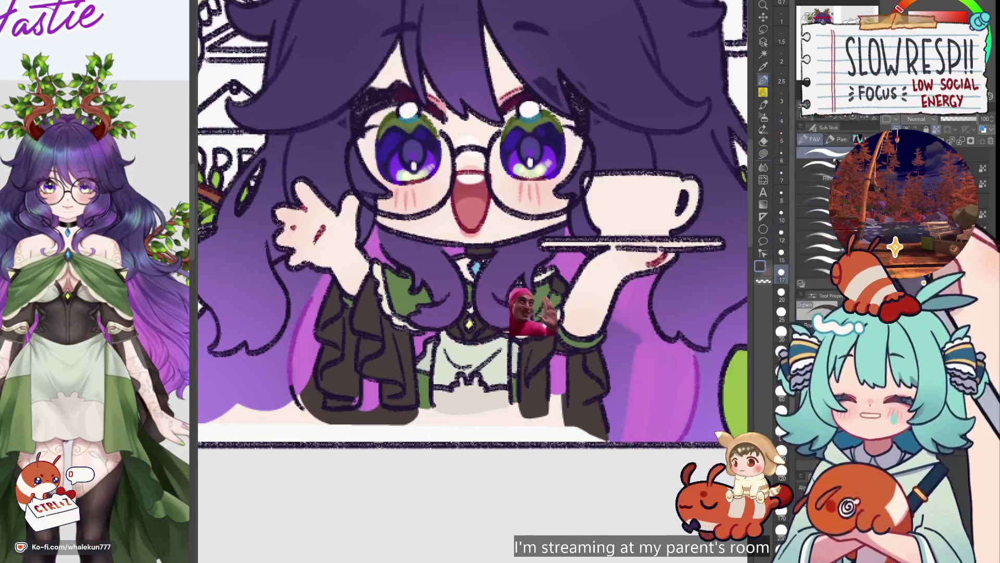
scroll(328, 427, up, 5)
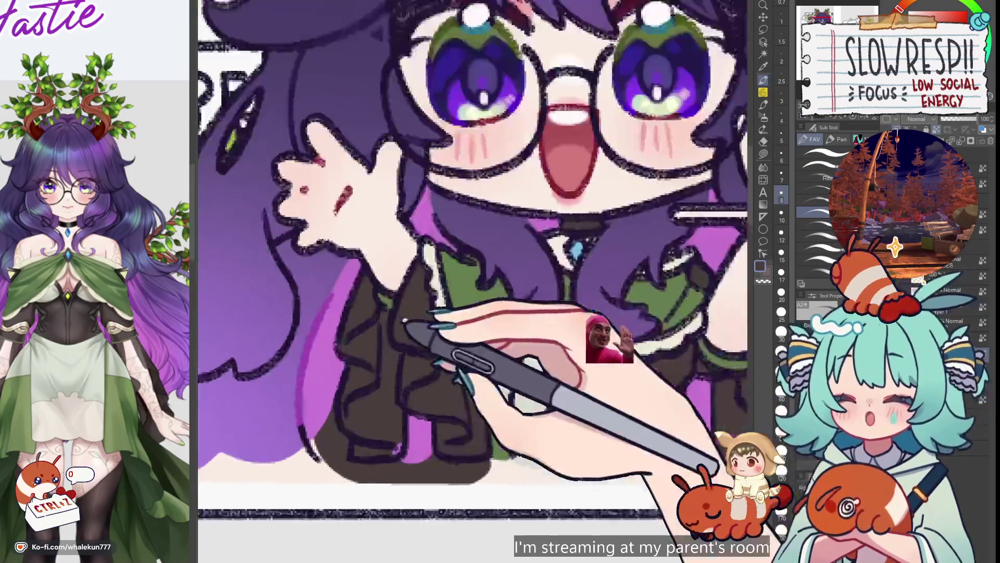
key(bracketleft)
key(bracketleft)
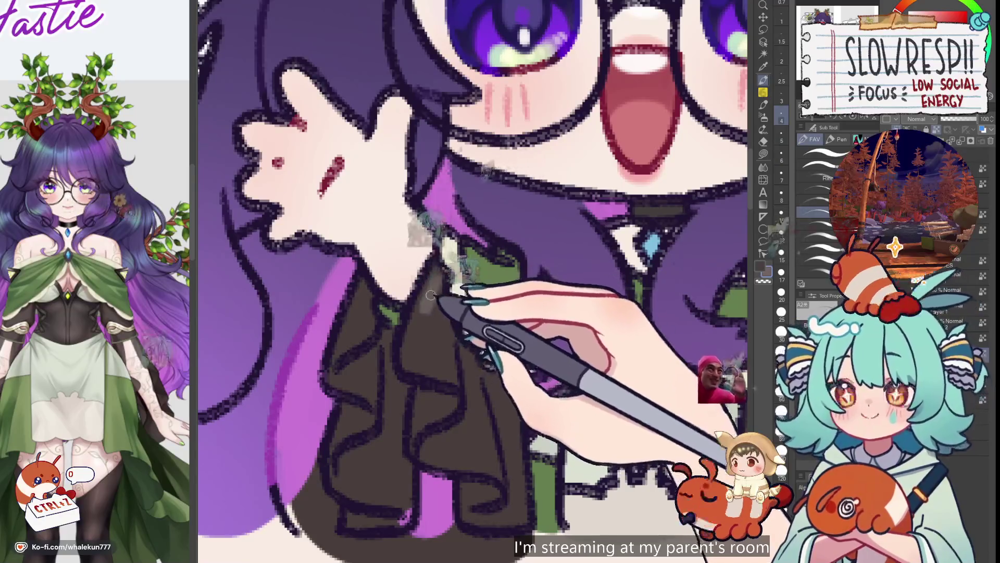
scroll(508, 212, down, 5)
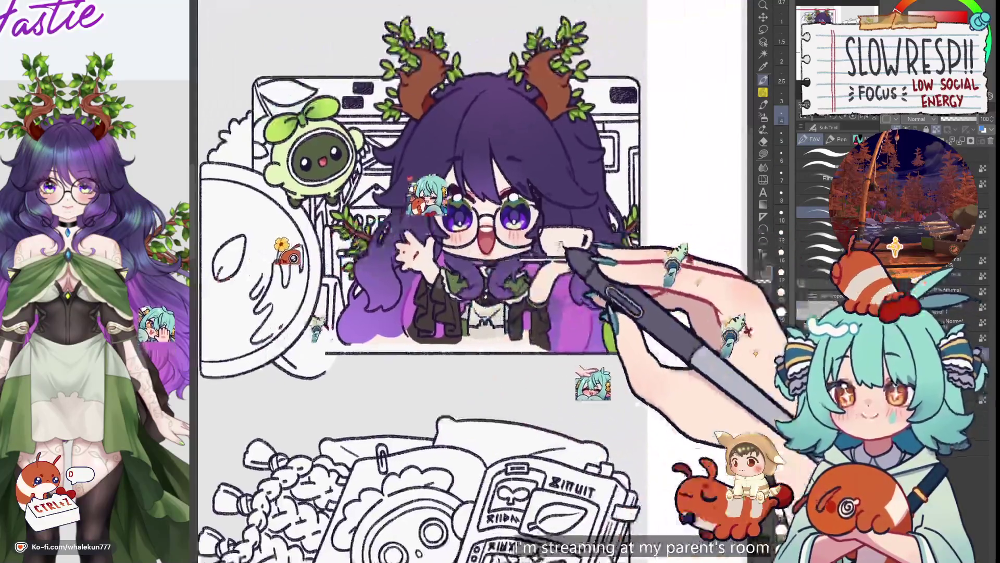
- Switch back to Lasso fill and zoom and pan out to show the lower panels of the sheet
scroll(508, 212, up, 5)
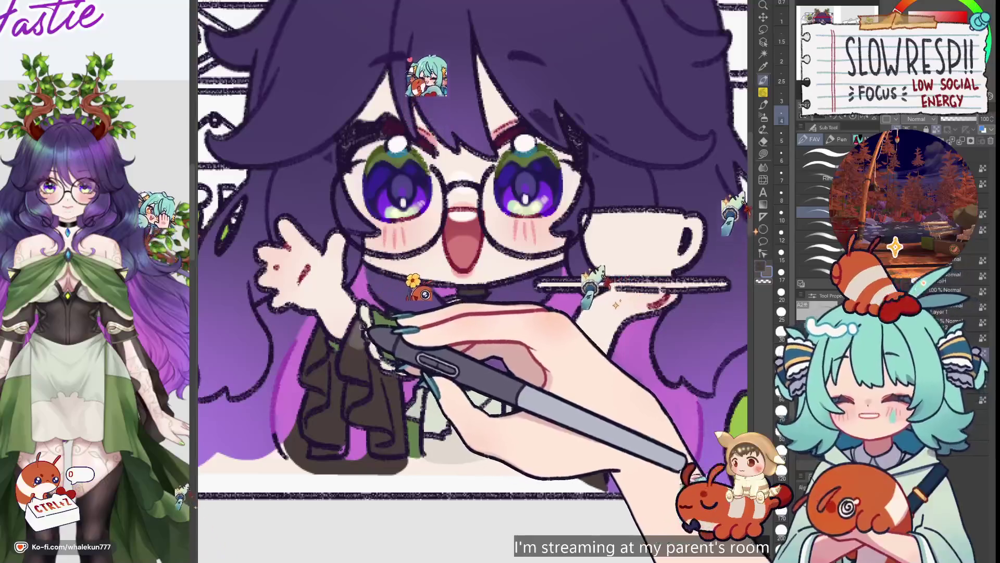
drag(365, 325, 382, 328)
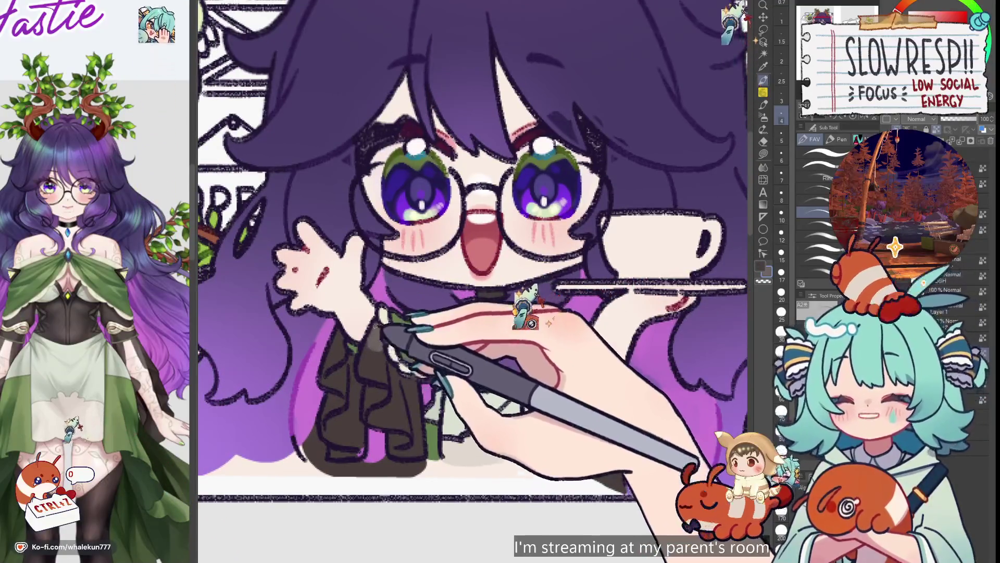
scroll(380, 316, down, 3)
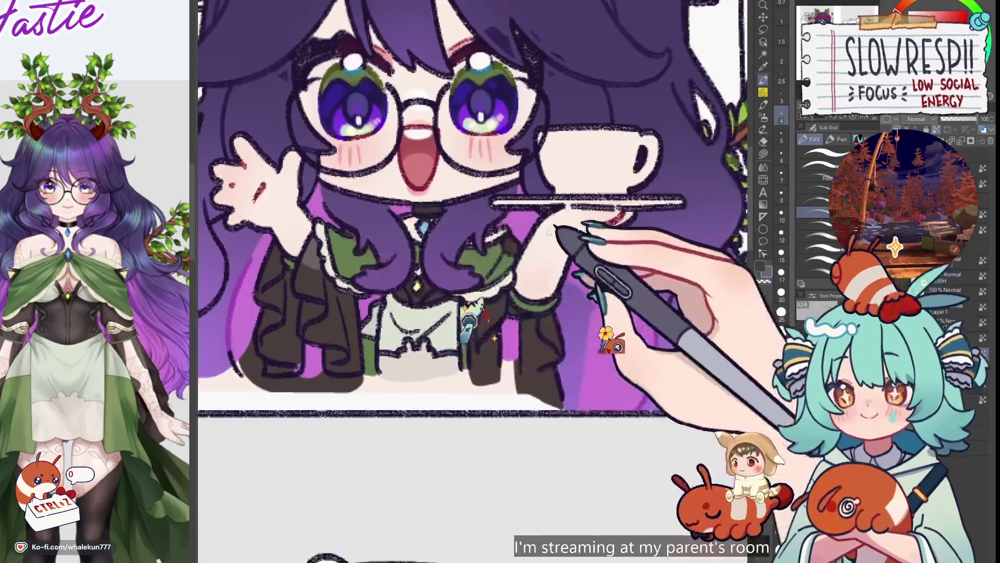
scroll(565, 227, up, 5)
scroll(563, 326, down, 5)
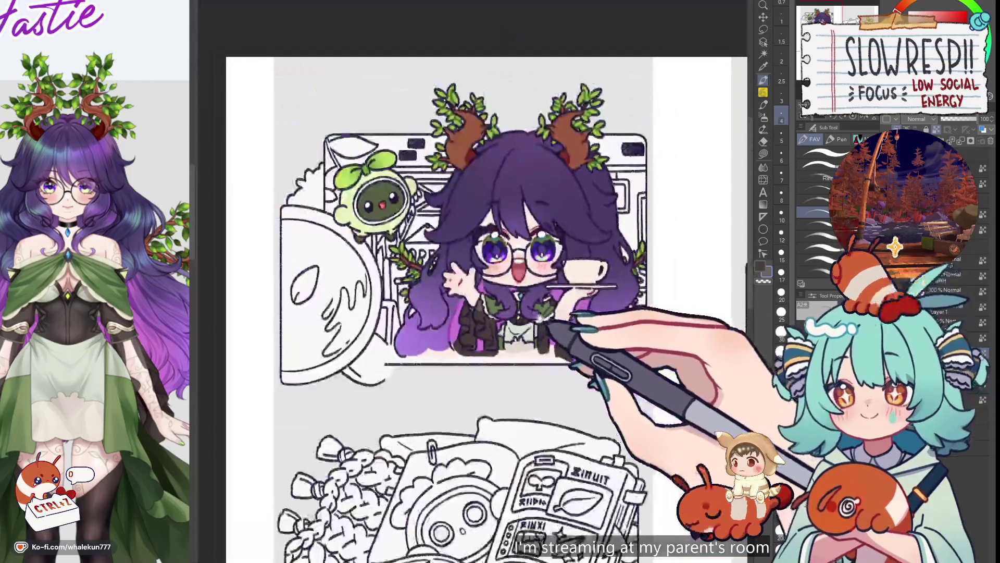
scroll(552, 307, up, 3)
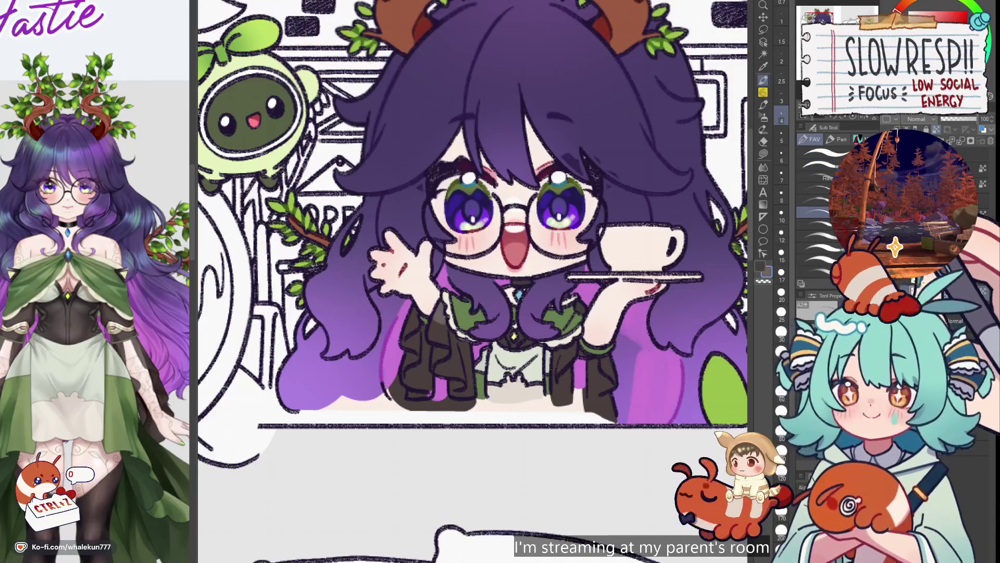
key(g)
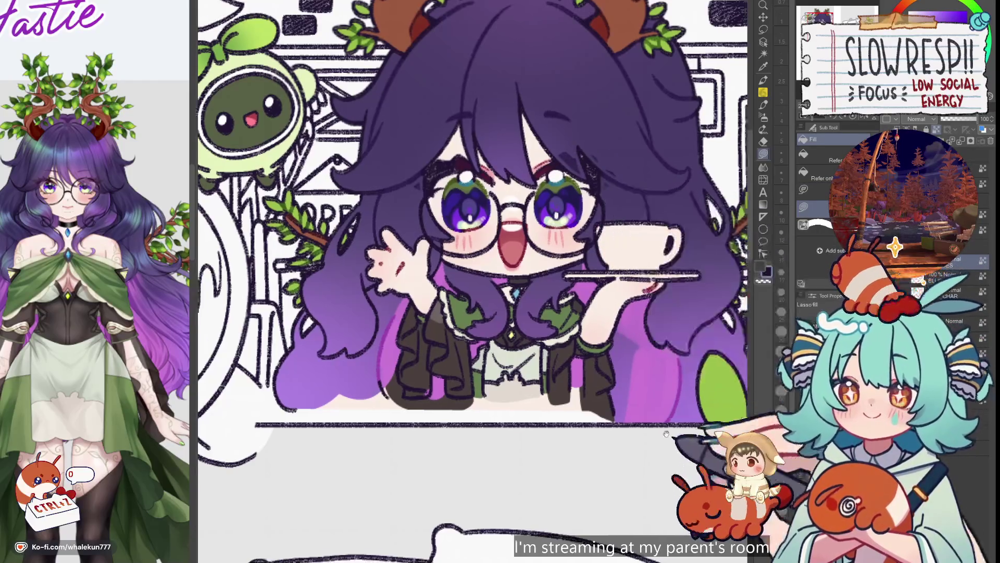
scroll(606, 179, down, 5)
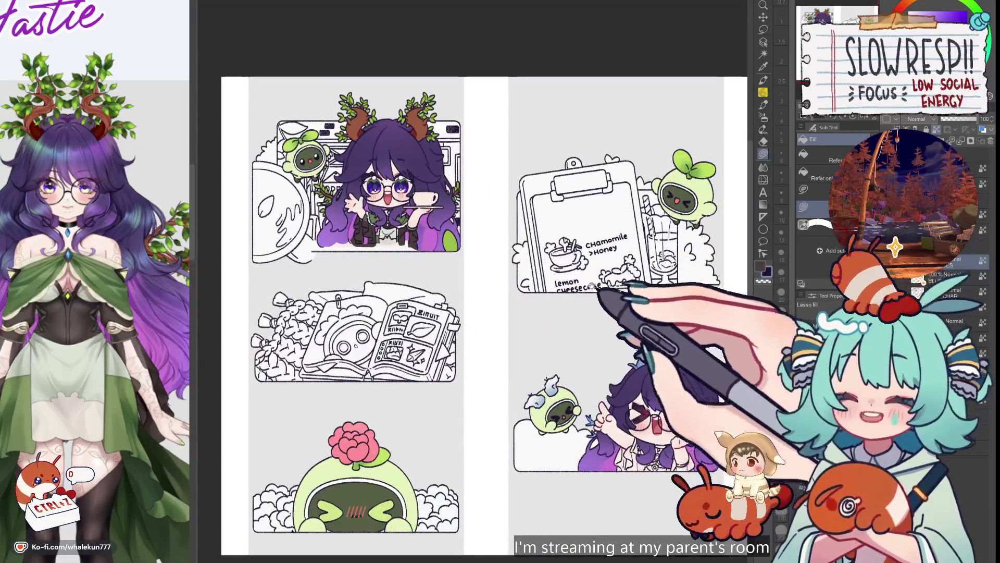
drag(616, 333, 615, 271)
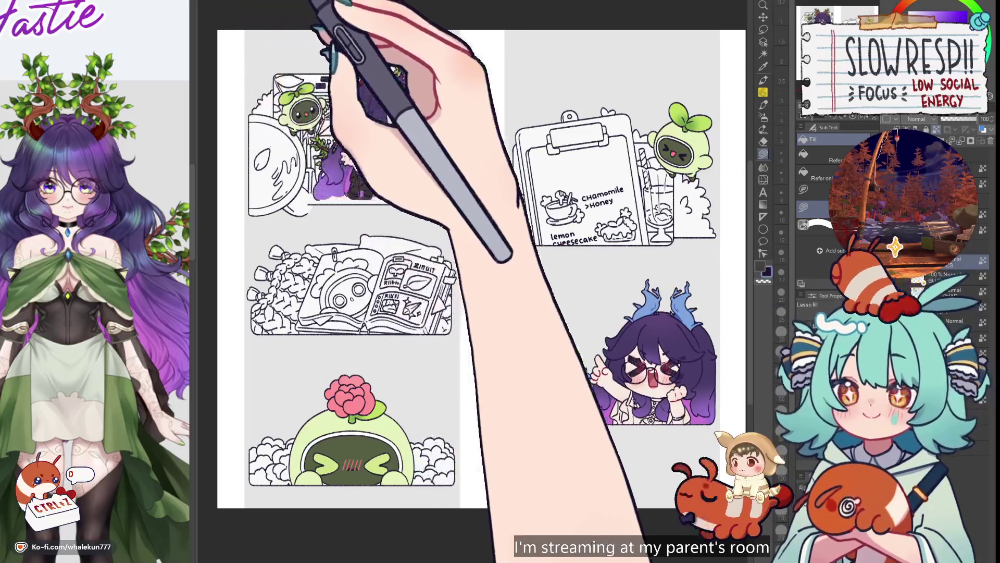
scroll(616, 271, up, 1)
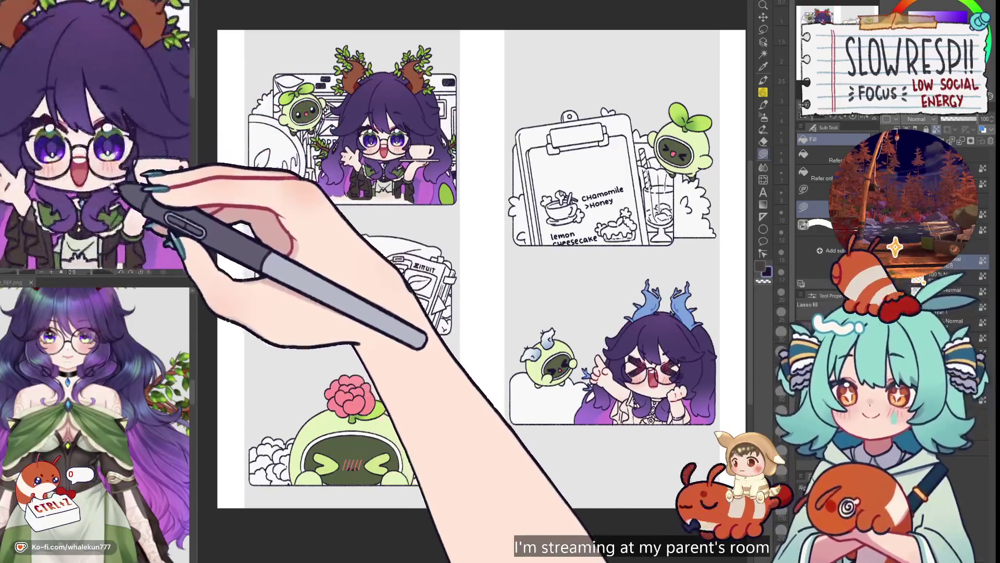
- Zoom and pan onto the lower-right blue-horned chibi, up to the top of her hair
scroll(625, 354, up, 5)
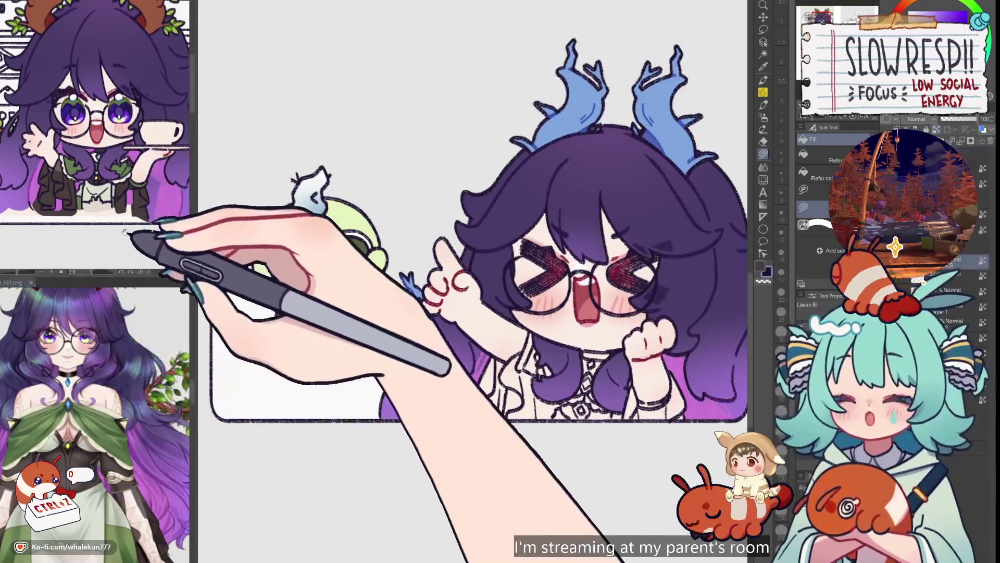
drag(588, 406, 500, 399)
scroll(460, 377, up, 3)
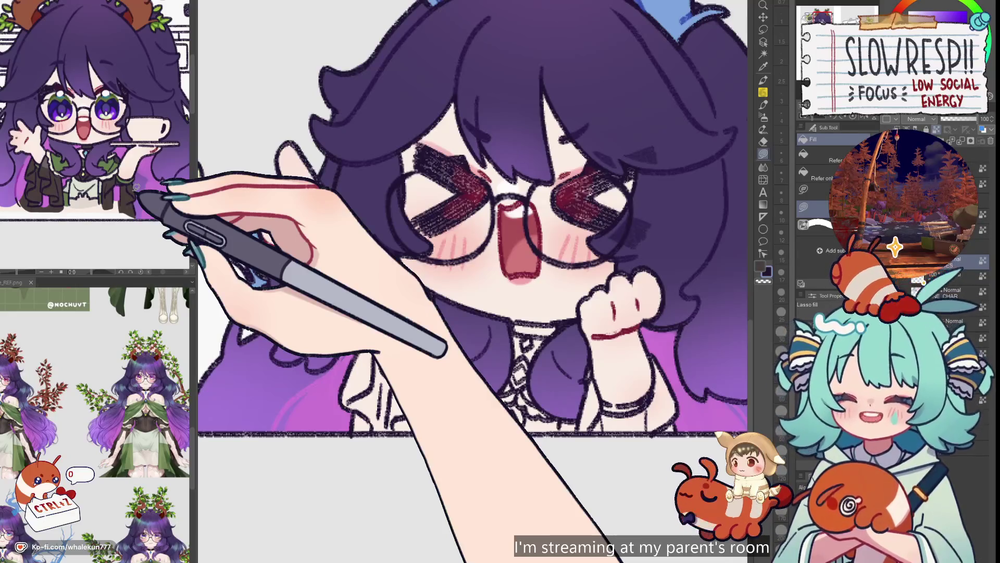
scroll(536, 347, down, 3)
mouse_move(534, 345)
mouse_down()
mouse_move(536, 381)
mouse_move(510, 435)
mouse_up()
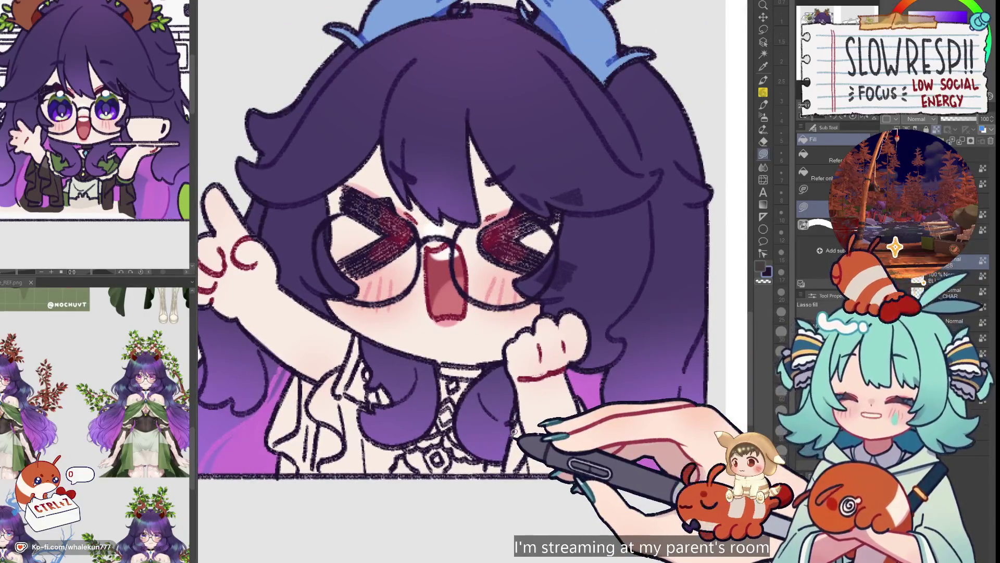
drag(515, 432, 525, 402)
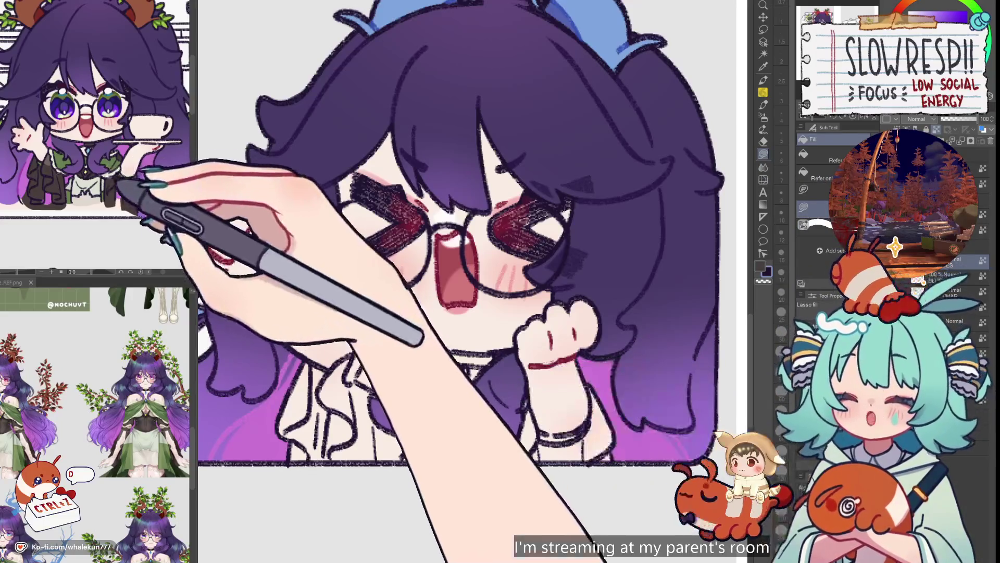
- Enlarge the girl in the character-sheet reference and outline the collar down to the panel bottom
scroll(104, 131, up, 3)
drag(414, 375, 432, 351)
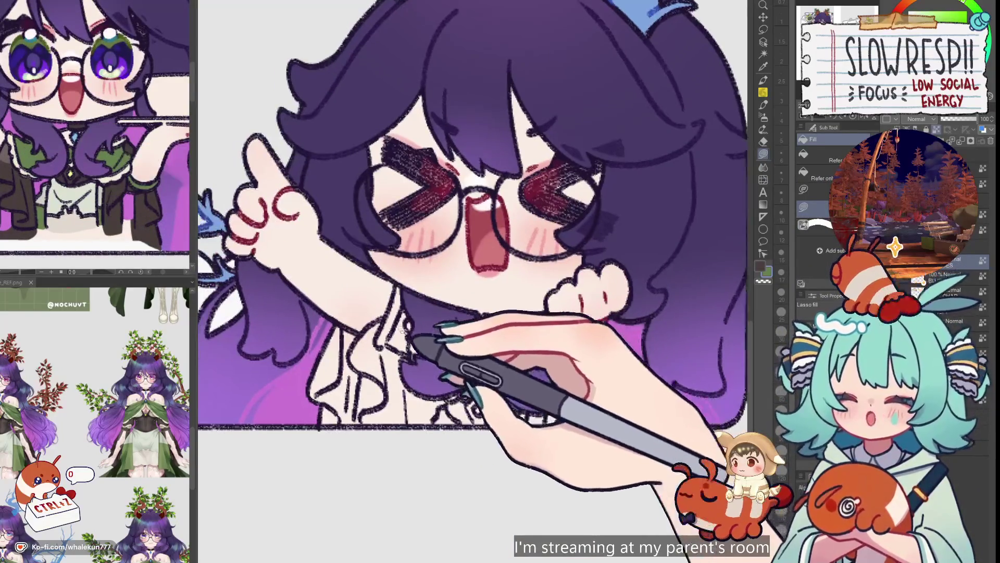
scroll(386, 354, up, 2)
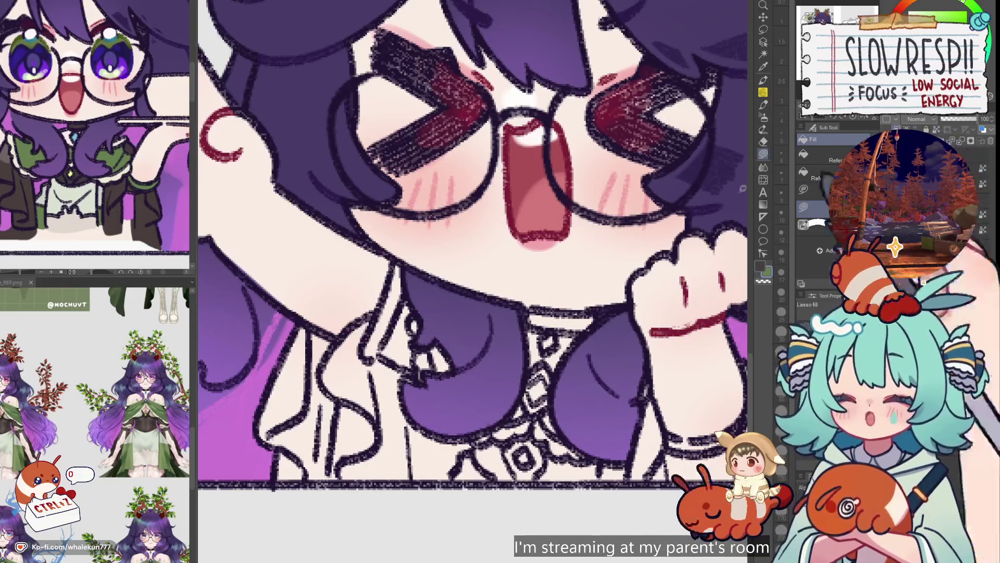
mouse_move(385, 308)
mouse_down()
mouse_move(364, 328)
mouse_move(330, 335)
mouse_move(257, 395)
mouse_move(490, 545)
mouse_move(570, 436)
mouse_move(458, 297)
mouse_move(417, 302)
mouse_up()
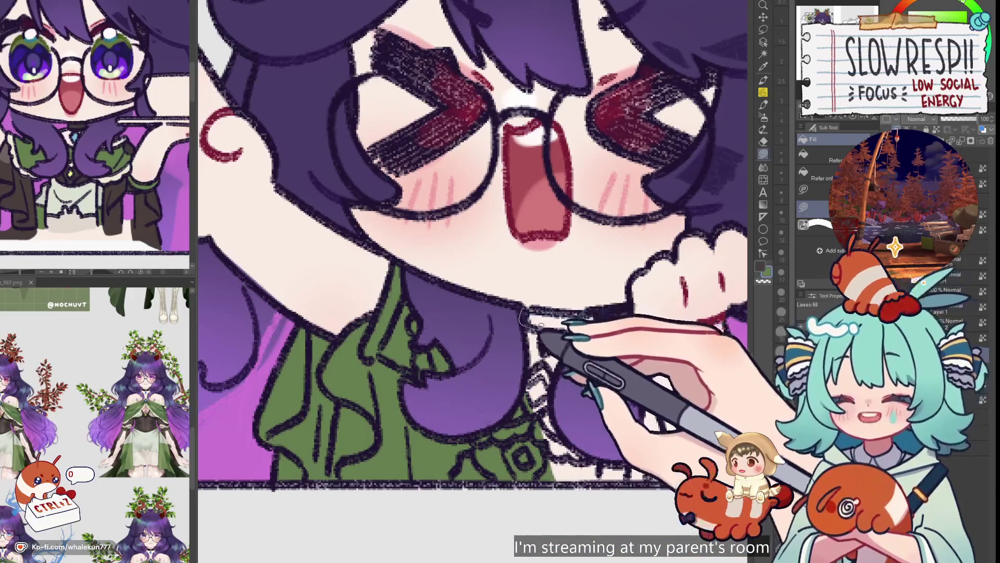
- Lasso-fill the collar green and the lower collar area purple
drag(603, 309, 521, 311)
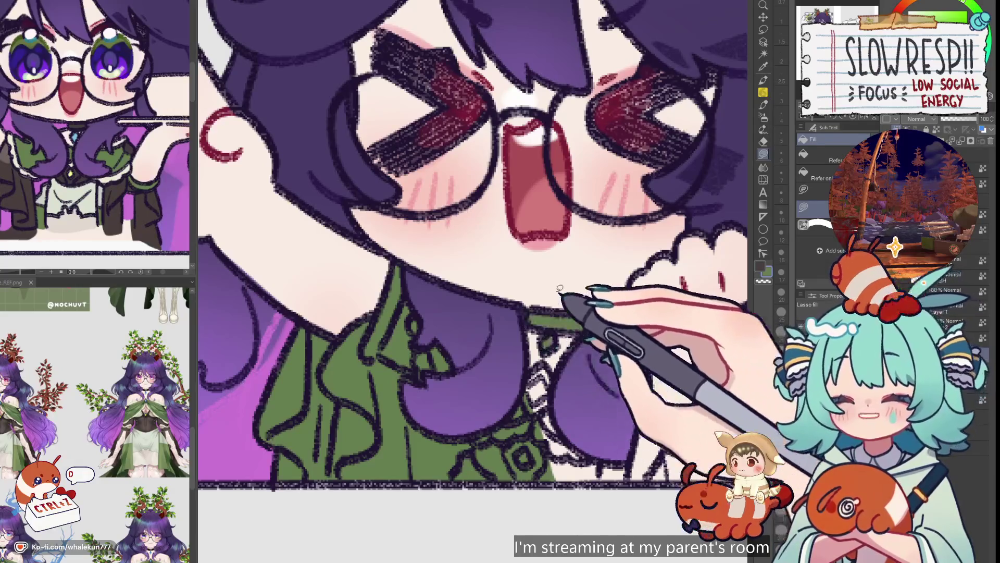
drag(555, 380, 522, 326)
mouse_move(594, 385)
mouse_down()
mouse_move(517, 370)
mouse_move(453, 455)
mouse_move(560, 438)
mouse_up()
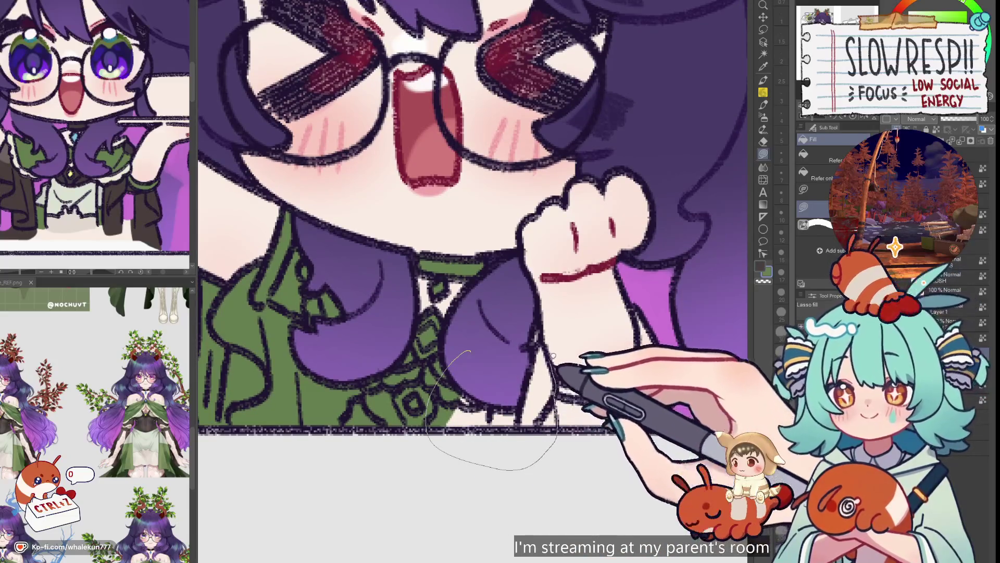
drag(553, 356, 481, 382)
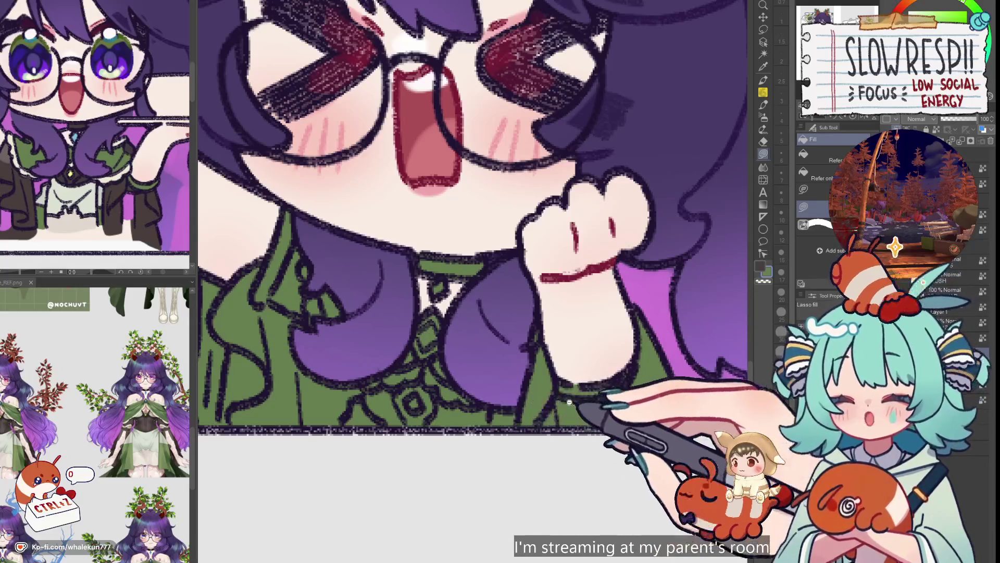
- Zoom out until the full multi-panel page is visible
scroll(569, 402, down, 3)
scroll(553, 401, up, 3)
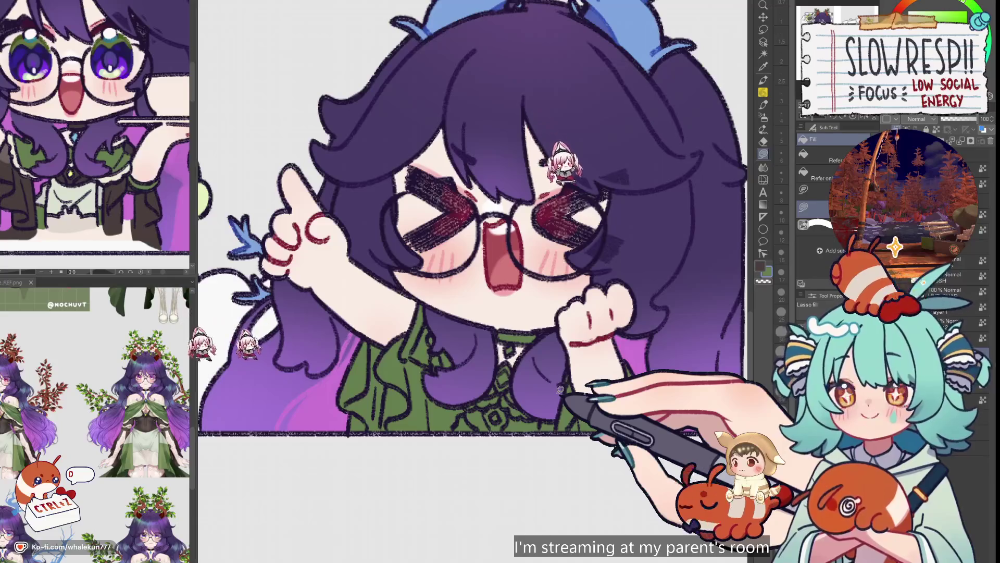
scroll(560, 391, down, 5)
scroll(469, 412, up, 3)
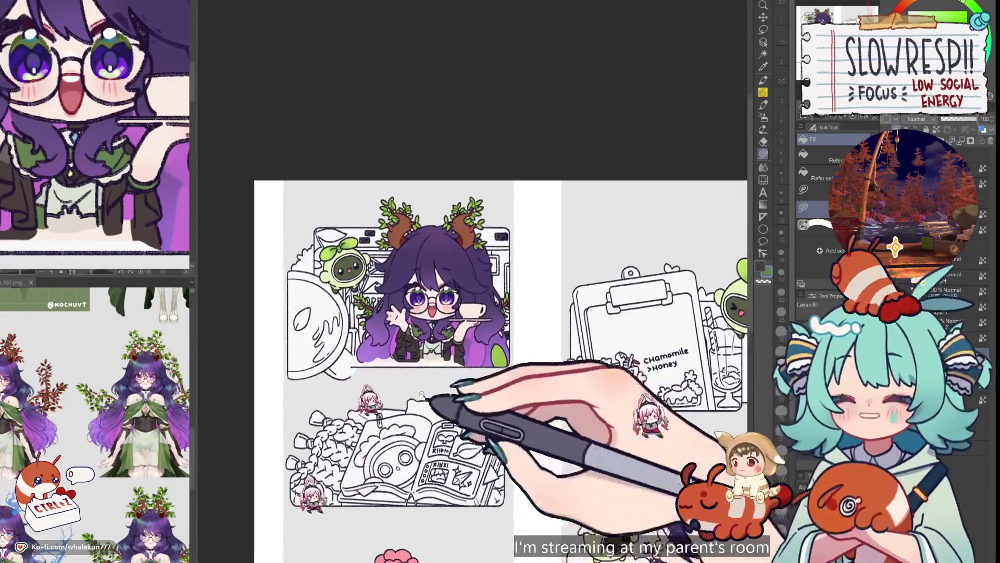
- Zoom into the top-left tea-cup girl and lasso-fill a patch on her lower body
scroll(421, 394, up, 2)
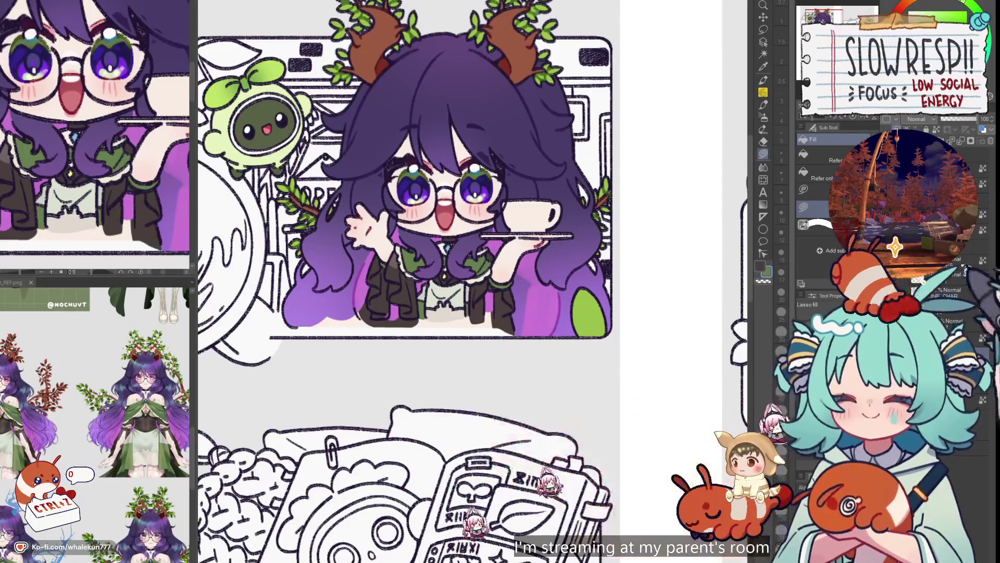
scroll(522, 306, up, 3)
drag(461, 278, 469, 345)
scroll(446, 365, left, 5)
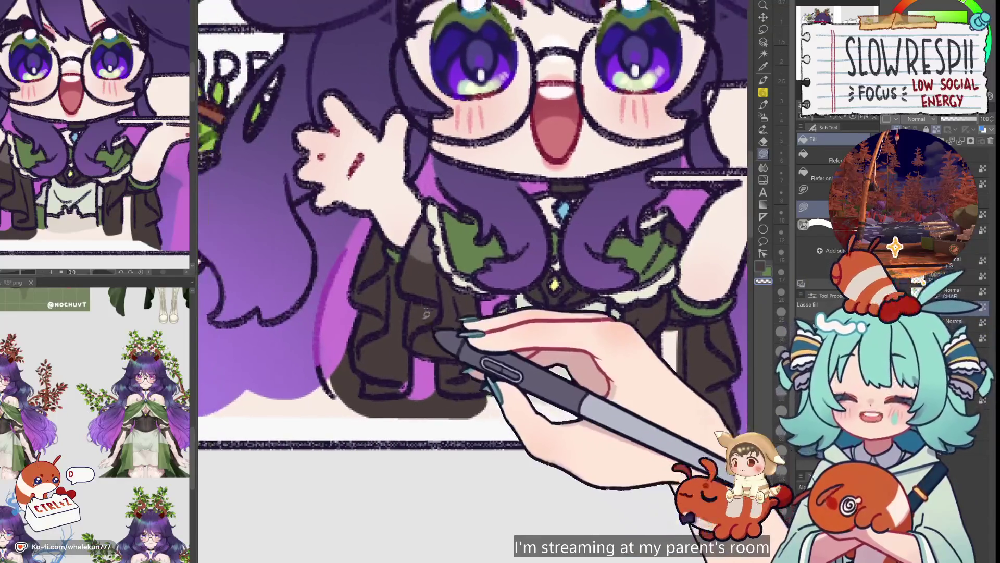
scroll(433, 341, down, 3)
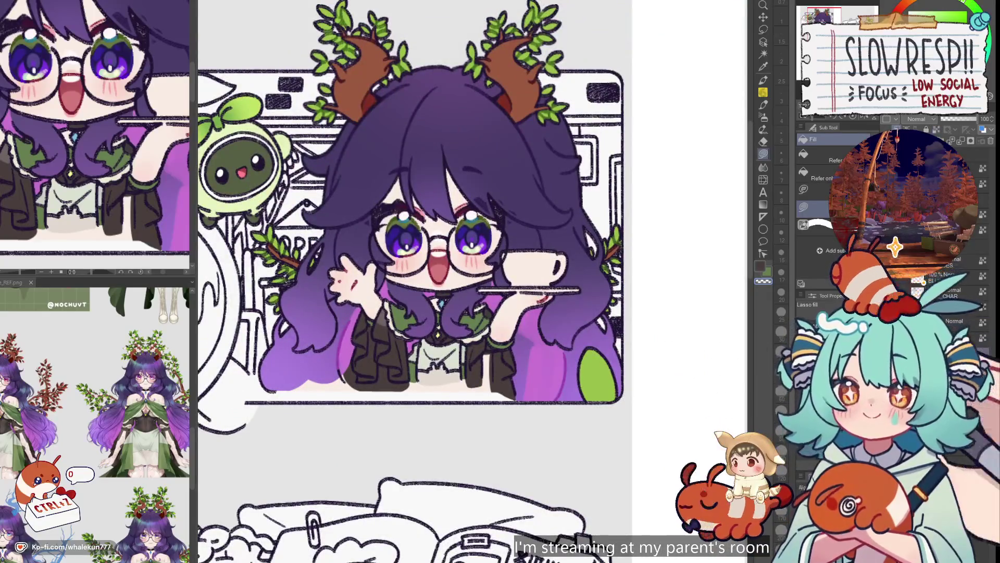
scroll(521, 344, up, 3)
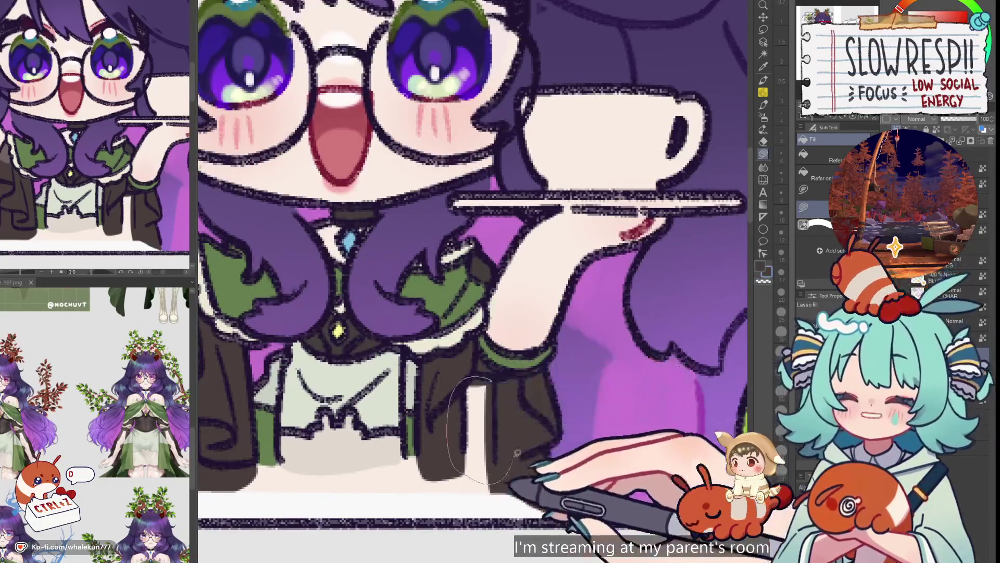
scroll(551, 380, down, 3)
scroll(542, 379, up, 2)
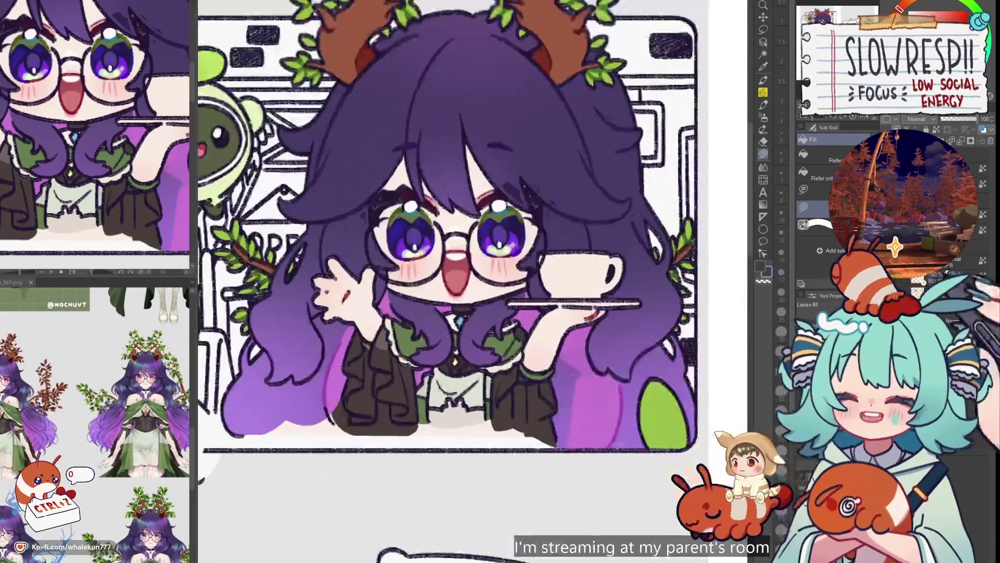
- Erase stray fill around the waving hand, then zoom back out to the whole tea-cup panel
key(e)
scroll(521, 383, up, 3)
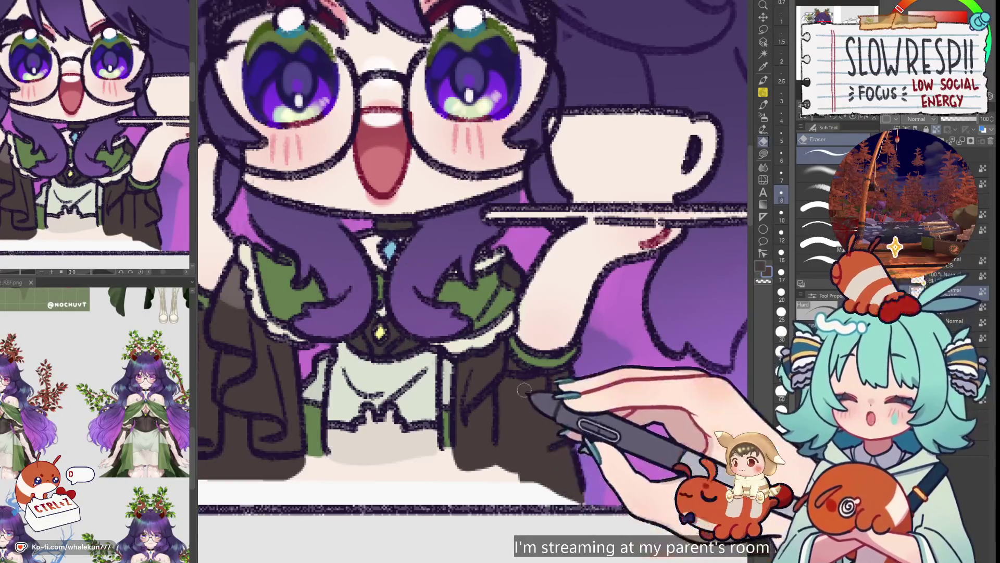
drag(469, 450, 693, 427)
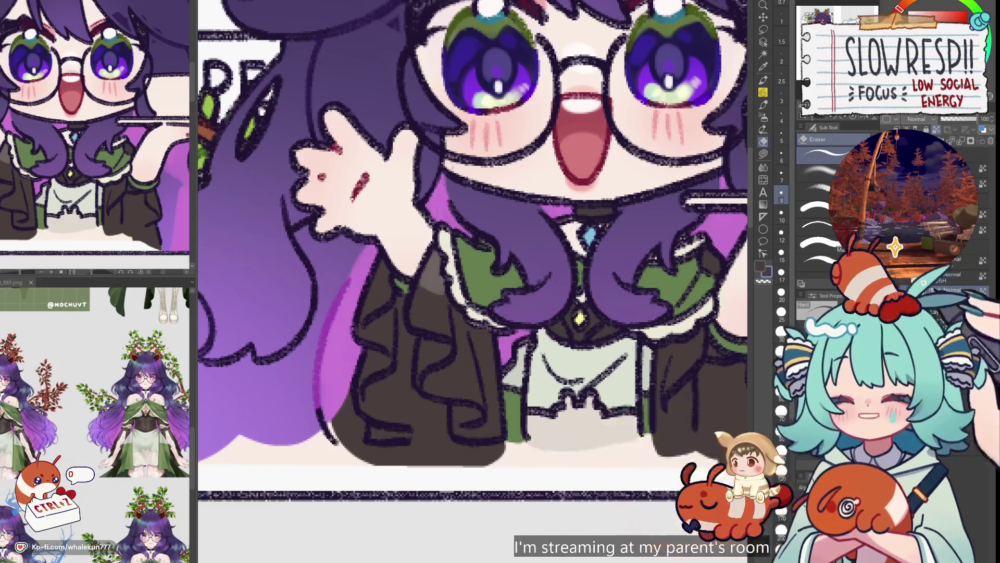
scroll(473, 250, down, 5)
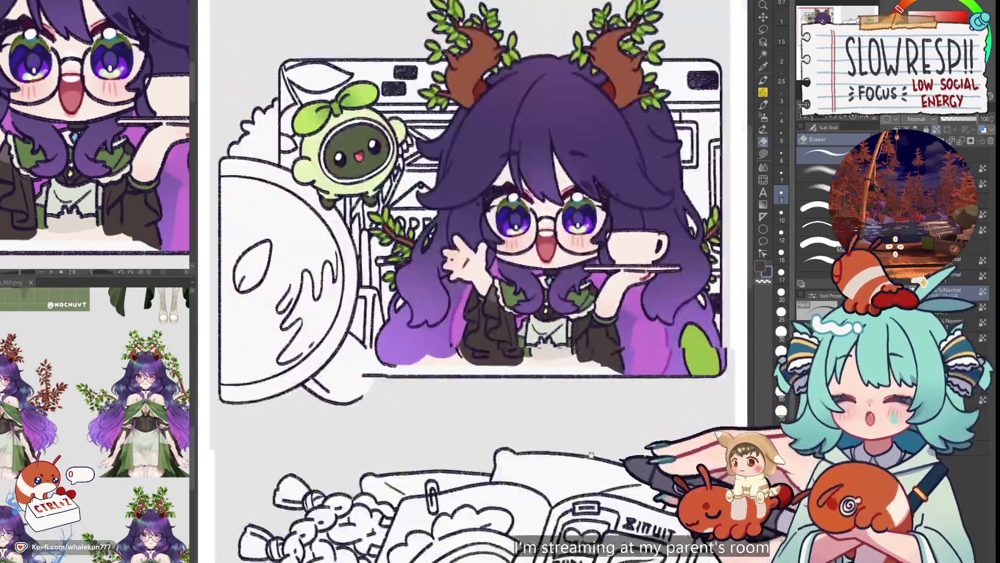
drag(754, 477, 613, 422)
key(ctrl+minus)
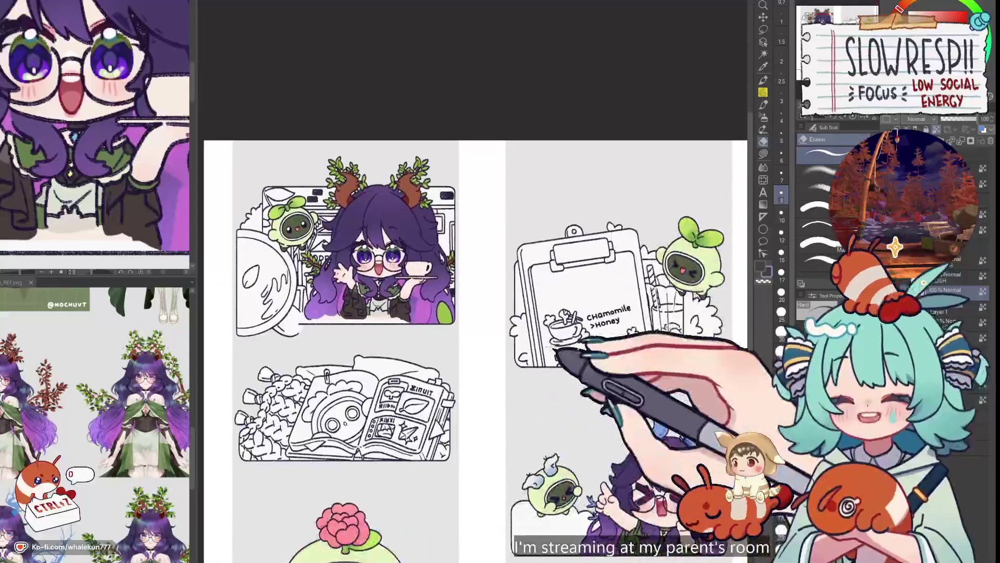
- Bring the lower panels into view and zoom in on the pointing girl's face and collar
key(g)
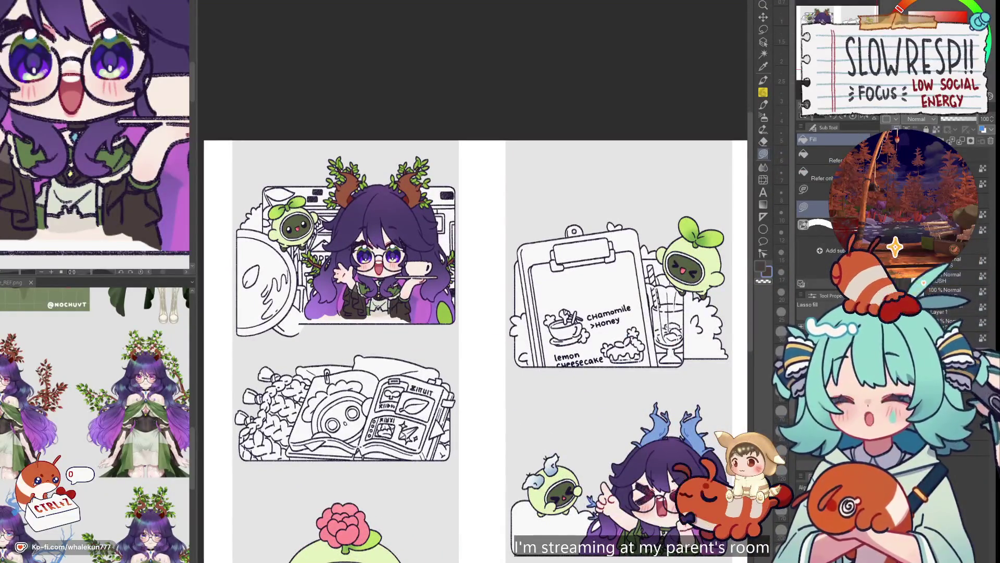
drag(469, 313, 391, 147)
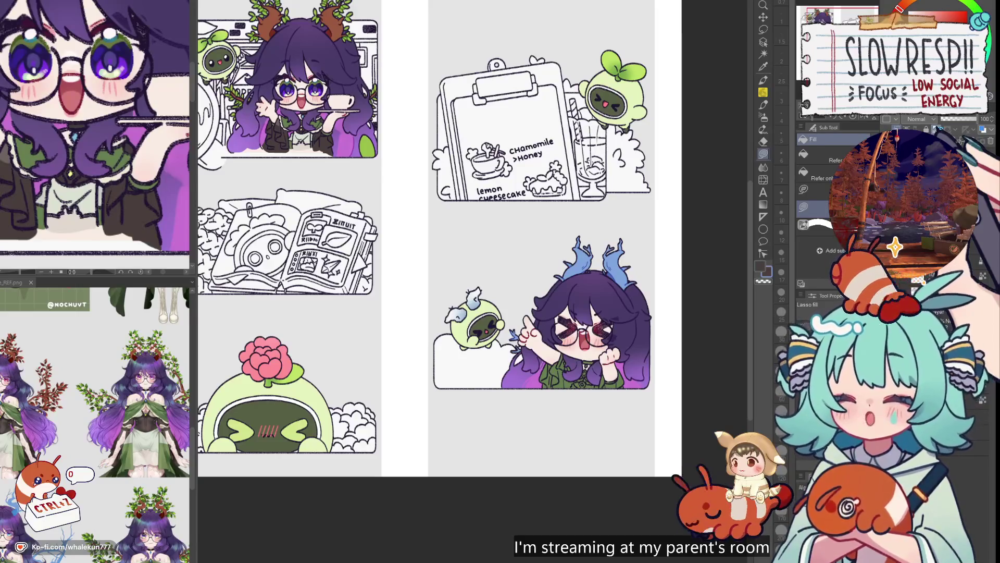
scroll(632, 375, down, 3)
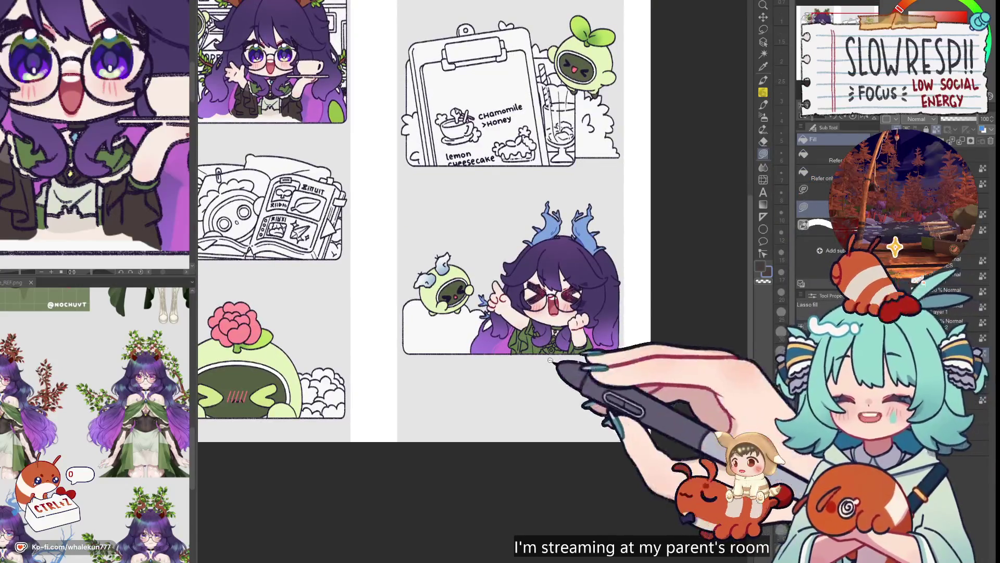
scroll(603, 357, up, 5)
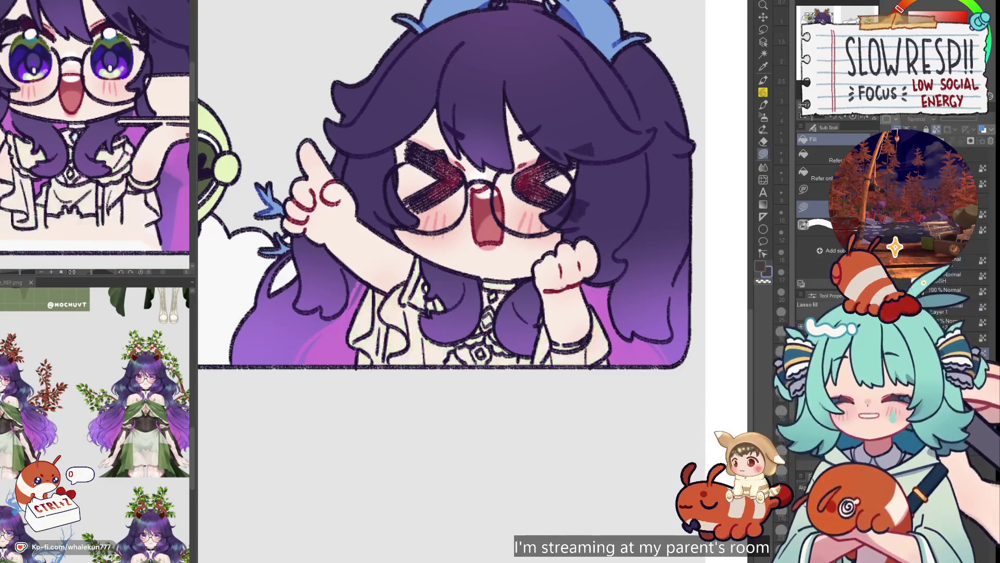
drag(572, 369, 578, 374)
key(ctrl+plus)
key(ctrl+plus)
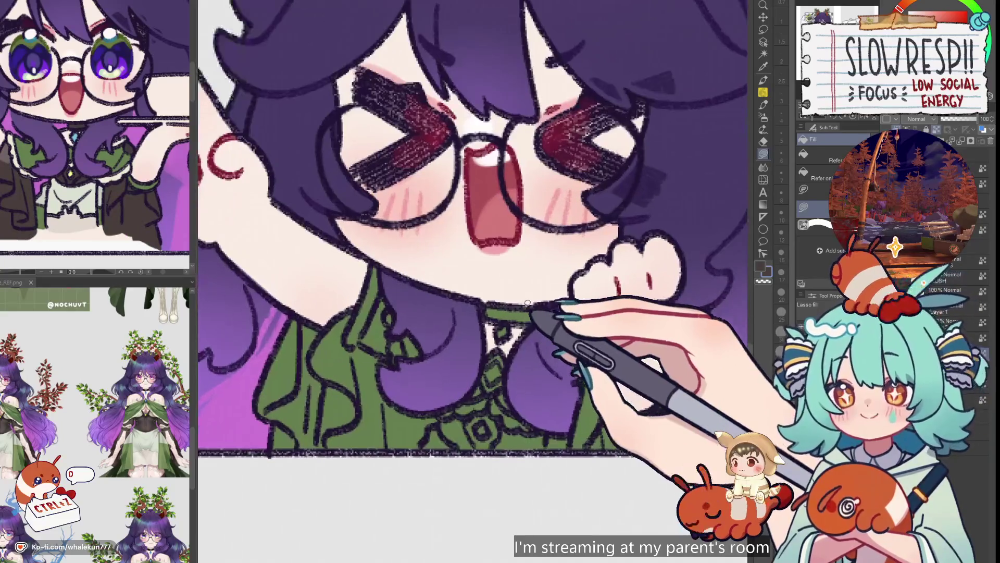
- Sample the choker colour from the reference art and fill the dark choker band
click(79, 145)
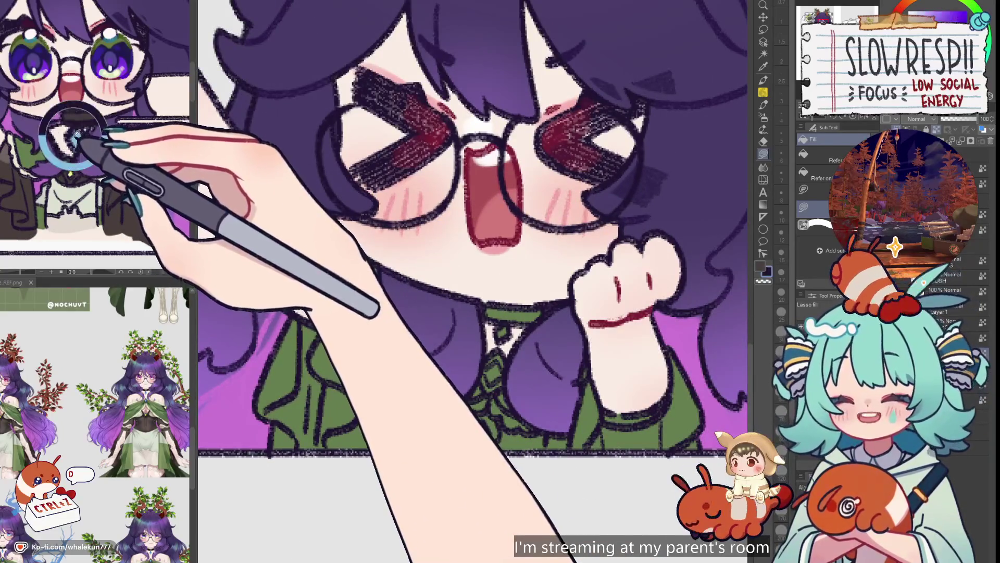
drag(518, 319, 513, 326)
scroll(536, 330, down, 2)
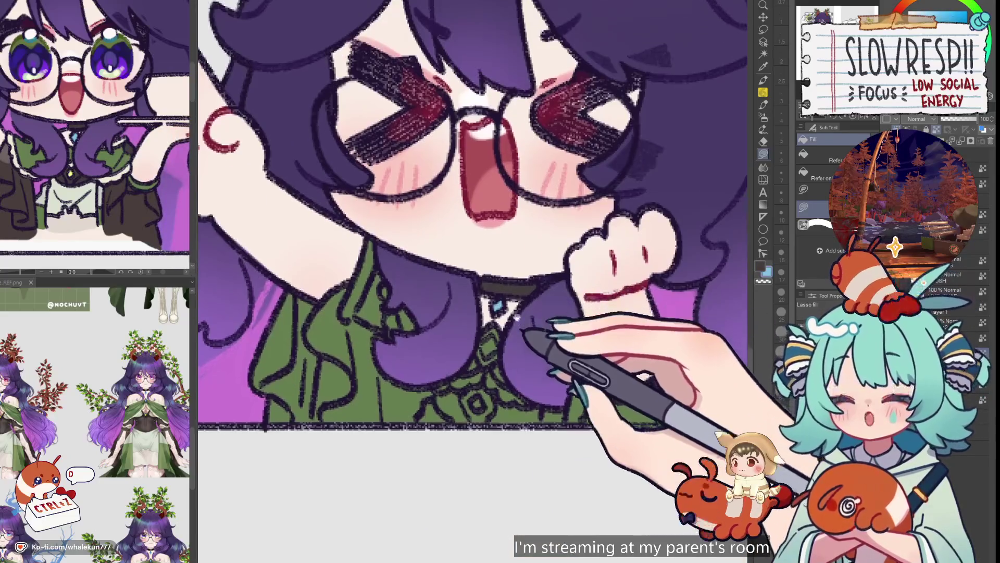
scroll(112, 419, up, 3)
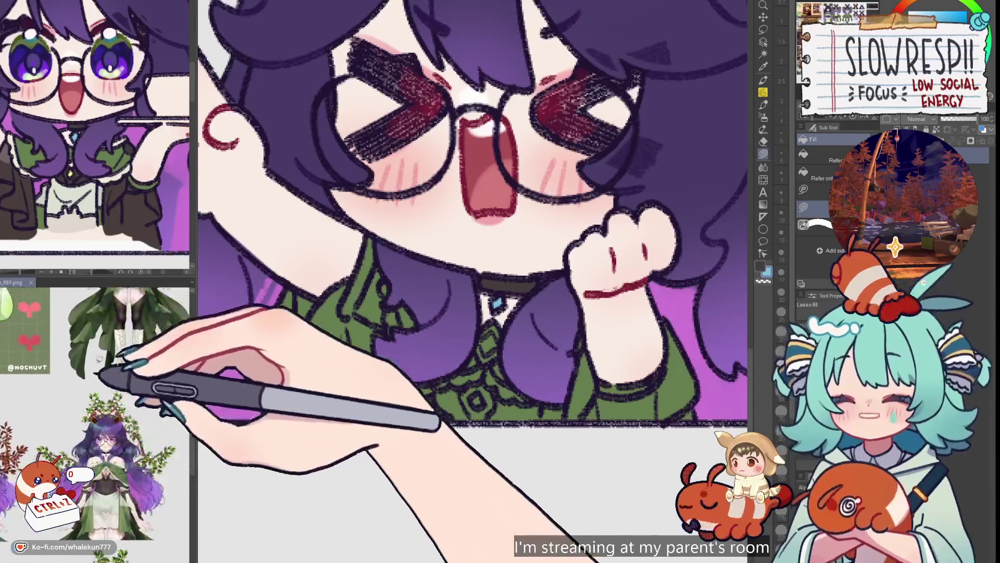
drag(127, 402, 140, 440)
scroll(130, 432, up, 3)
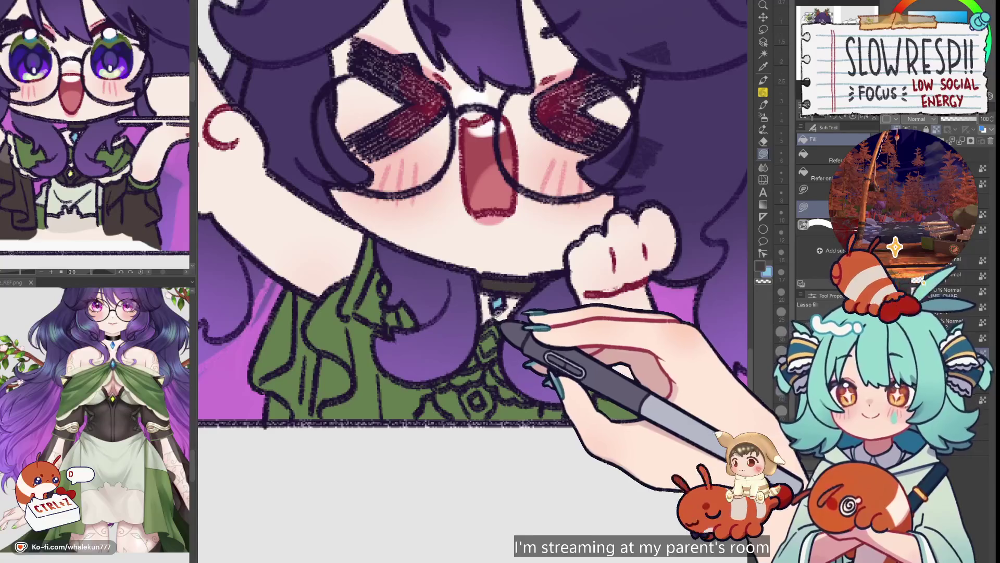
- Outline the collar brooch and fill the gem blue, sampling accent colours from the reference
alt+click(497, 327)
mouse_move(492, 336)
mouse_down()
mouse_move(482, 357)
mouse_move(505, 341)
mouse_up()
key(x)
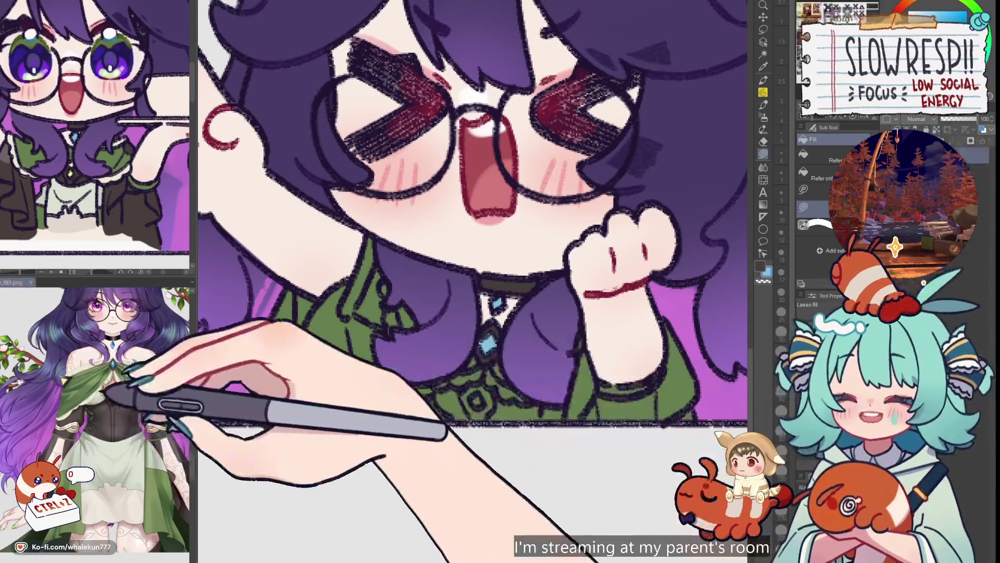
alt+click(111, 179)
alt+click(95, 179)
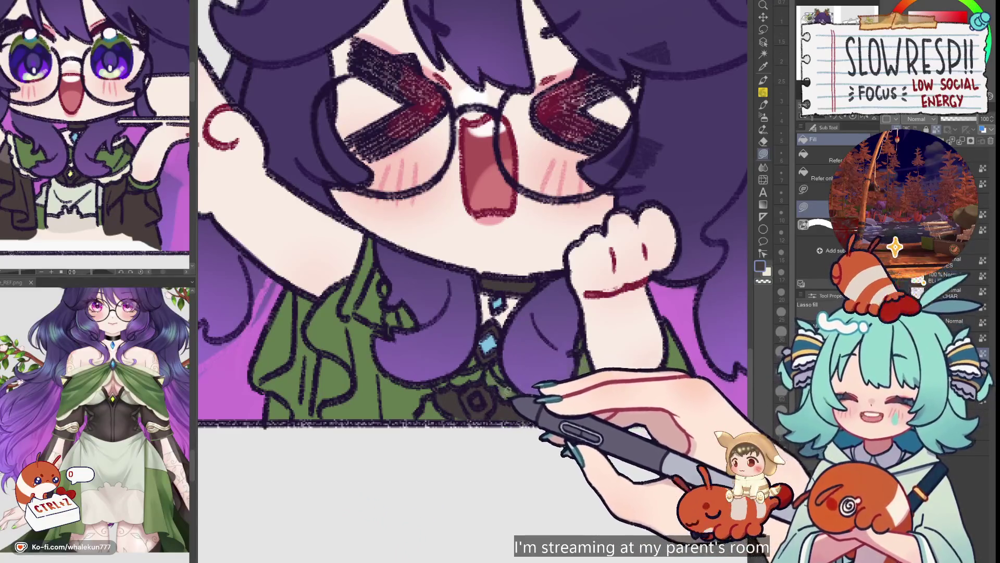
- Fill a bright-green patch on the collar and the jacket's left side in the dark reference colour
alt+click(488, 363)
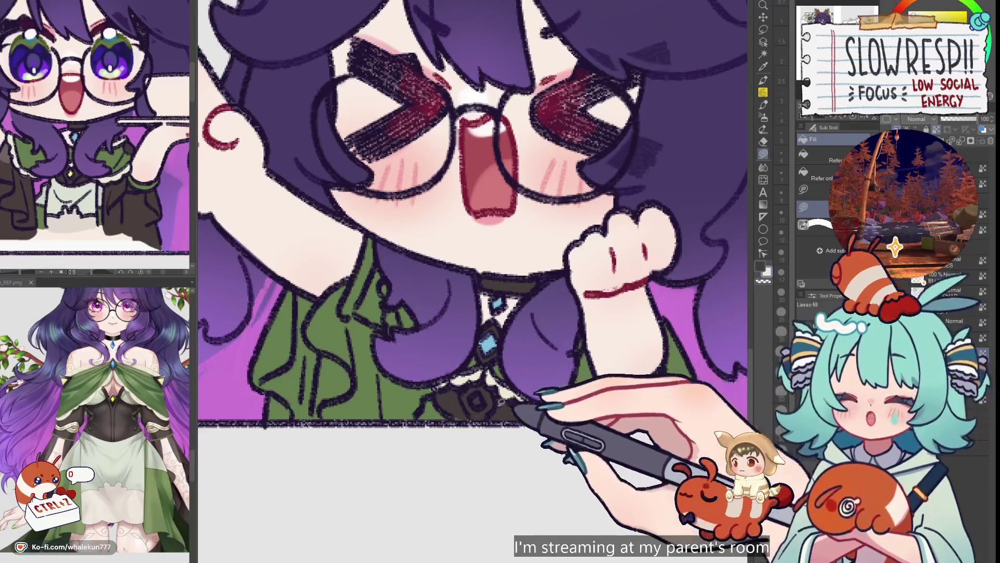
alt+click(456, 402)
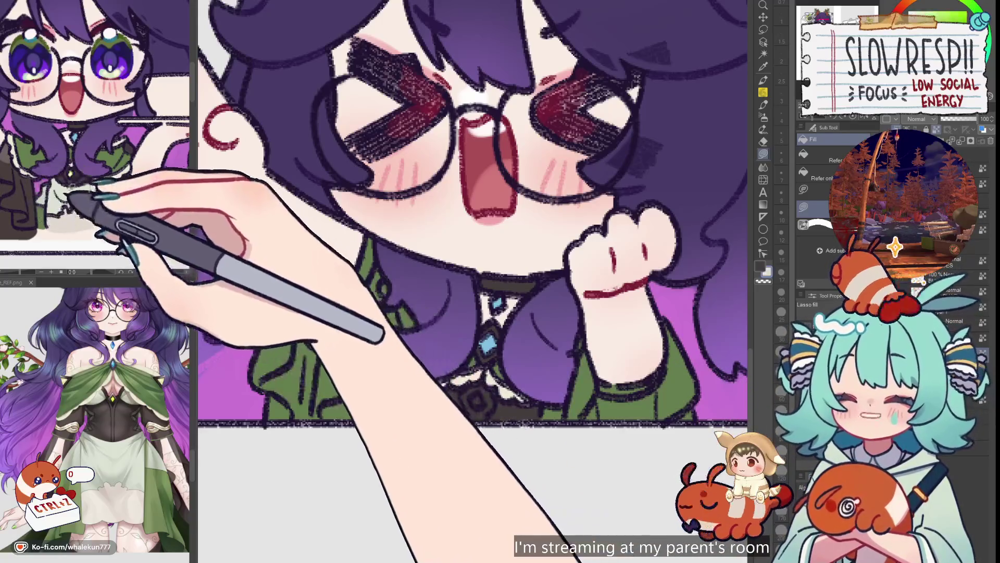
alt+click(66, 202)
drag(447, 401, 436, 391)
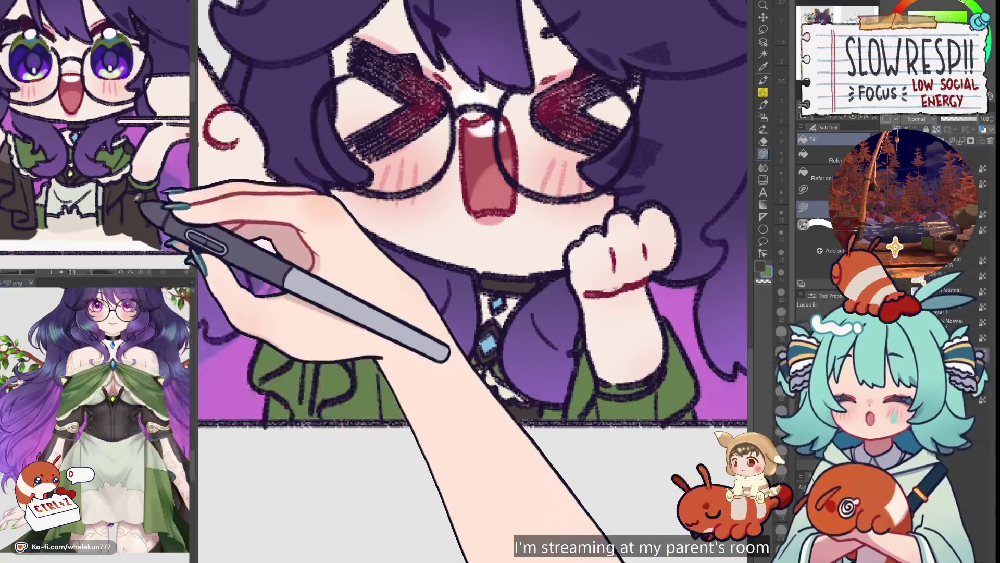
alt+click(145, 206)
mouse_move(426, 397)
mouse_down()
mouse_move(323, 445)
mouse_move(276, 425)
mouse_move(263, 331)
mouse_move(359, 292)
mouse_up()
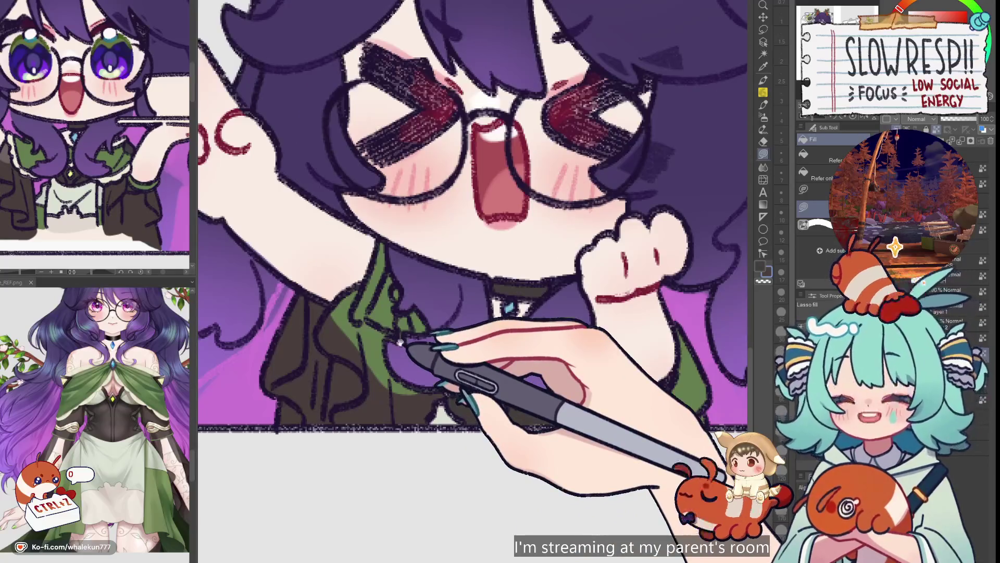
- Extend the dark fill along the jacket's left edge
drag(400, 342, 429, 384)
mouse_move(390, 329)
mouse_down()
mouse_move(383, 347)
mouse_move(428, 380)
mouse_move(502, 401)
mouse_move(350, 380)
mouse_move(437, 306)
mouse_up()
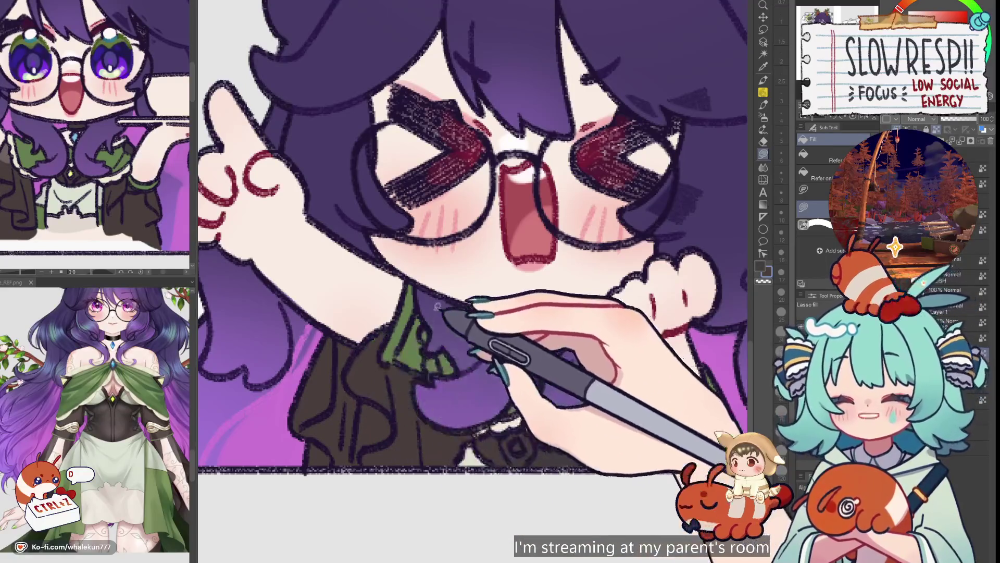
scroll(521, 333, down, 5)
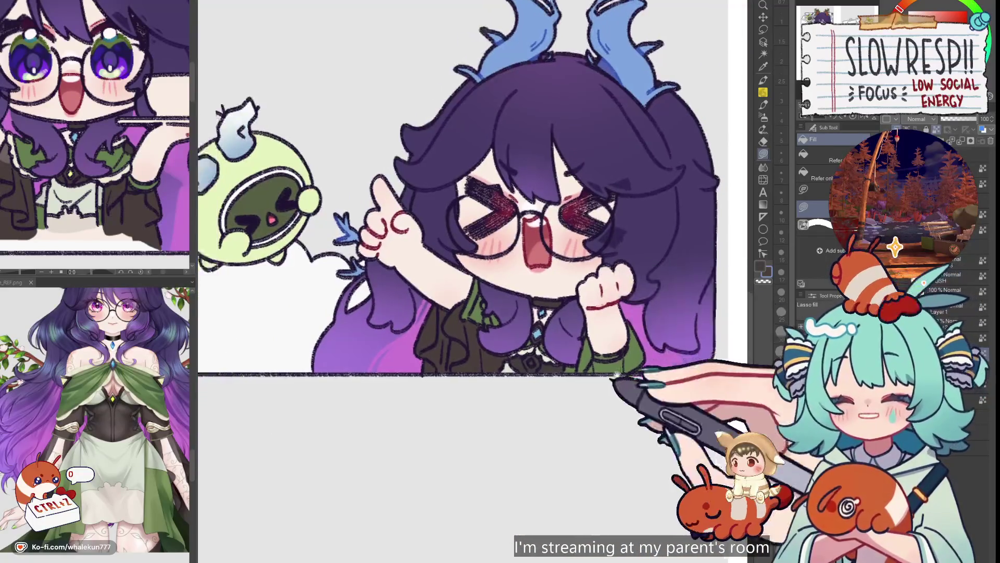
drag(616, 374, 624, 388)
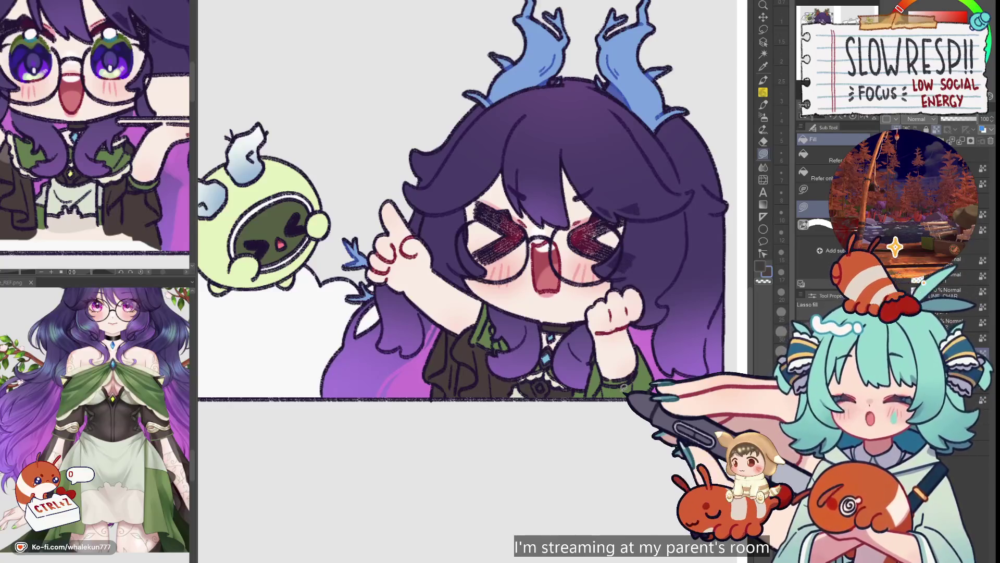
- Zoom in and fill the remaining green collar area
scroll(624, 386, up, 2)
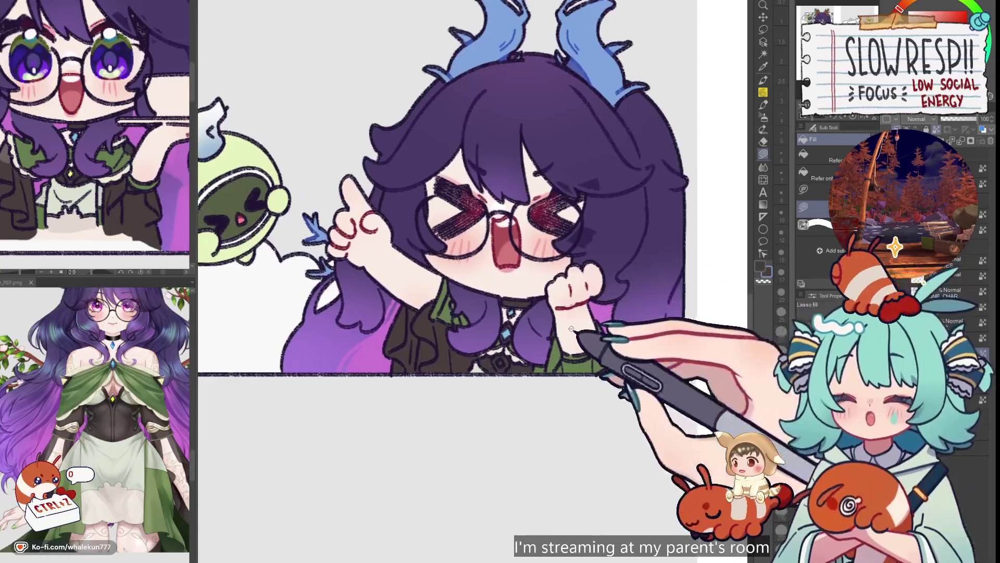
scroll(552, 364, up, 1)
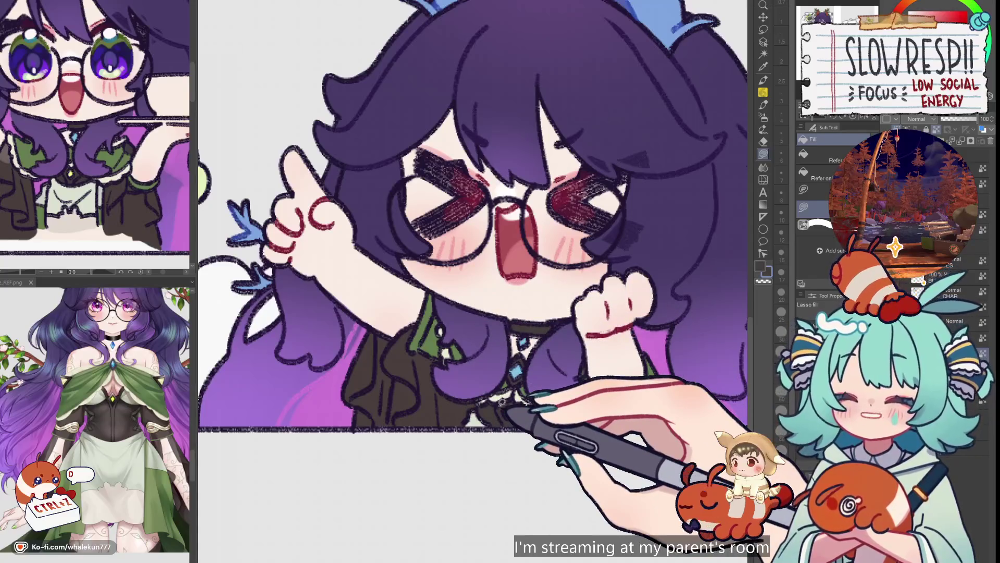
scroll(451, 362, up, 1)
mouse_move(434, 366)
mouse_down()
mouse_move(443, 333)
mouse_move(454, 346)
mouse_move(443, 367)
mouse_up()
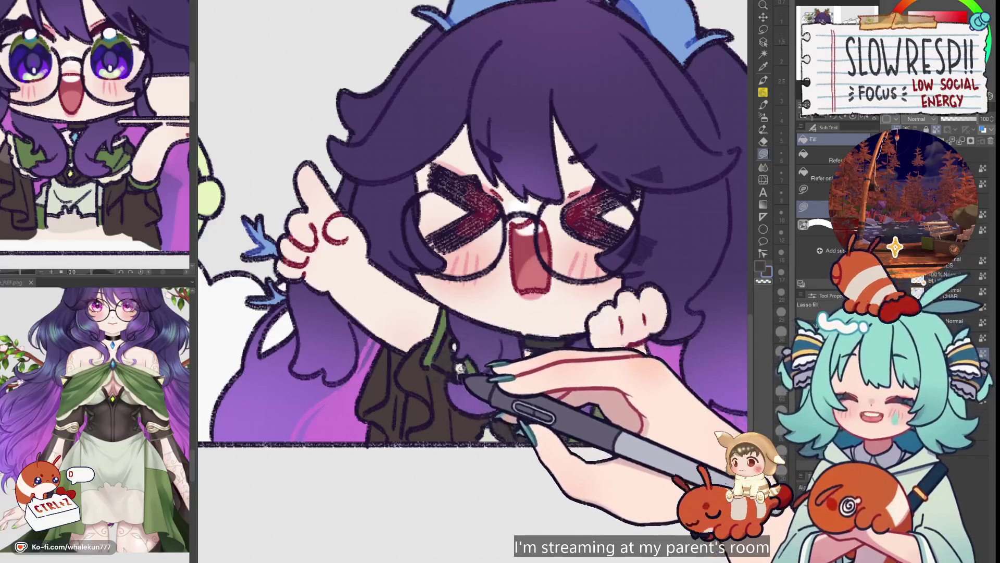
- Fill the gaps beside and below the girl's fist down to the panel's bottom edge
drag(619, 390, 548, 397)
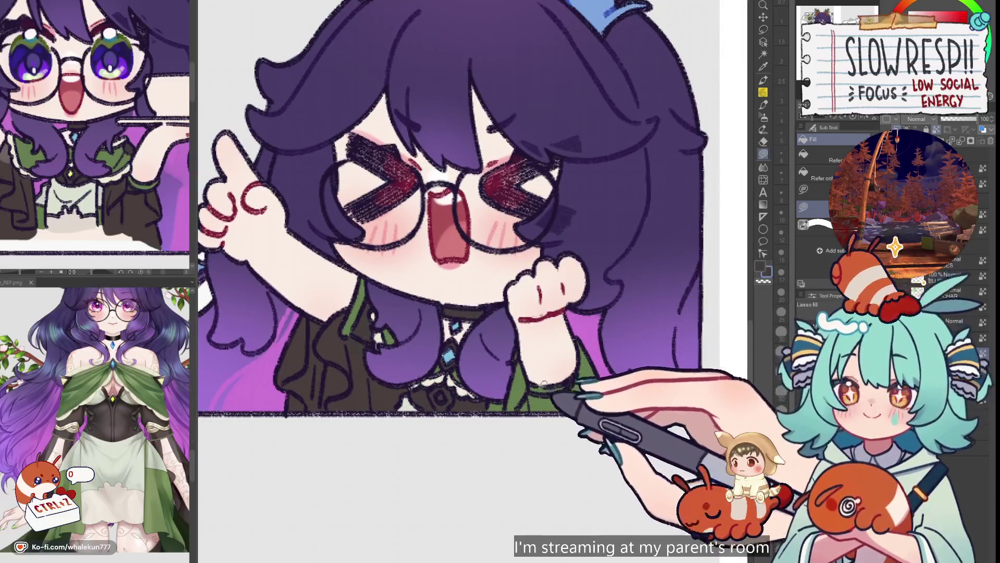
mouse_move(526, 423)
mouse_down()
mouse_move(490, 433)
mouse_move(501, 371)
mouse_up()
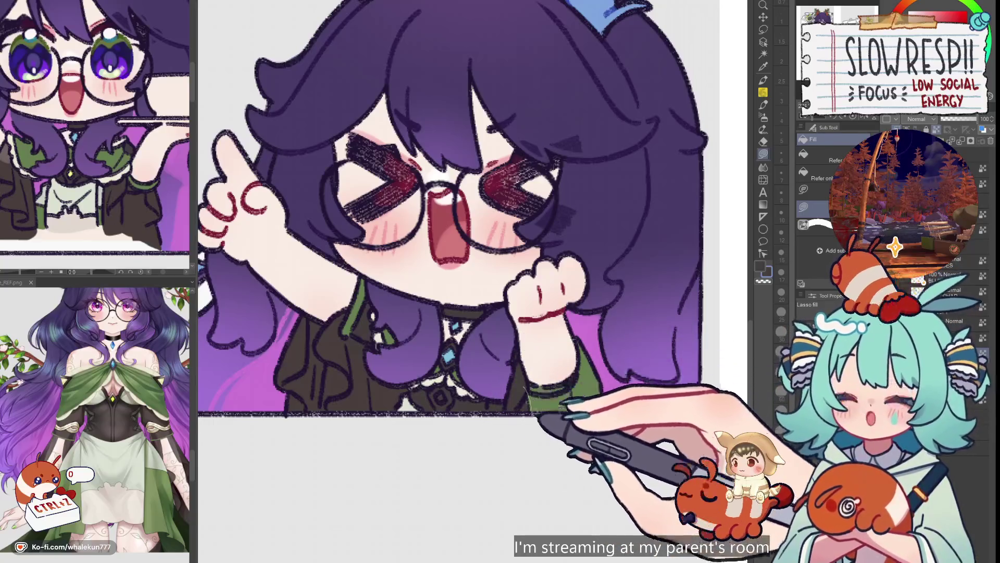
drag(580, 347, 622, 409)
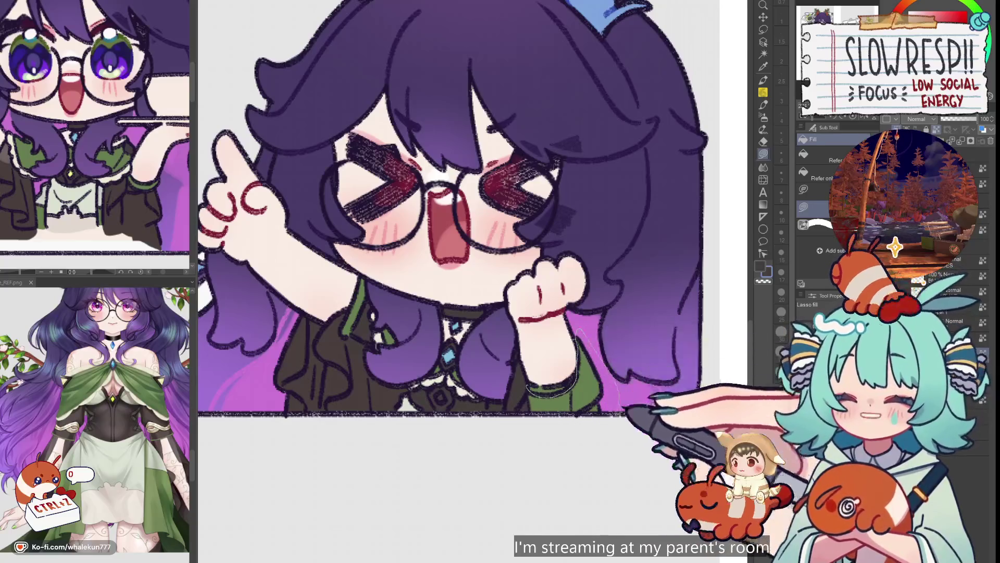
key(ctrl+minus)
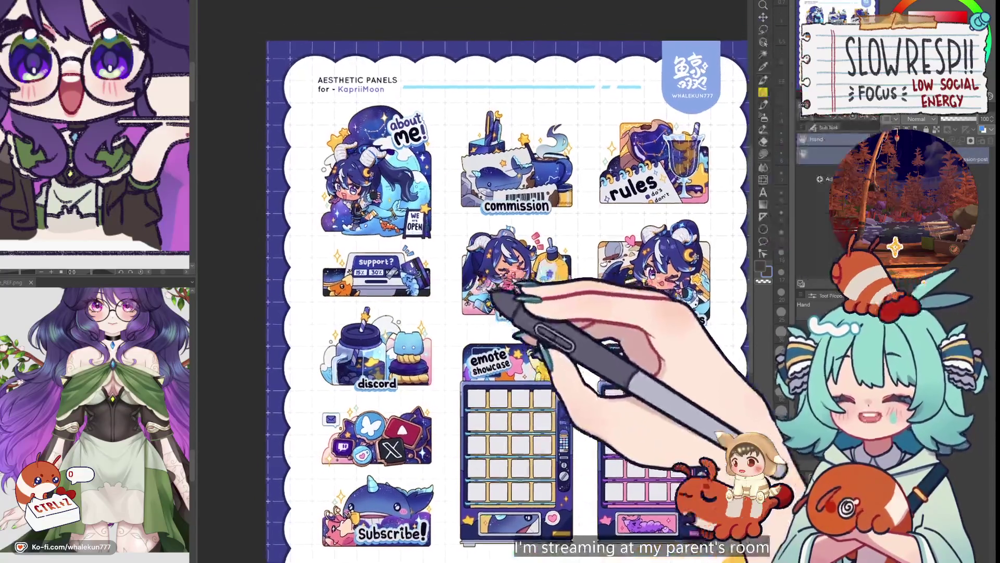
- Pan the Aesthetic Panels sheet to view the about me panel, header and colour swatches
mouse_move(474, 349)
mouse_down()
mouse_move(503, 386)
mouse_move(471, 353)
mouse_up()
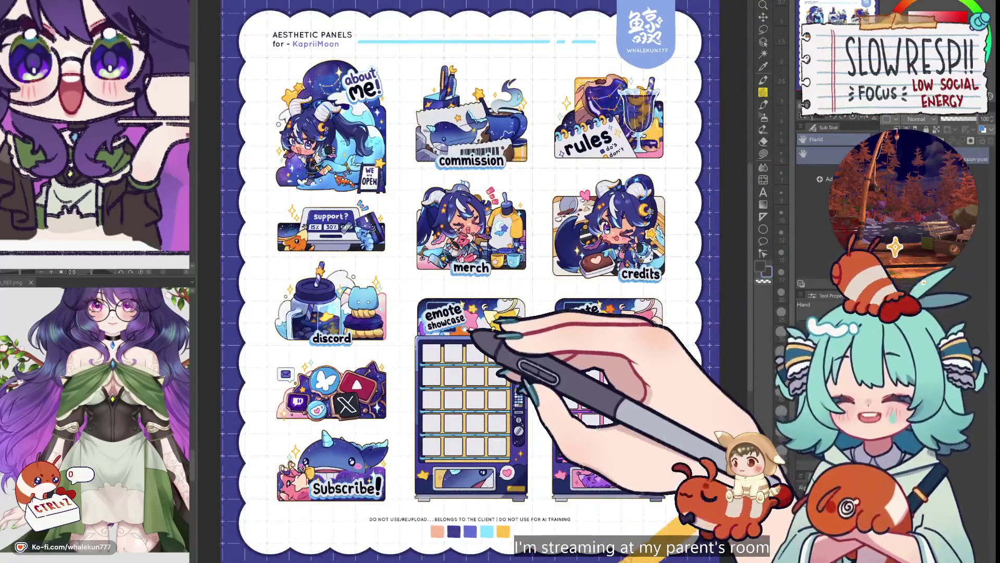
scroll(368, 246, up, 5)
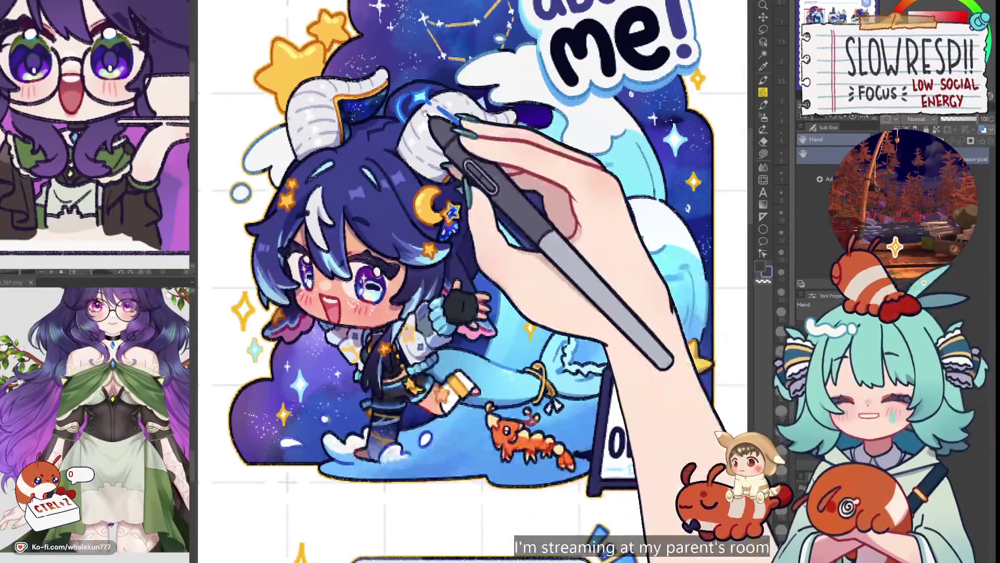
scroll(425, 108, down, 5)
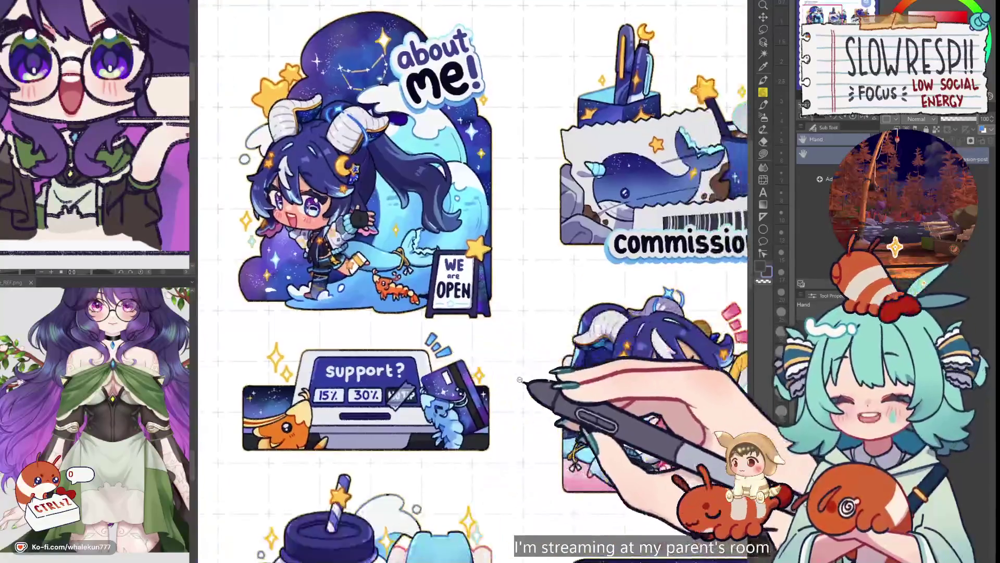
scroll(519, 379, down, 4)
scroll(539, 348, up, 4)
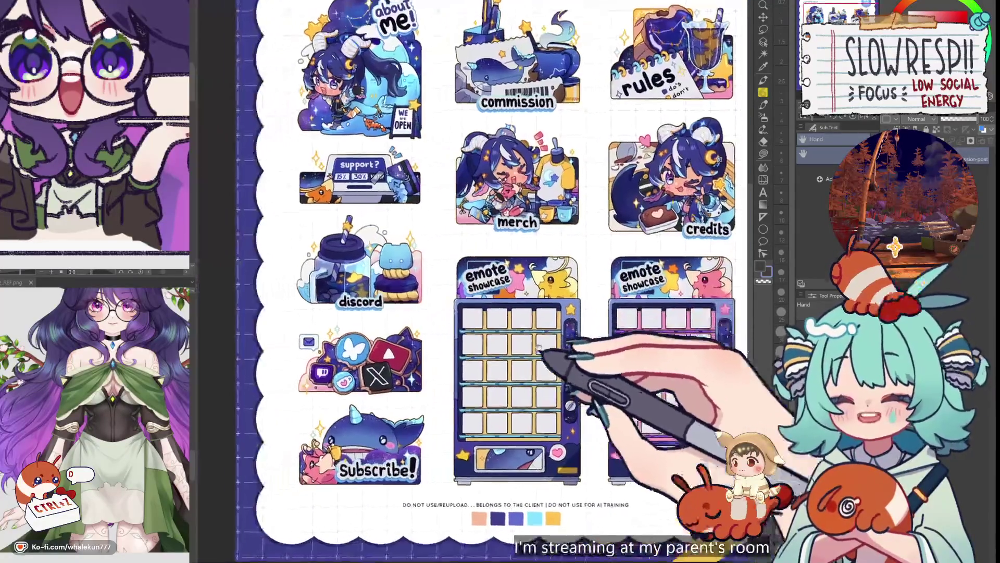
scroll(537, 360, down, 4)
scroll(500, 365, up, 4)
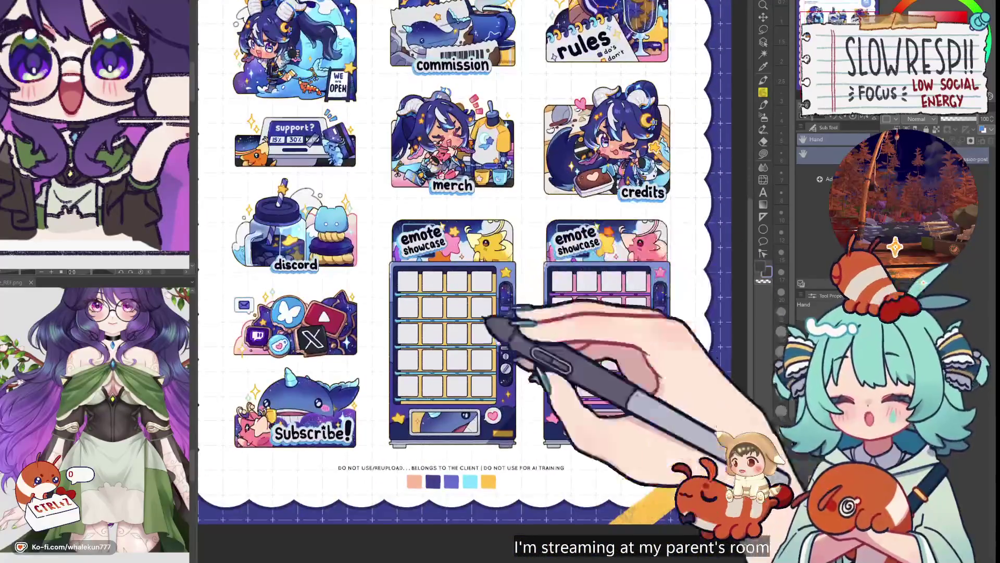
drag(542, 274, 554, 334)
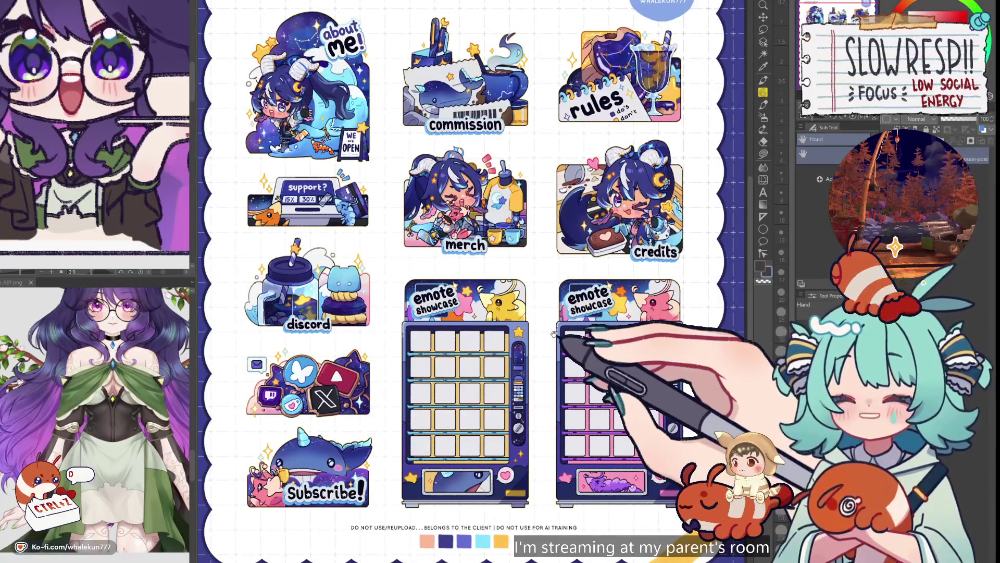
drag(616, 366, 609, 390)
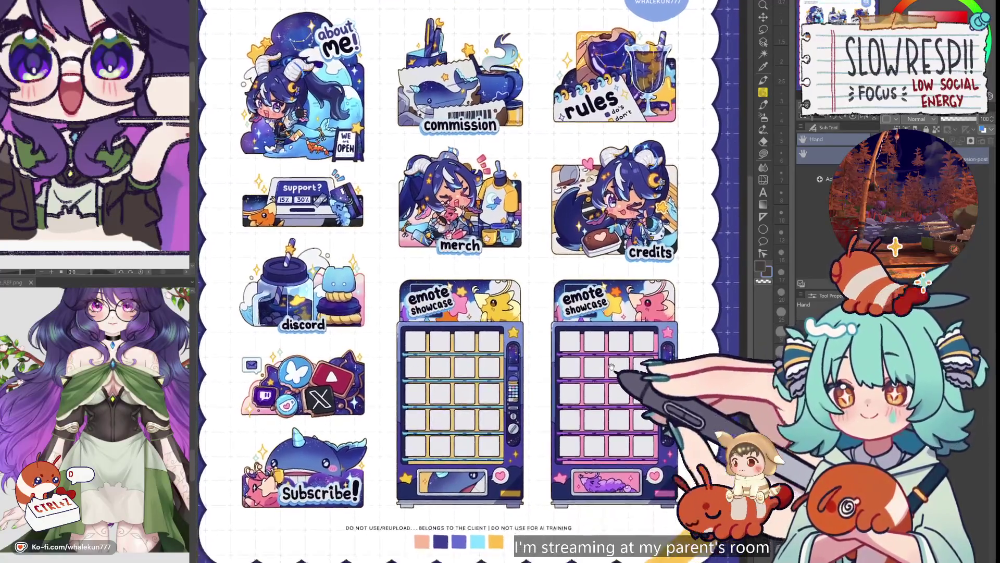
drag(618, 443, 591, 379)
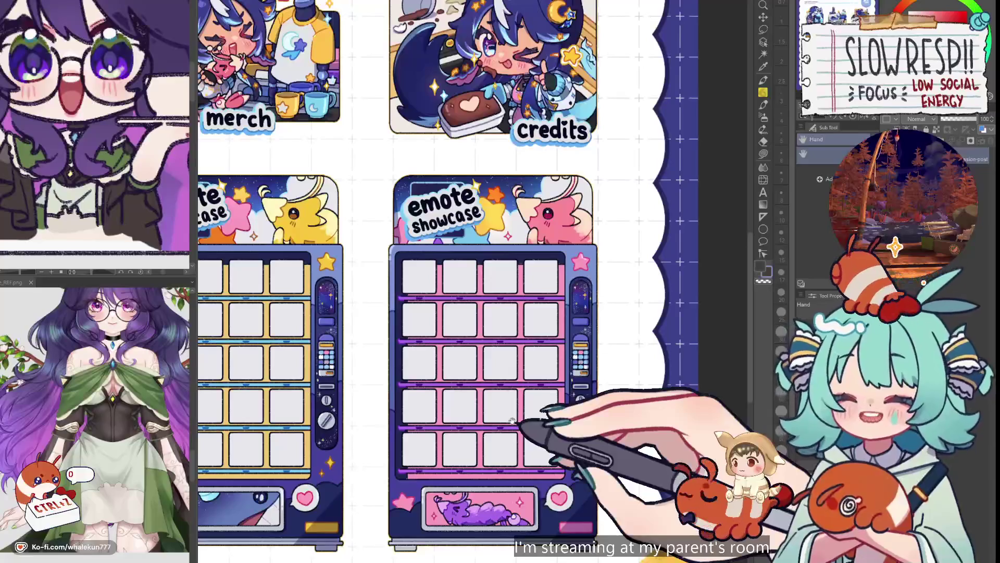
- Zoom in on the commission and rules panels to inspect them
scroll(571, 429, up, 2)
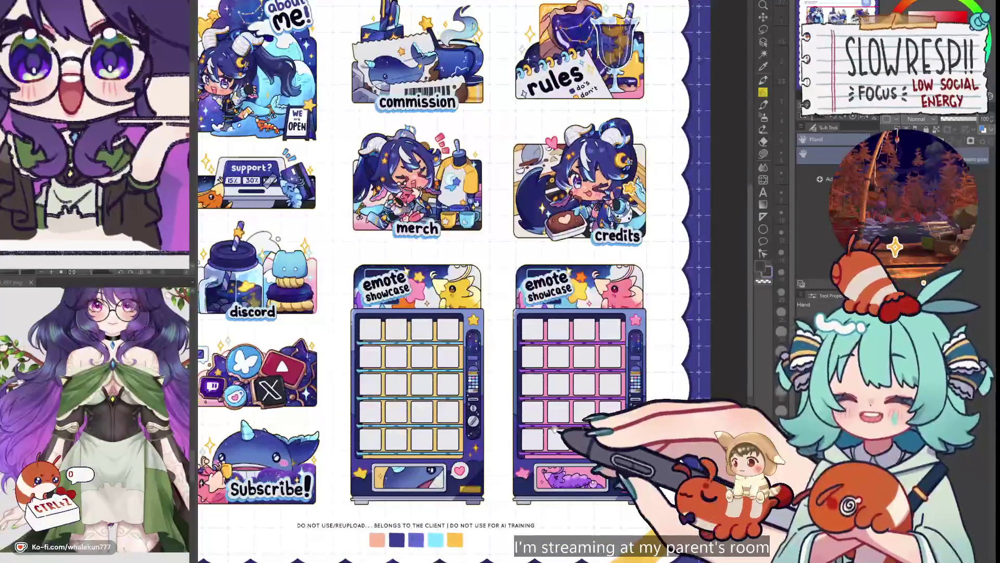
scroll(555, 429, down, 2)
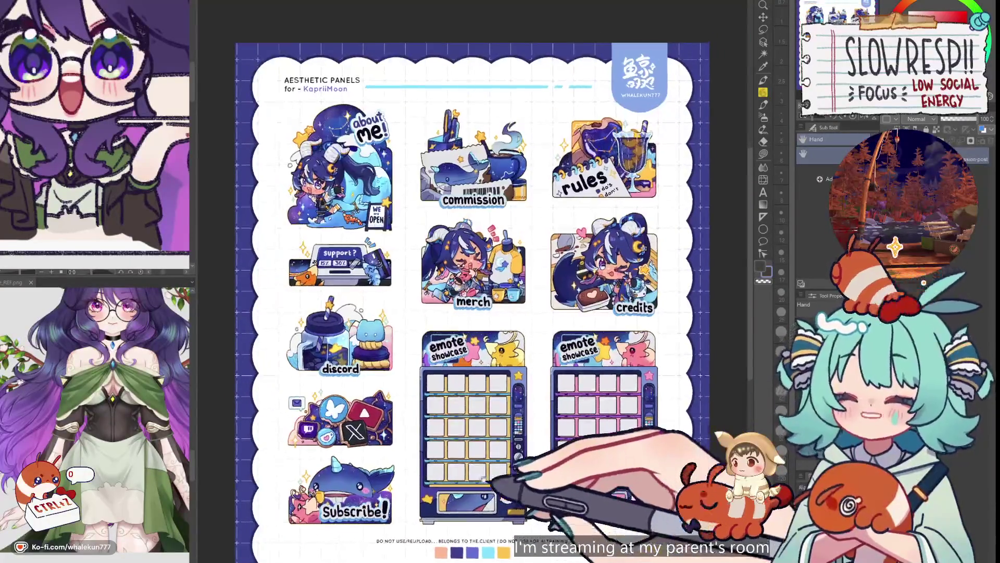
scroll(585, 365, up, 3)
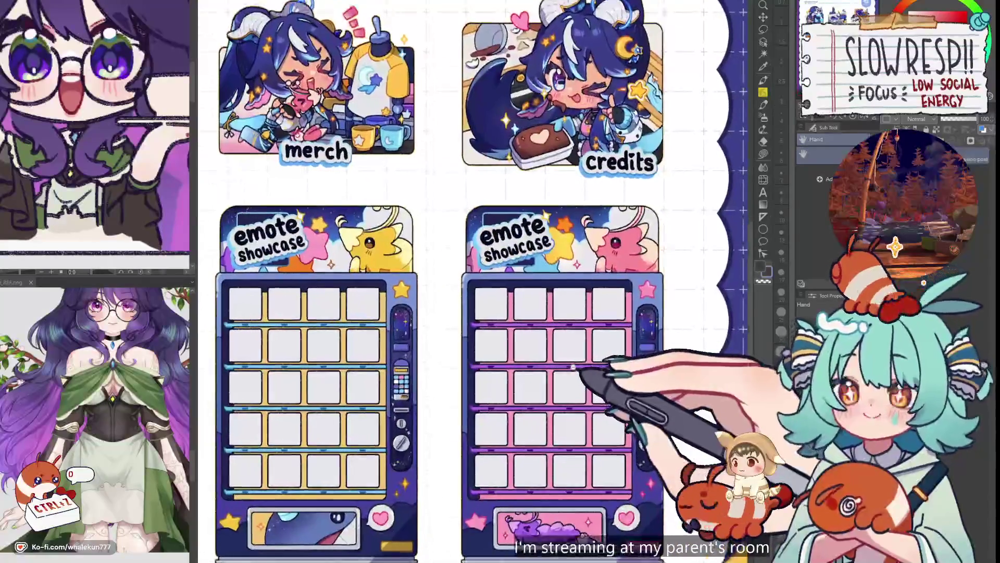
scroll(584, 336, down, 3)
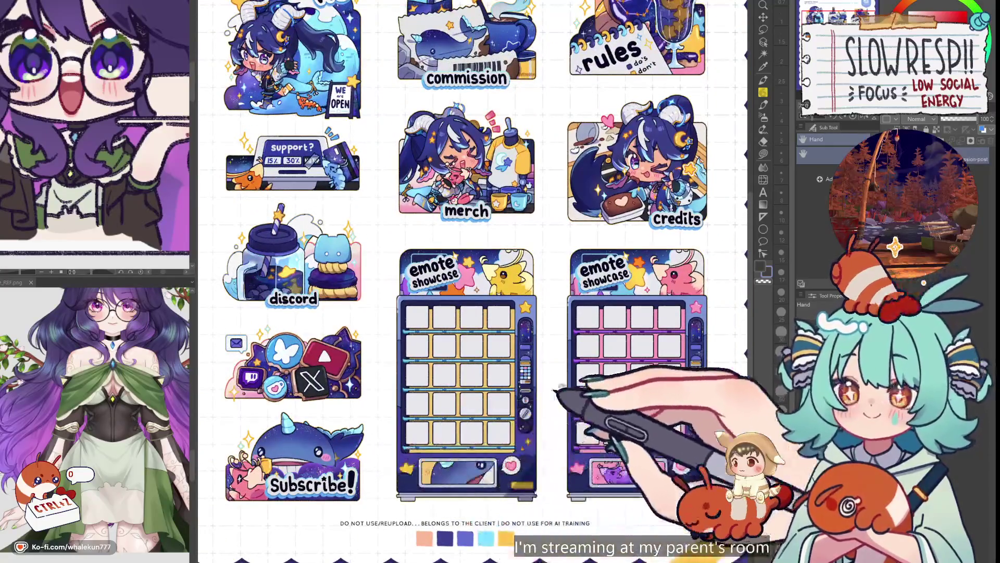
scroll(583, 396, up, 3)
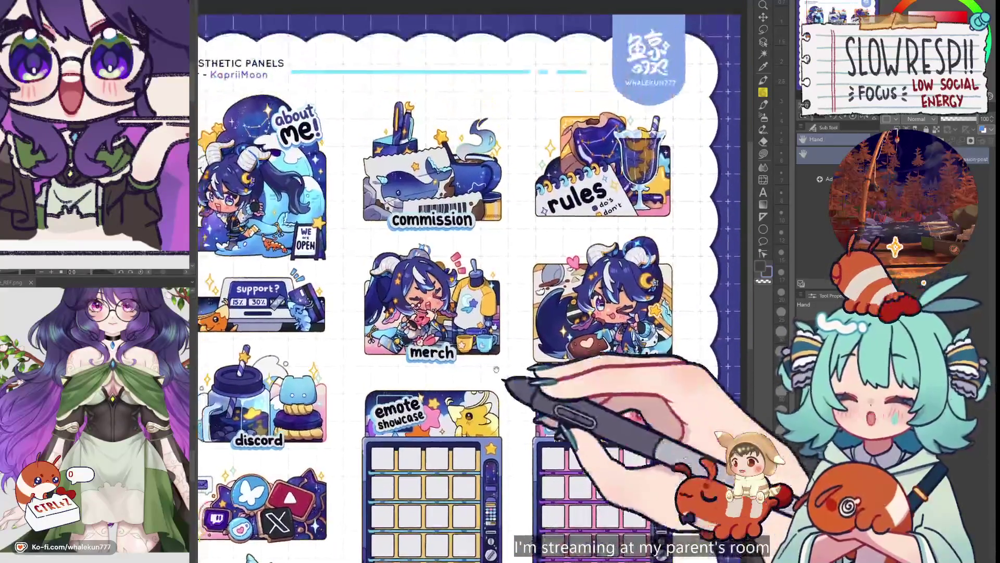
scroll(569, 380, up, 3)
scroll(511, 336, up, 2)
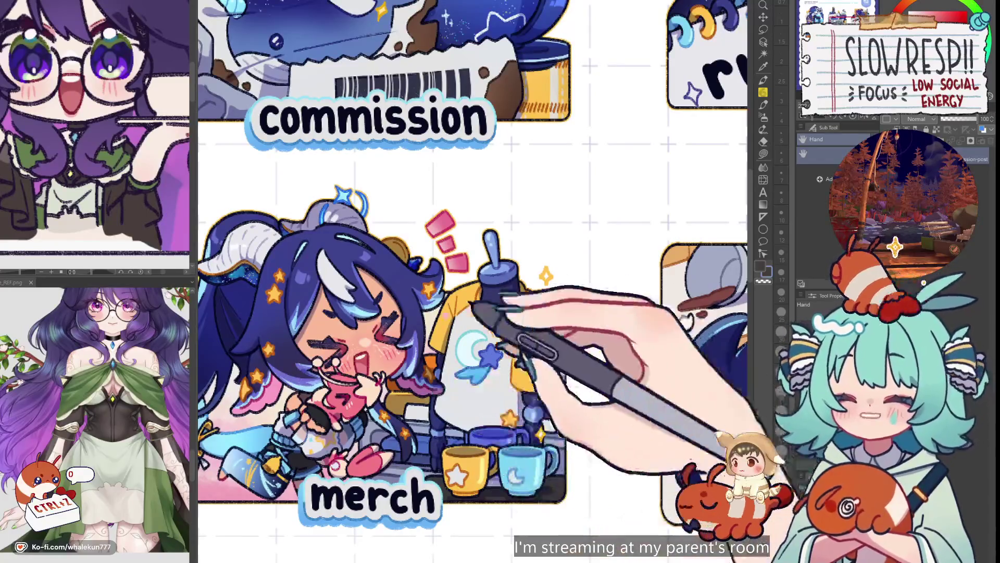
scroll(568, 433, down, 3)
scroll(480, 357, up, 1)
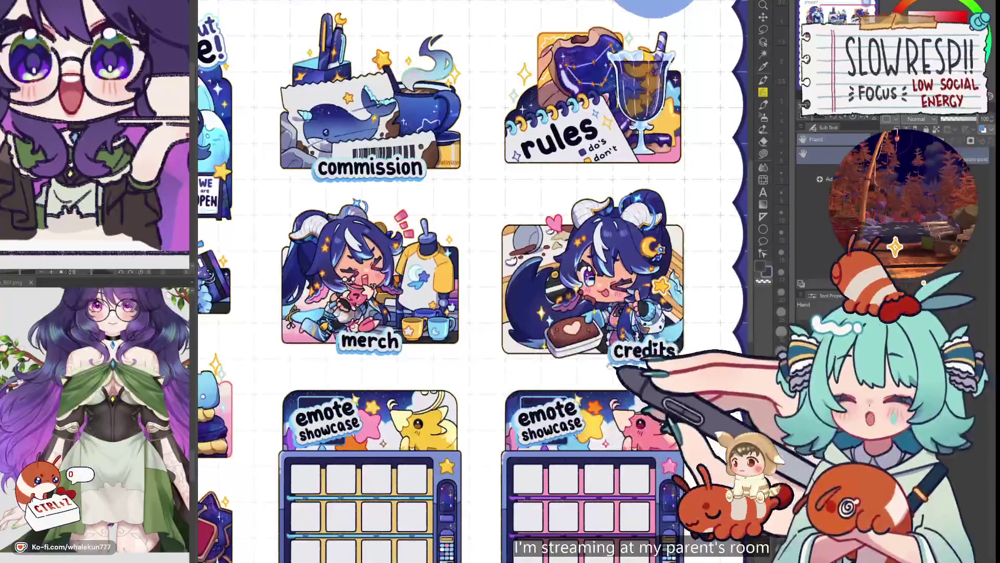
scroll(521, 313, up, 1)
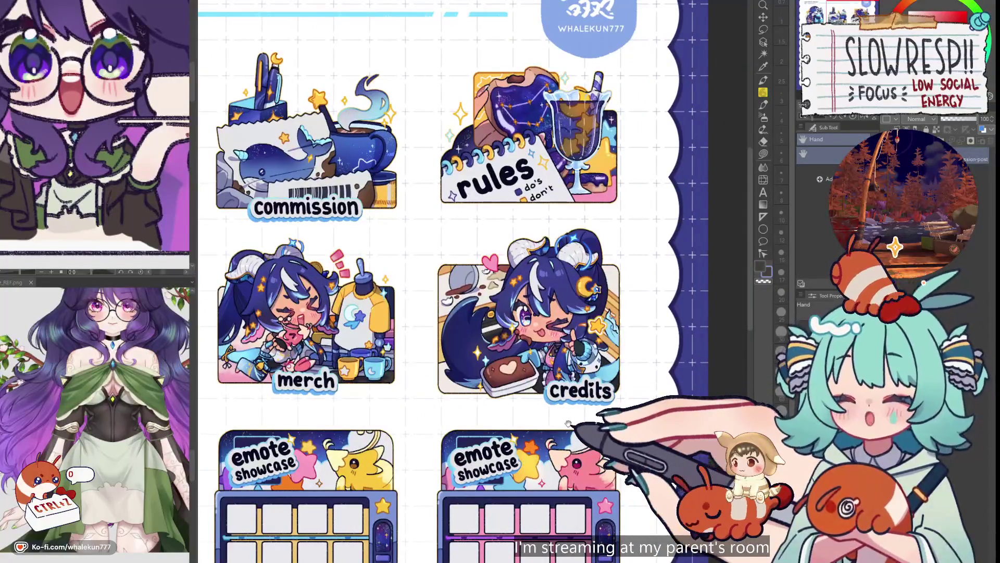
drag(568, 423, 579, 454)
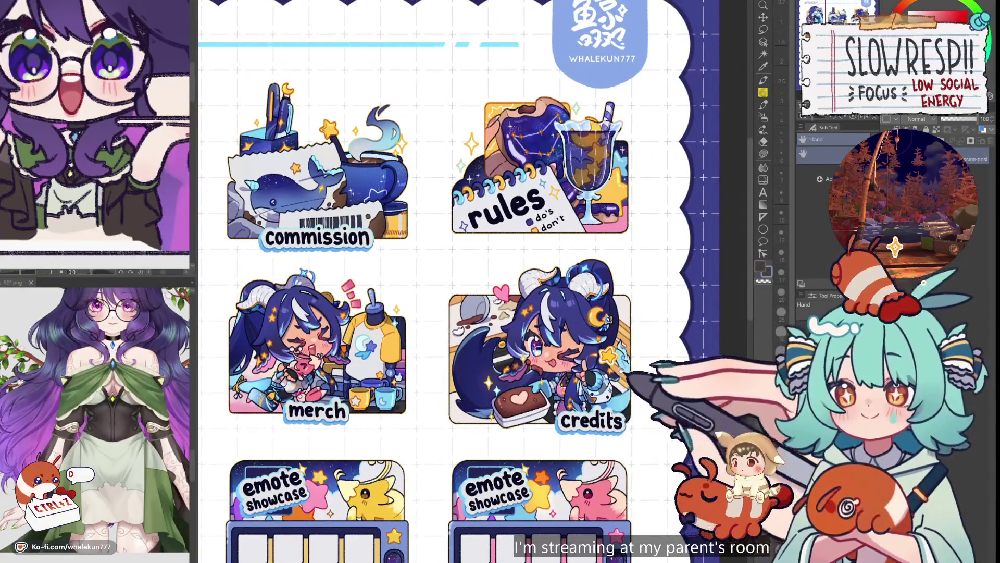
scroll(620, 352, down, 1)
scroll(625, 344, up, 3)
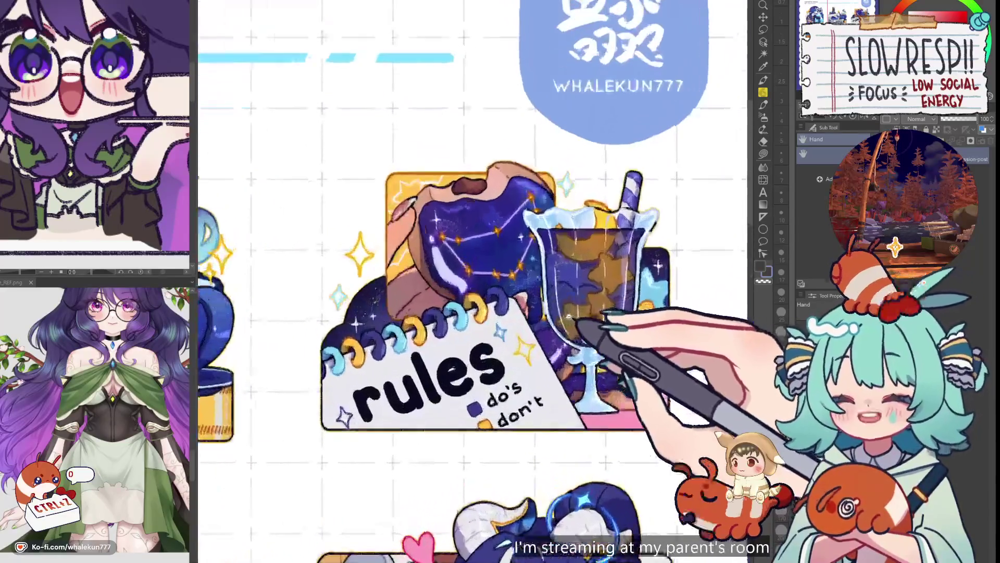
scroll(570, 424, up, 1)
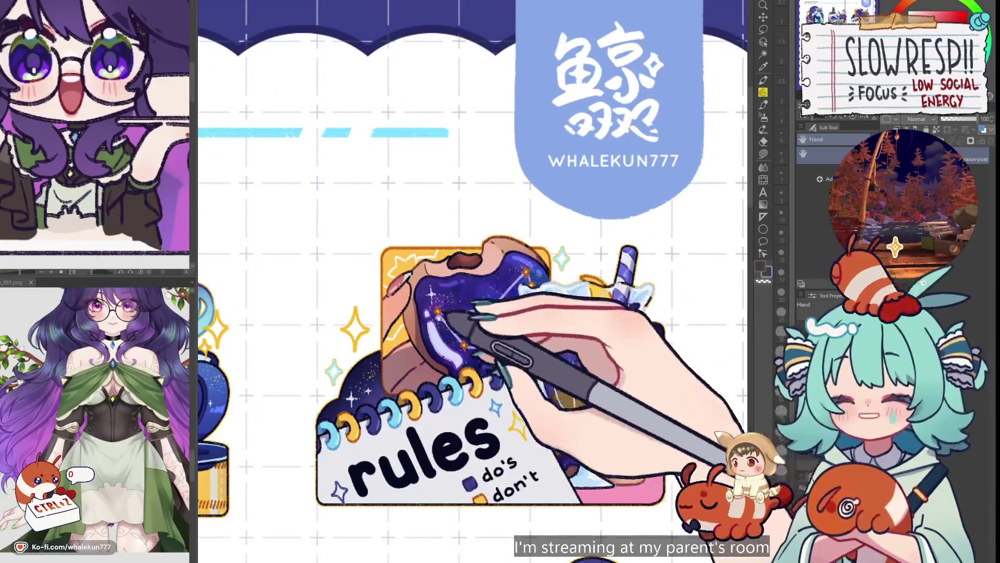
scroll(521, 315, down, 3)
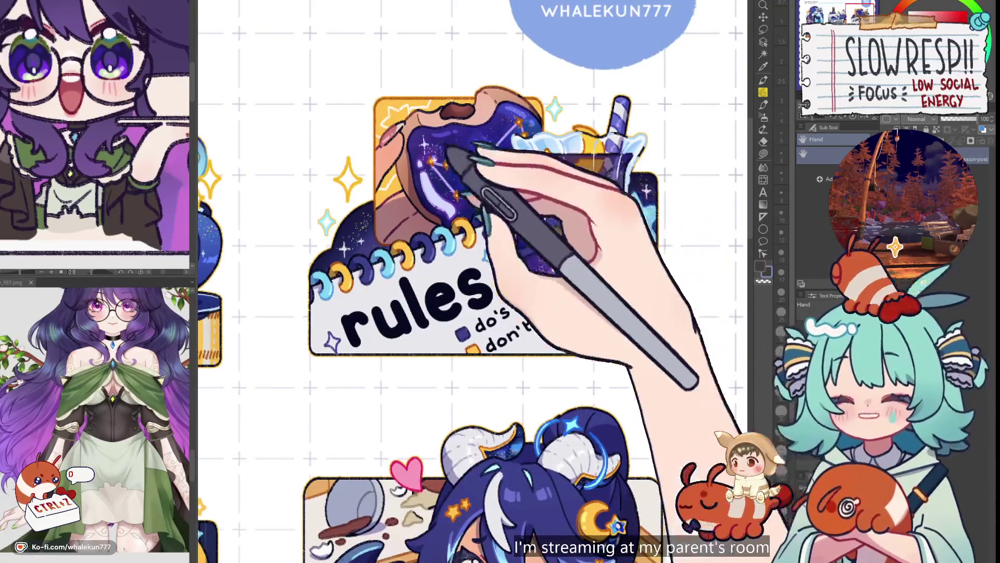
- Move across the rules panel and down to the lower panels
drag(410, 364, 566, 317)
scroll(567, 318, down, 5)
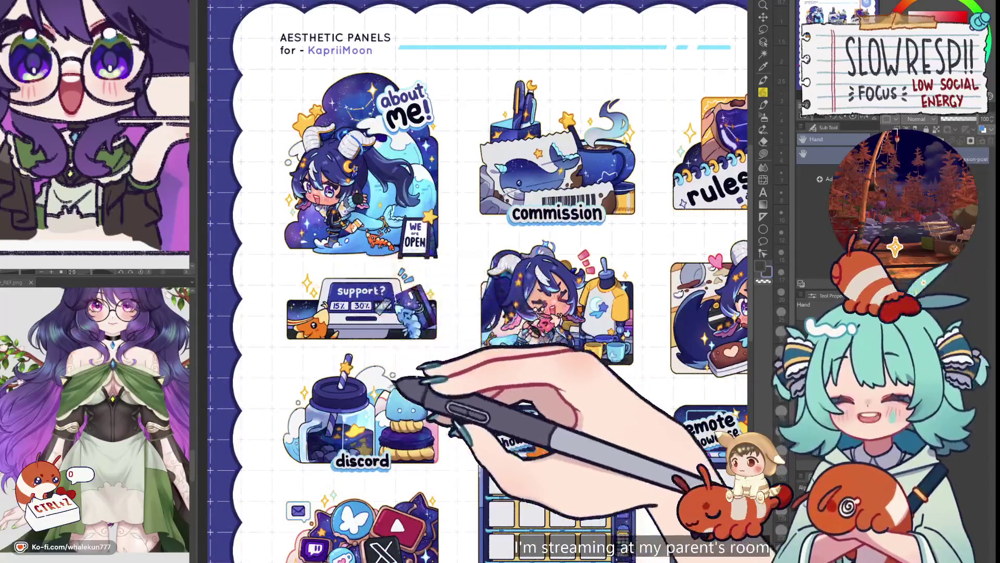
drag(336, 368, 331, 272)
scroll(420, 420, down, 4)
mouse_move(504, 371)
mouse_down()
mouse_move(397, 426)
mouse_move(340, 515)
mouse_up()
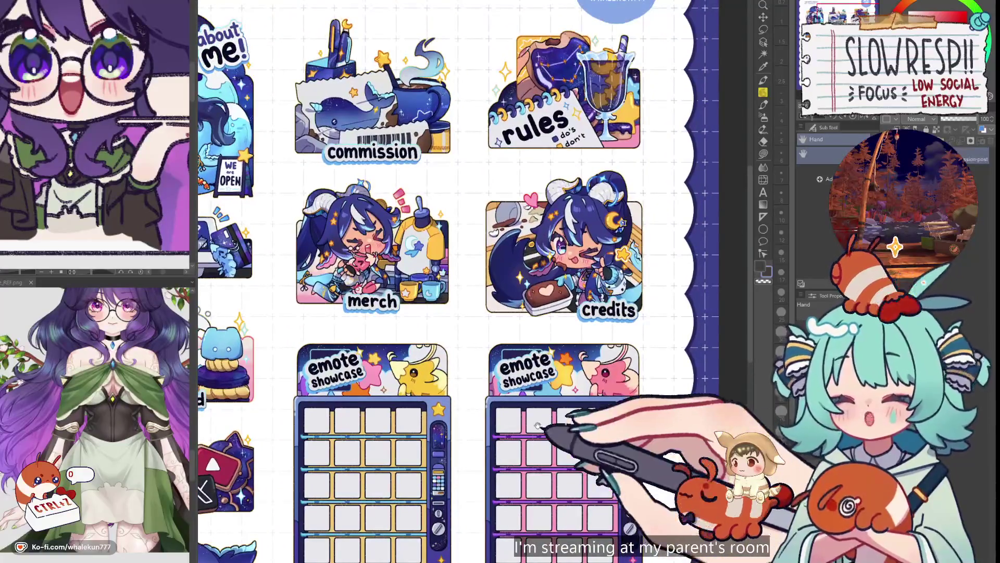
- Look over the artist's logo and the discord, subscribe and emote showcase panels
drag(538, 425, 515, 499)
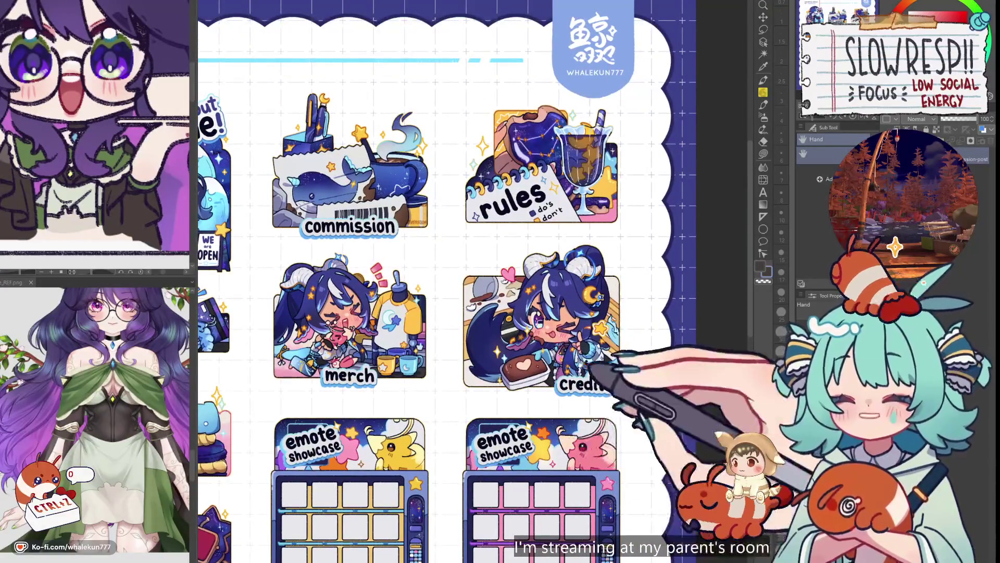
drag(591, 372, 594, 430)
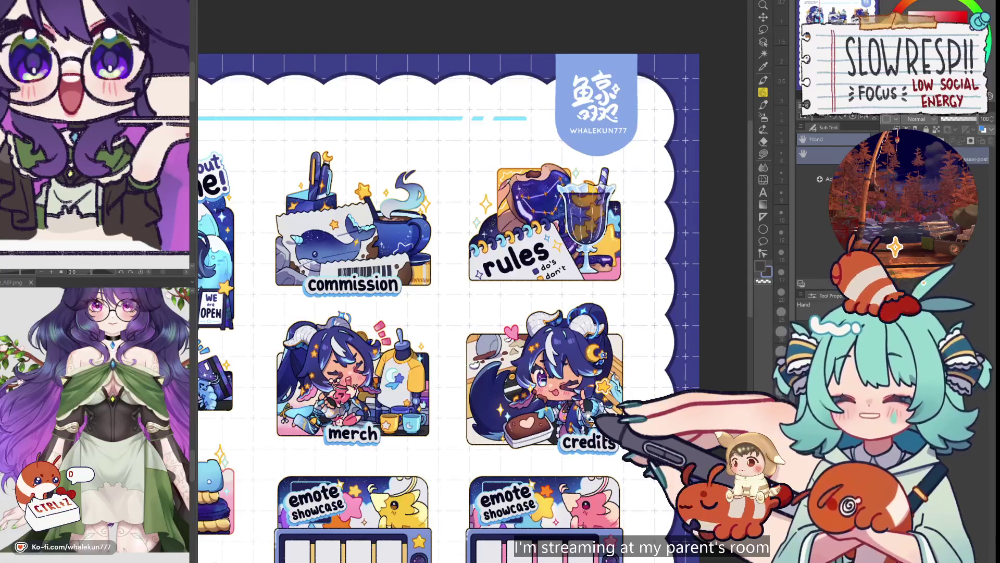
mouse_move(617, 411)
mouse_down()
mouse_move(646, 385)
mouse_move(675, 329)
mouse_move(636, 320)
mouse_up()
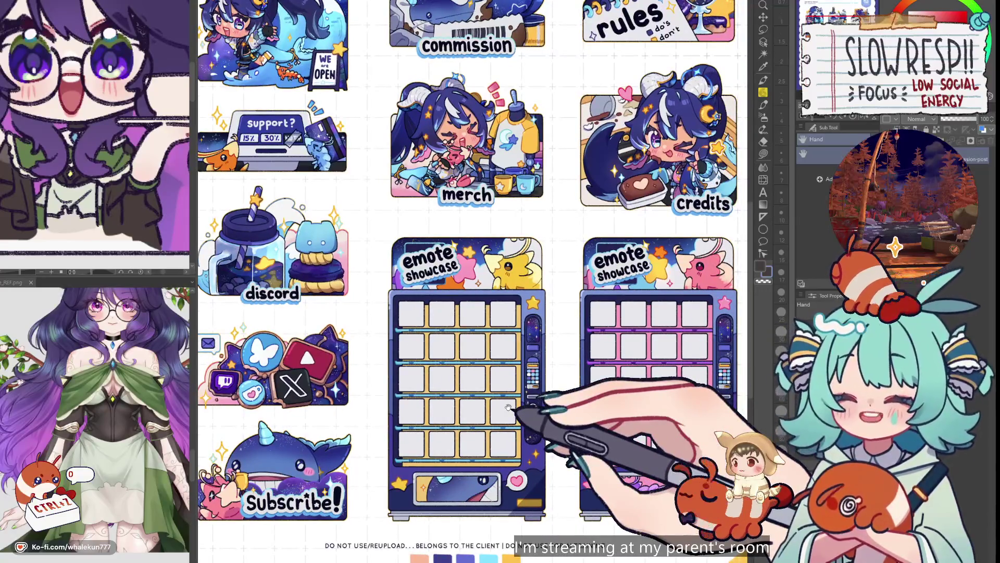
scroll(509, 415, down, 4)
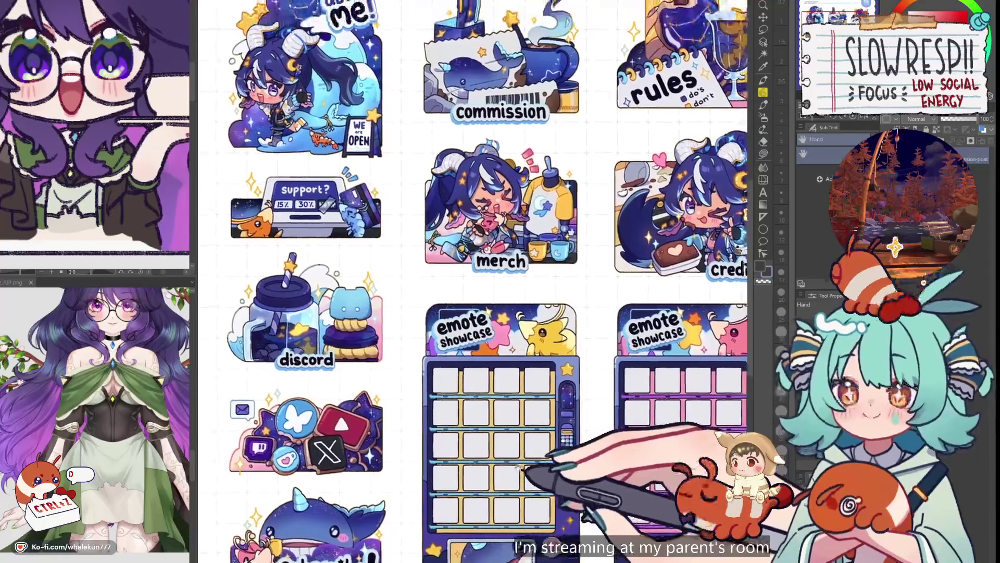
scroll(521, 426, down, 3)
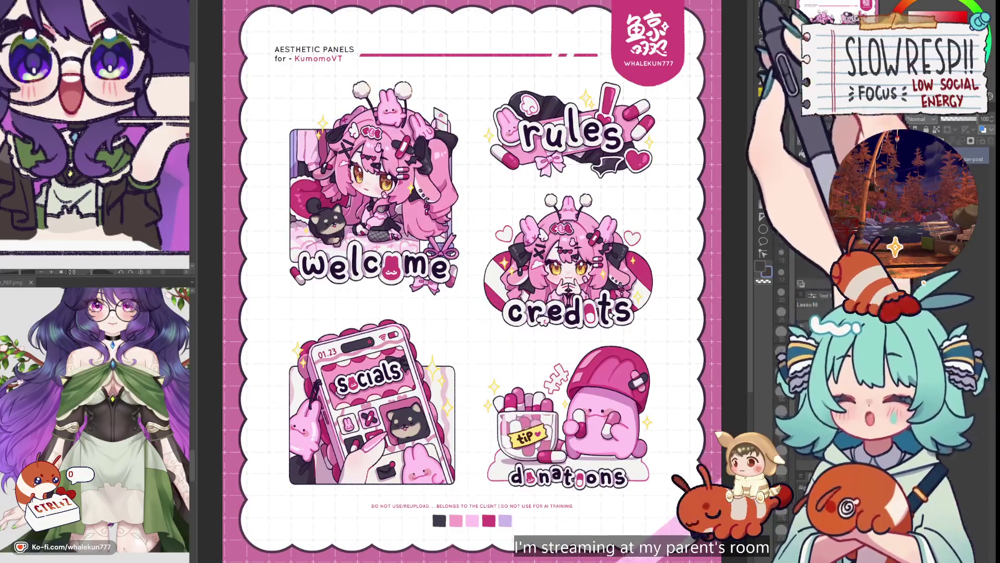
- Pan over the top of the pink panels sheet to view the credits, welcome, socials and rules stickers
scroll(471, 281, down, 3)
scroll(472, 282, up, 1)
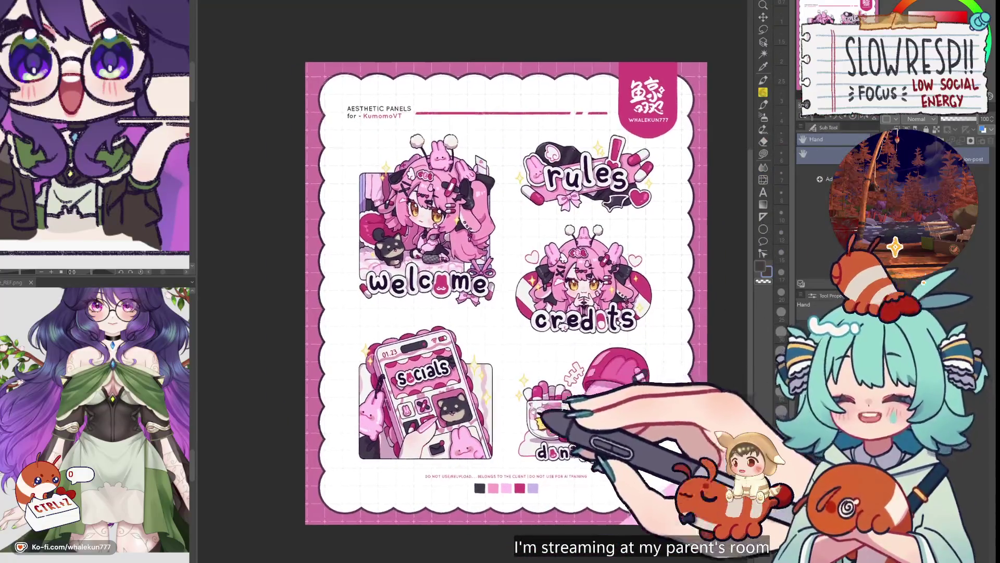
drag(507, 292, 465, 300)
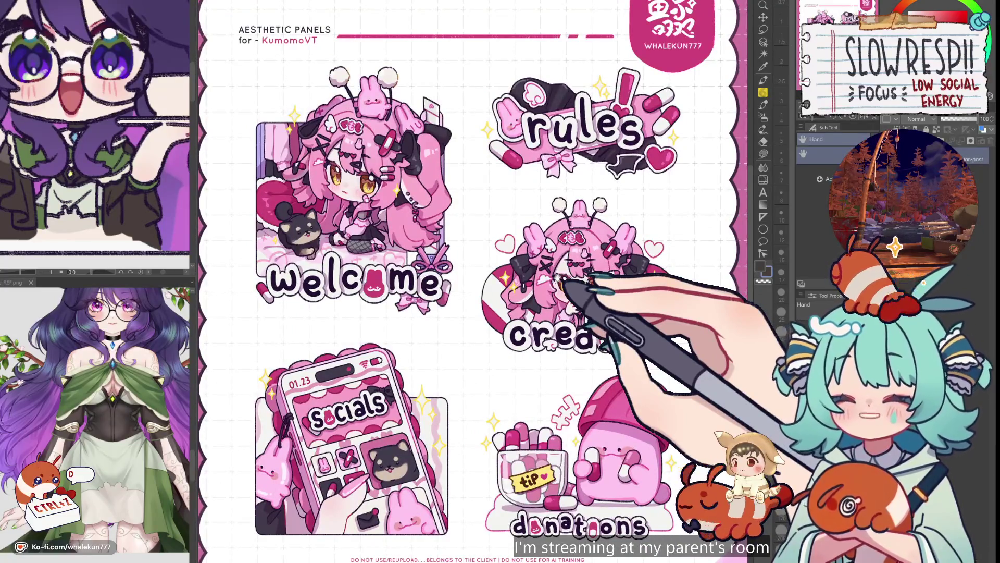
mouse_move(557, 276)
mouse_down()
mouse_move(553, 244)
mouse_move(558, 327)
mouse_up()
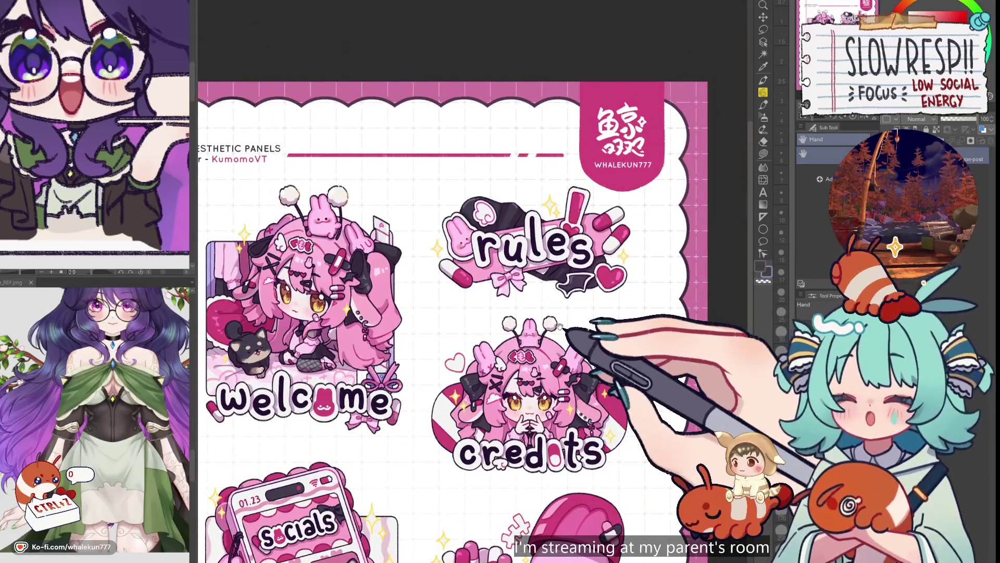
mouse_move(570, 252)
mouse_down()
mouse_move(565, 313)
mouse_move(570, 286)
mouse_move(536, 305)
mouse_move(575, 342)
mouse_up()
scroll(537, 303, up, 3)
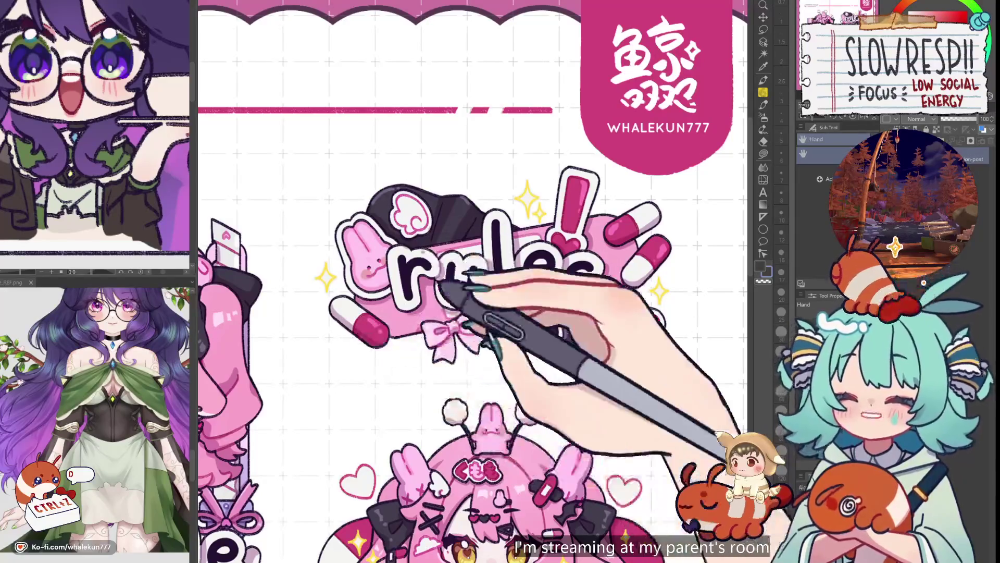
mouse_move(479, 424)
mouse_down()
mouse_move(457, 469)
mouse_move(457, 446)
mouse_move(567, 380)
mouse_up()
drag(646, 136, 466, 391)
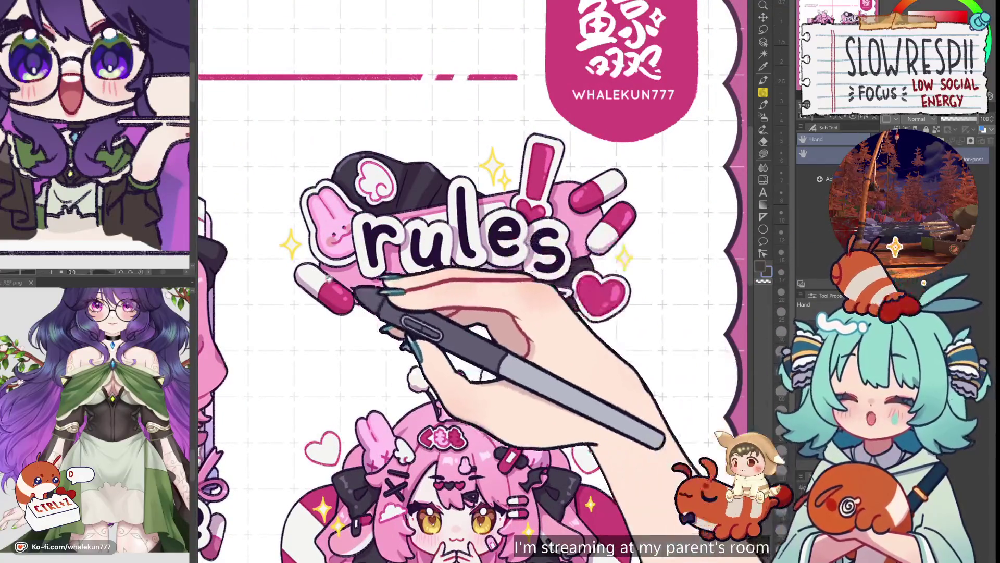
- Center the welcome sticker, check the socials phone sticker, then view the whole sheet
drag(587, 315, 975, 209)
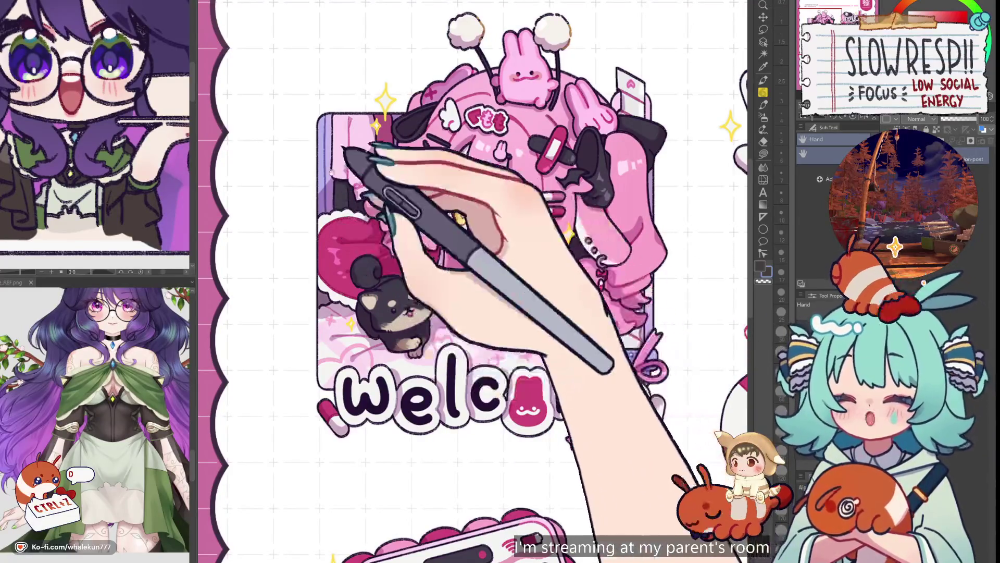
mouse_move(563, 407)
mouse_down()
mouse_move(465, 327)
mouse_move(576, 273)
mouse_up()
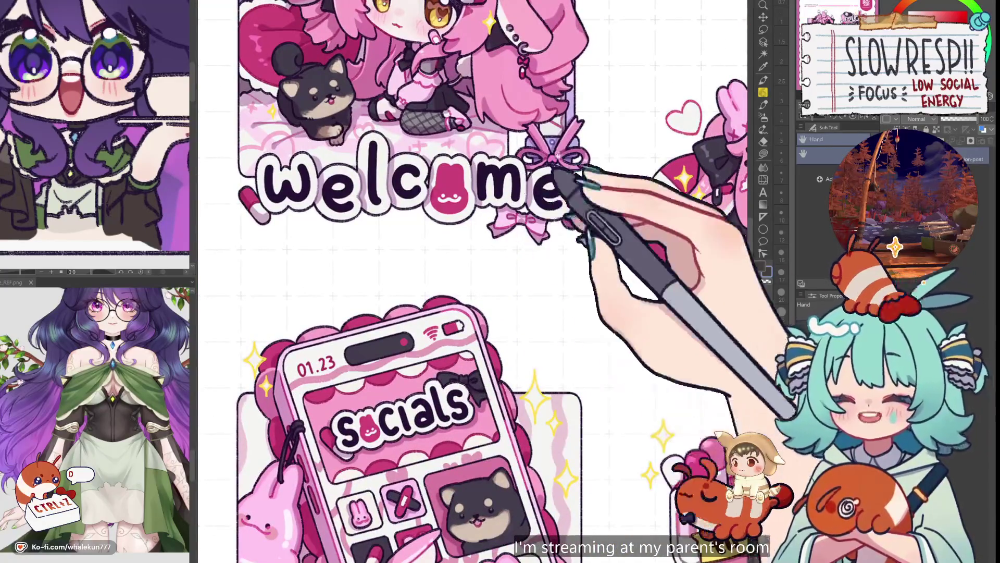
drag(558, 179, 552, 261)
scroll(521, 349, down, 3)
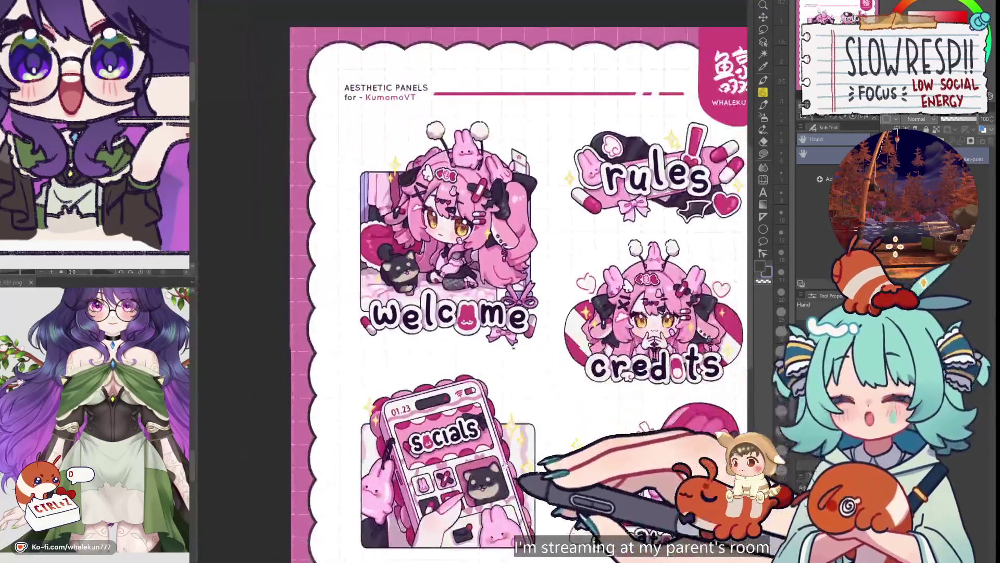
drag(554, 368, 459, 357)
scroll(458, 353, up, 2)
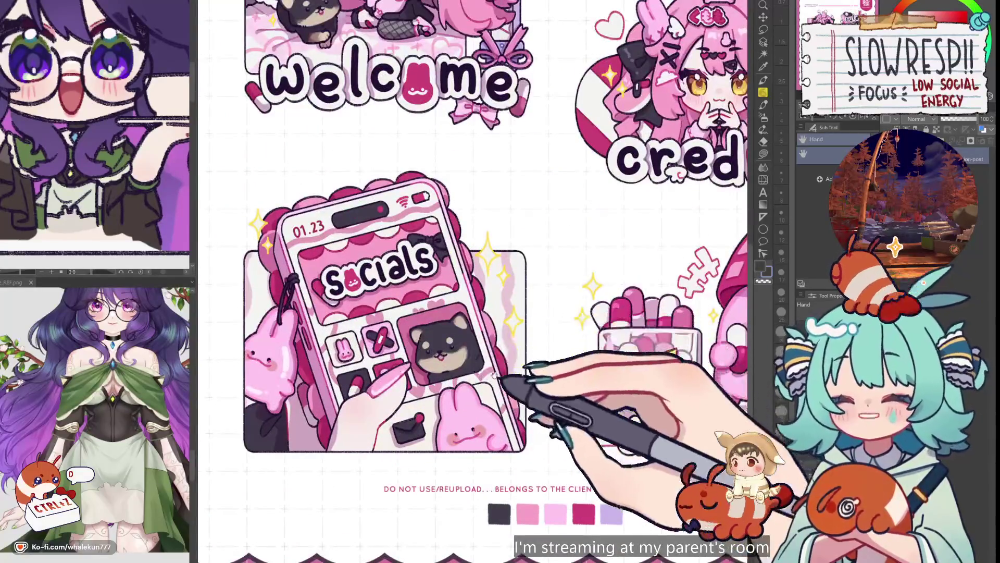
drag(464, 459, 470, 431)
drag(527, 407, 530, 433)
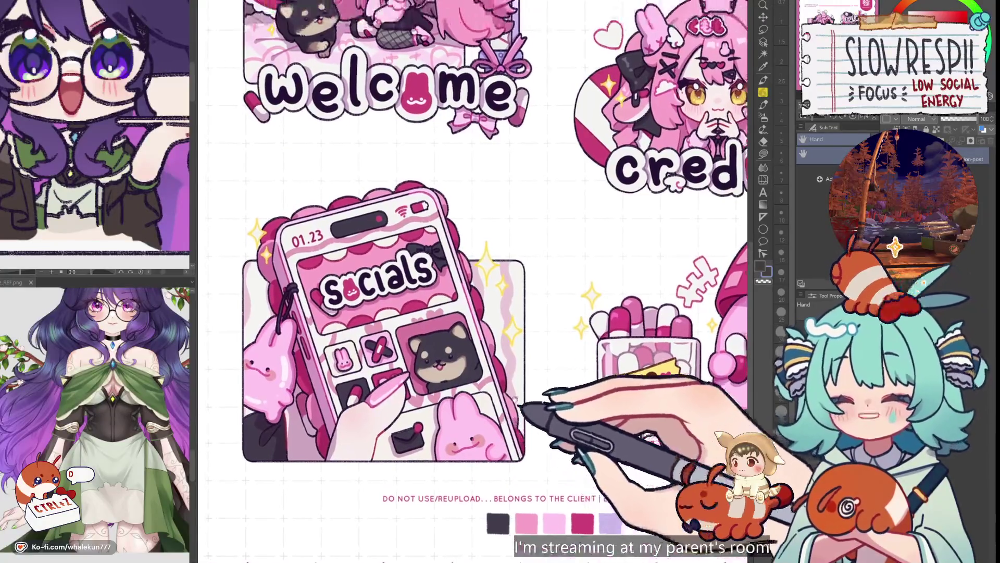
- Center the credits and donations stickers, then return to the purple-haired girl's panel
scroll(508, 410, down, 1)
scroll(508, 409, down, 1)
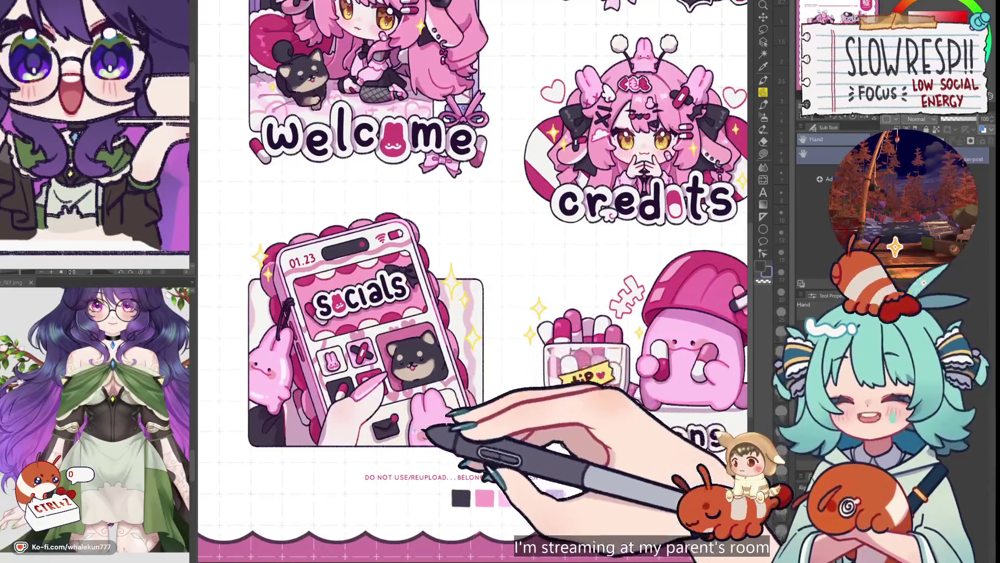
scroll(458, 427, down, 2)
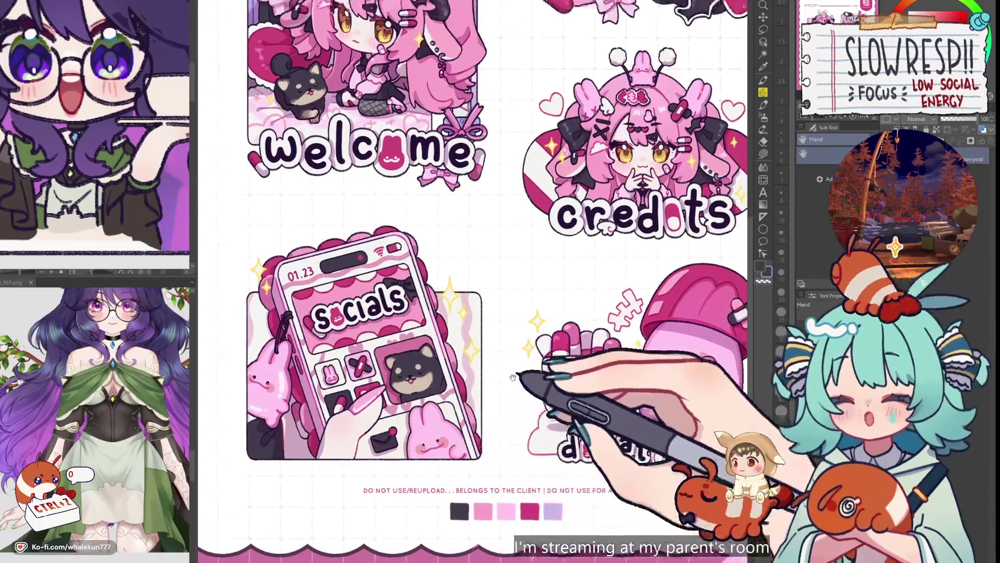
scroll(591, 388, up, 2)
drag(591, 388, 502, 379)
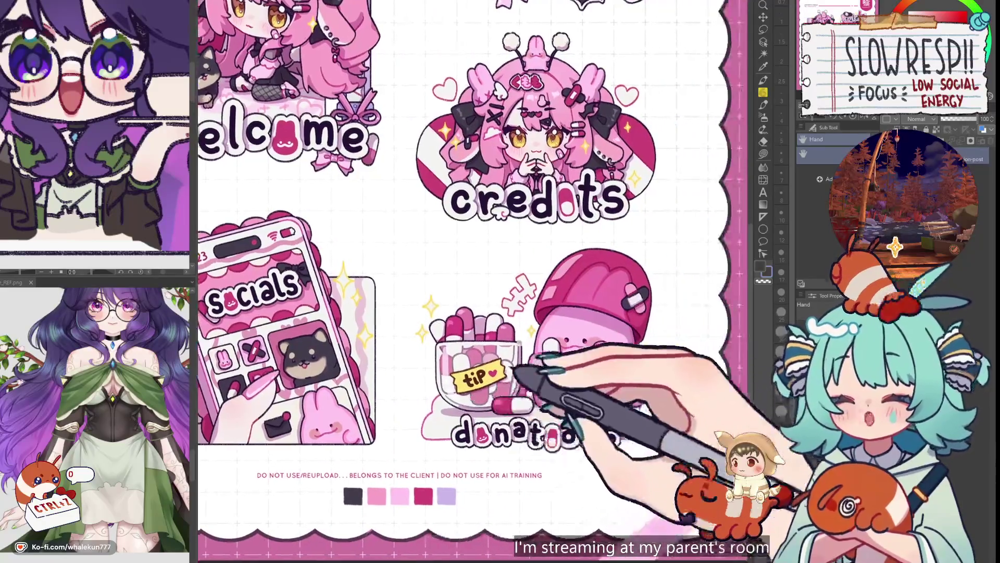
drag(629, 363, 621, 393)
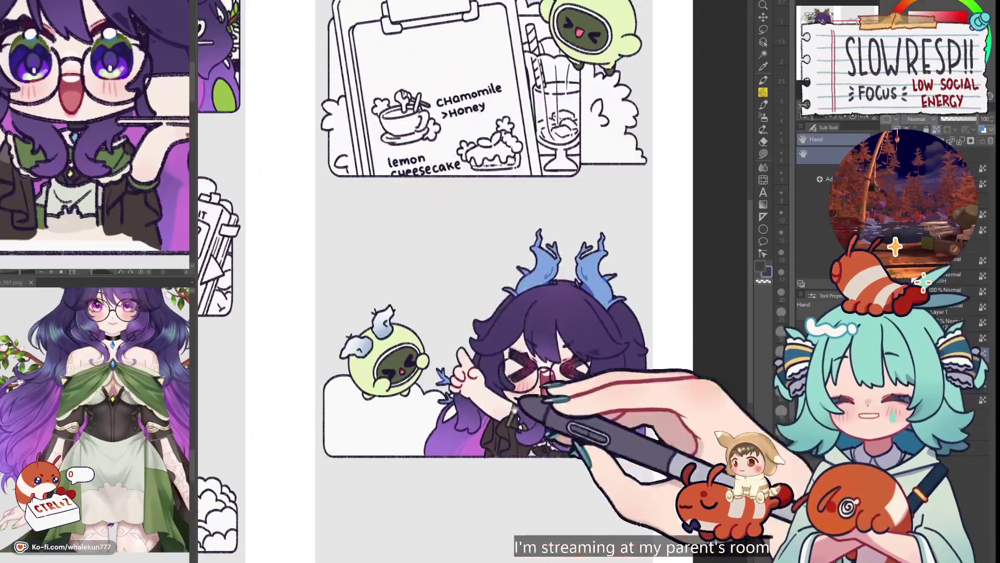
drag(514, 407, 502, 391)
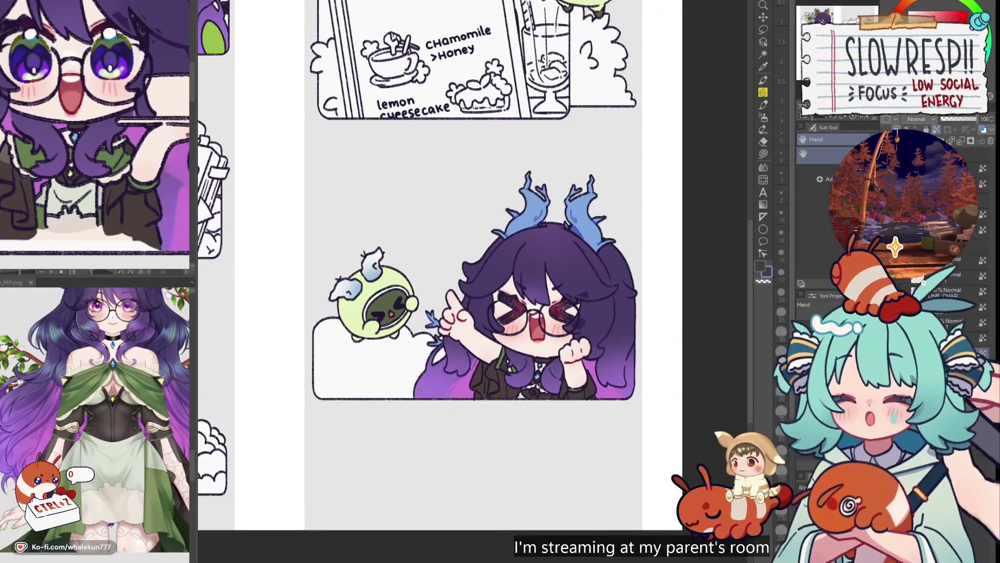
- Switch to the Lasso fill sub-tool and choose a yellow-green fill colour
key(g)
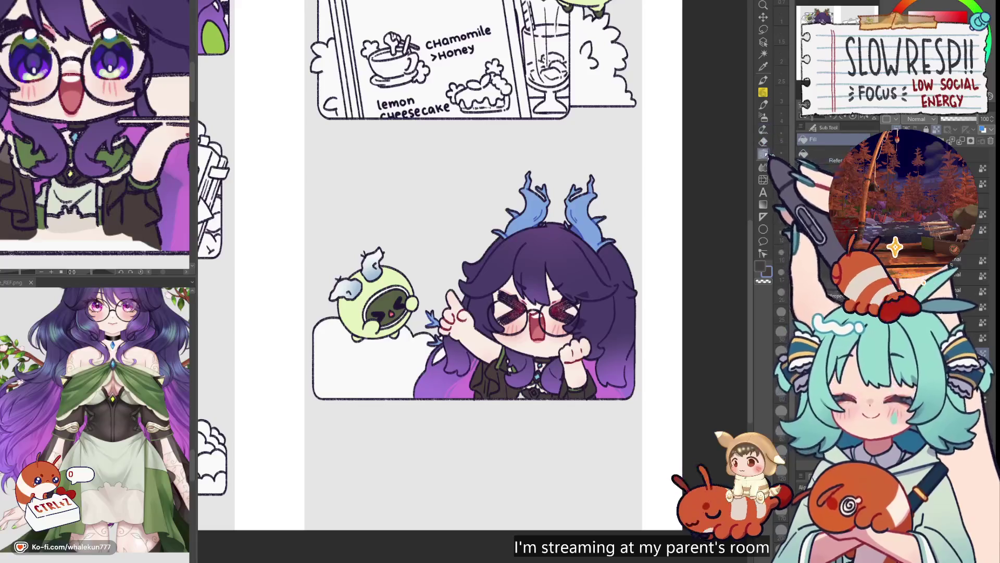
alt+click(125, 167)
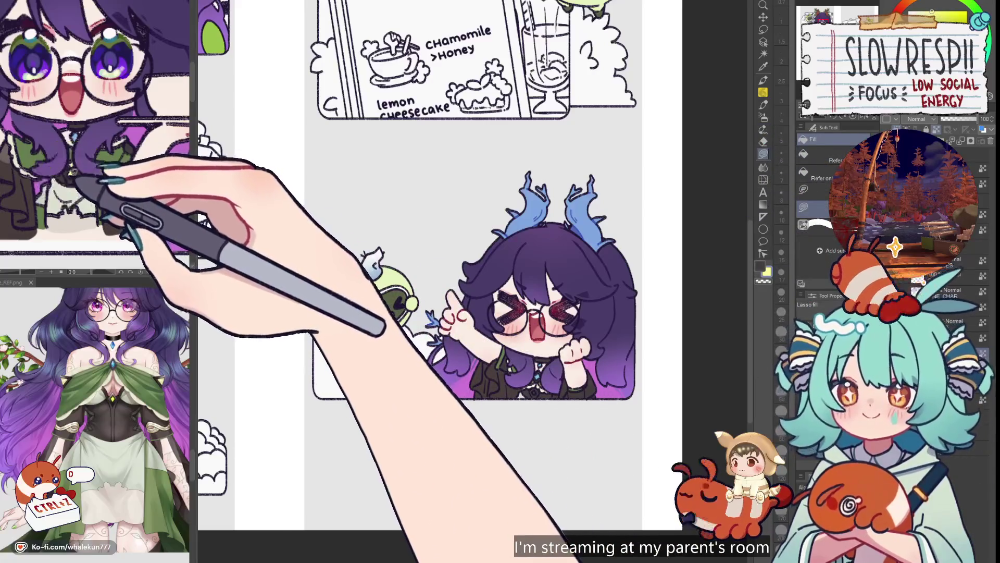
mouse_move(595, 366)
mouse_down()
mouse_move(577, 367)
mouse_move(572, 380)
mouse_up()
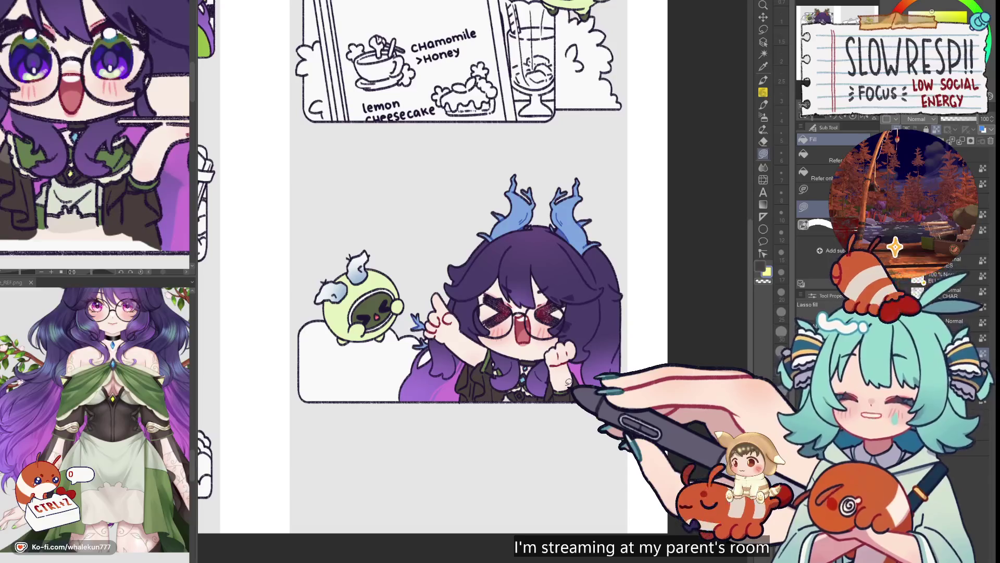
- Zoom in close on the purple-haired girl's collar
scroll(565, 385, up, 5)
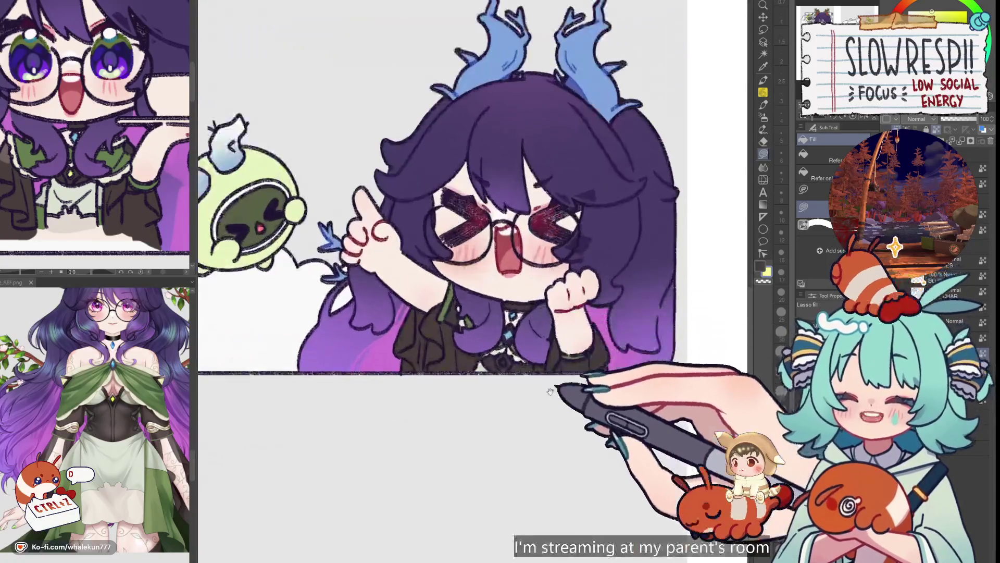
scroll(462, 408, up, 3)
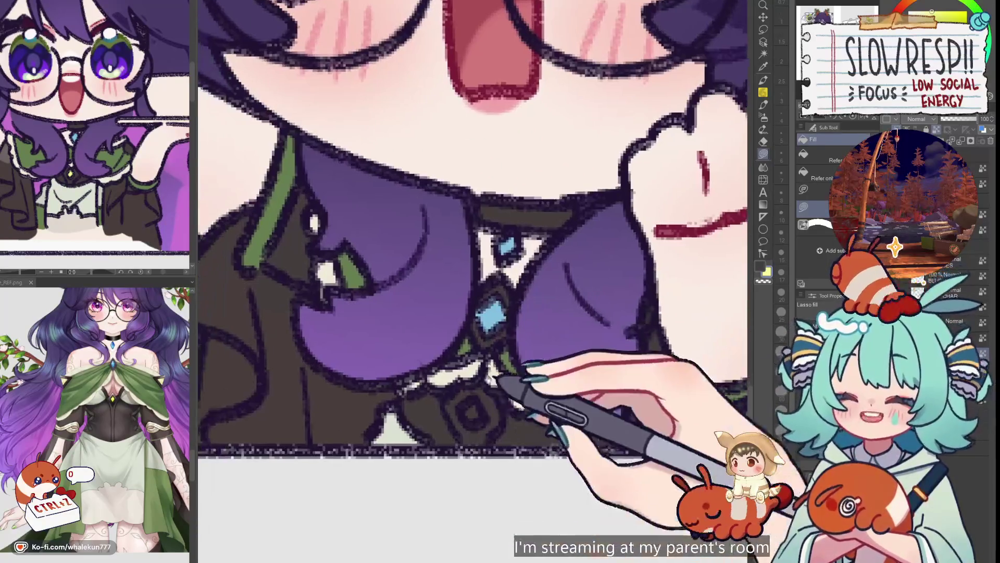
scroll(488, 400, down, 5)
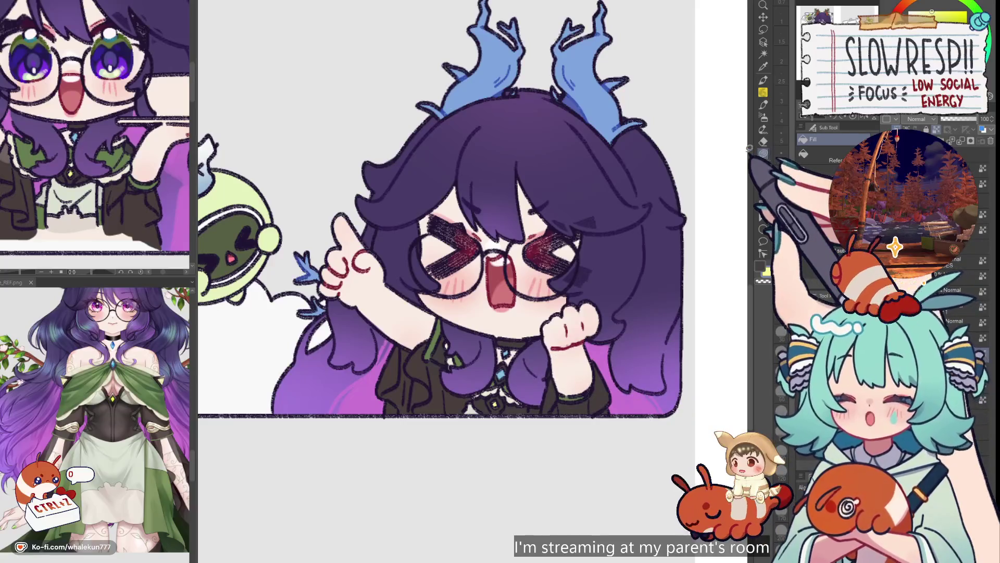
scroll(621, 311, down, 3)
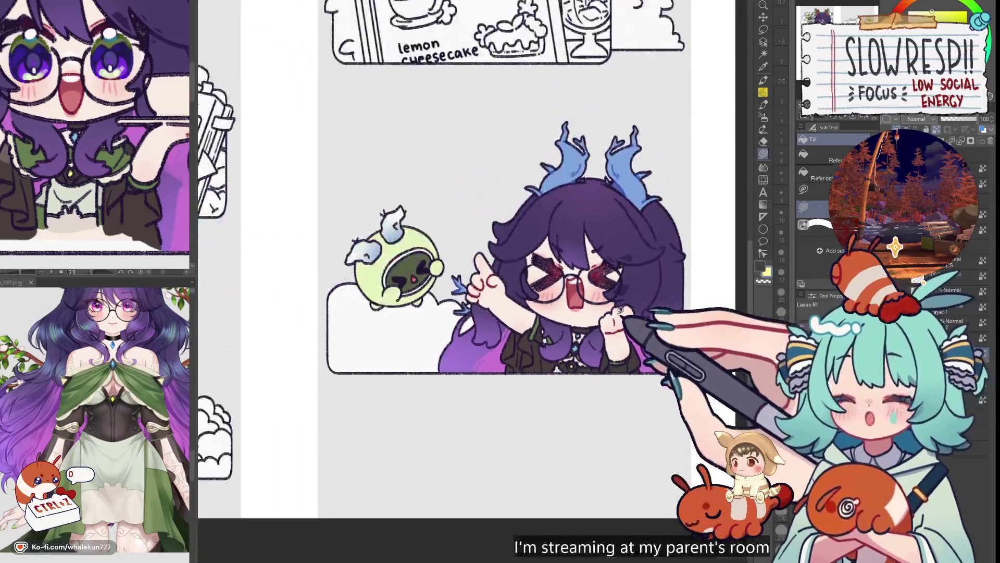
mouse_move(628, 344)
mouse_down()
mouse_move(632, 361)
mouse_move(593, 405)
mouse_up()
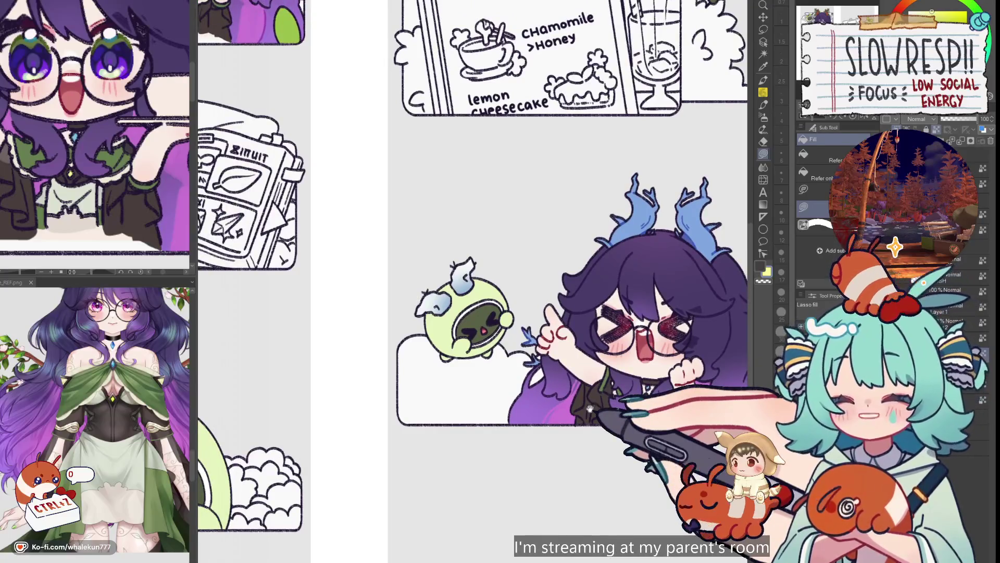
- Zoom out to the whole page of chibi panels and show the panel text labels
scroll(590, 408, down, 3)
drag(654, 279, 660, 306)
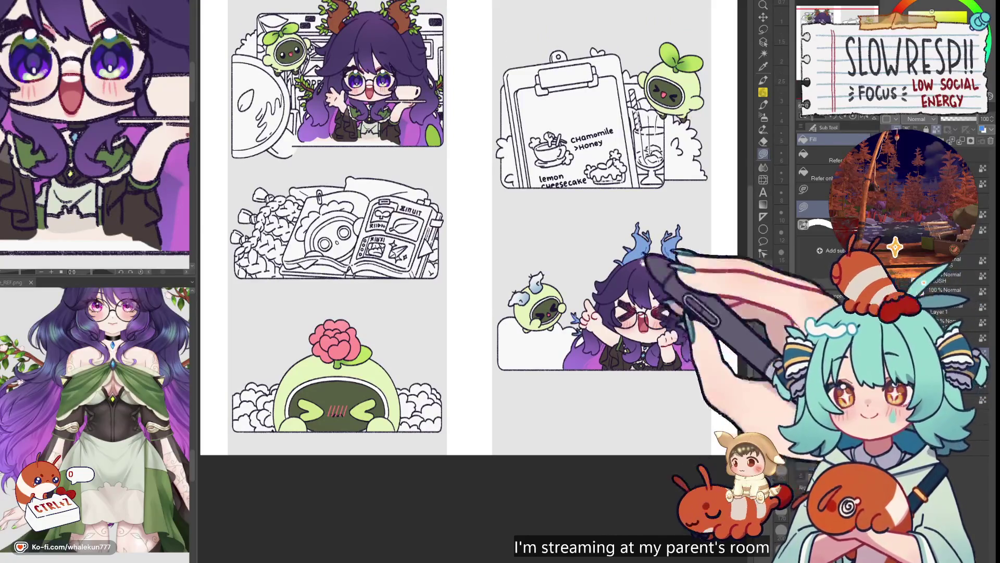
drag(661, 306, 664, 338)
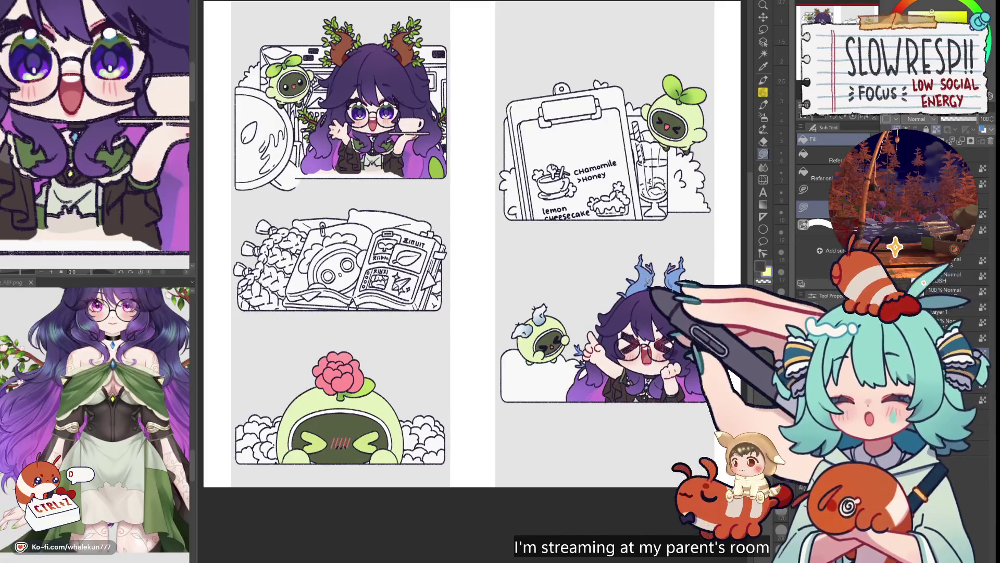
mouse_move(644, 284)
mouse_down()
mouse_move(664, 332)
mouse_move(692, 304)
mouse_move(645, 338)
mouse_move(655, 341)
mouse_up()
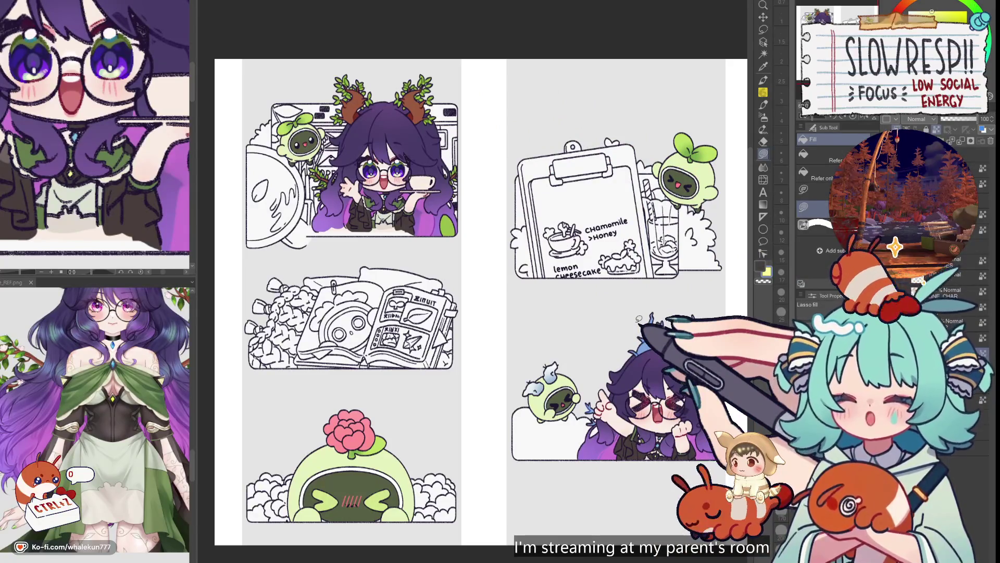
scroll(638, 318, down, 2)
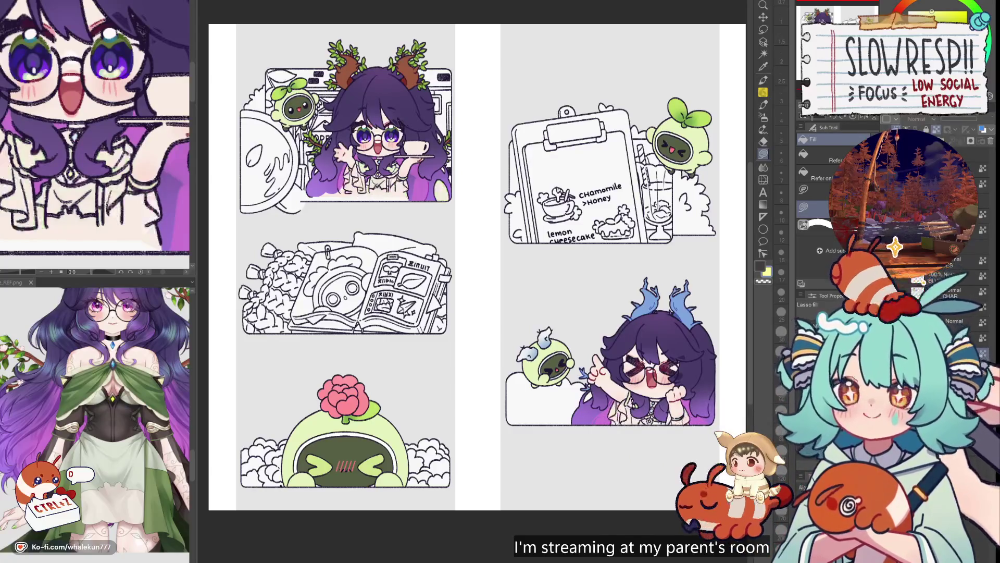
scroll(481, 285, up, 2)
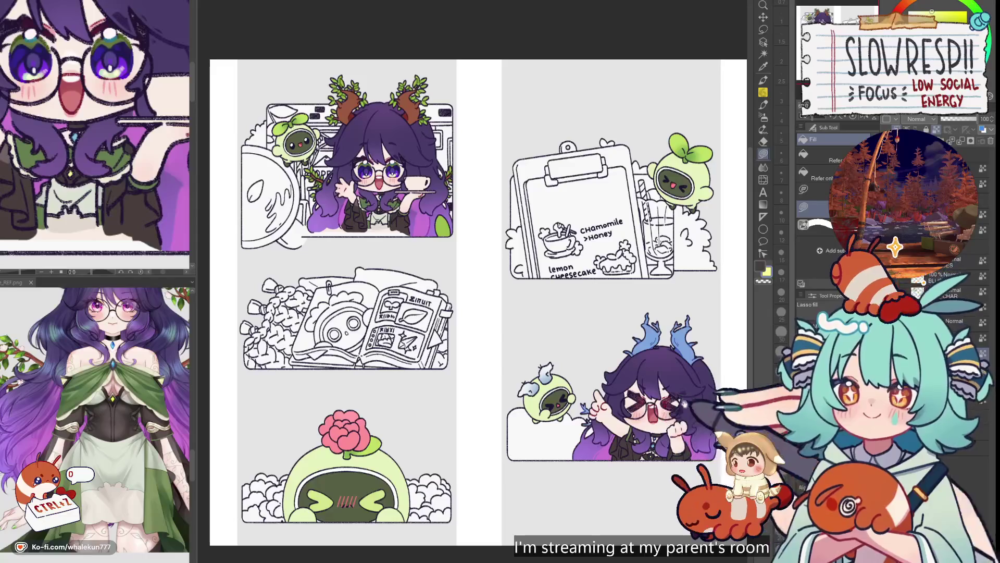
scroll(481, 311, up, 1)
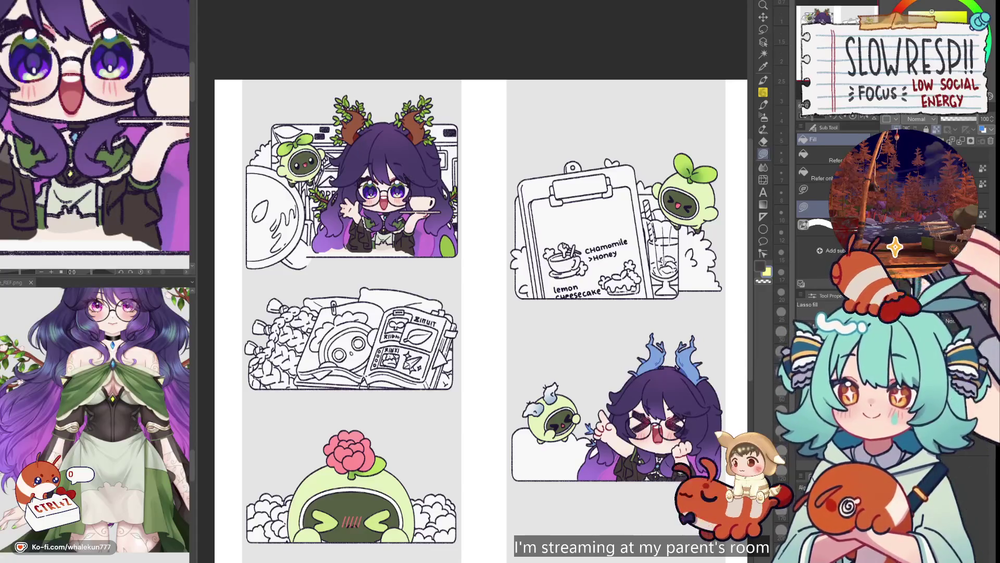
click(913, 280)
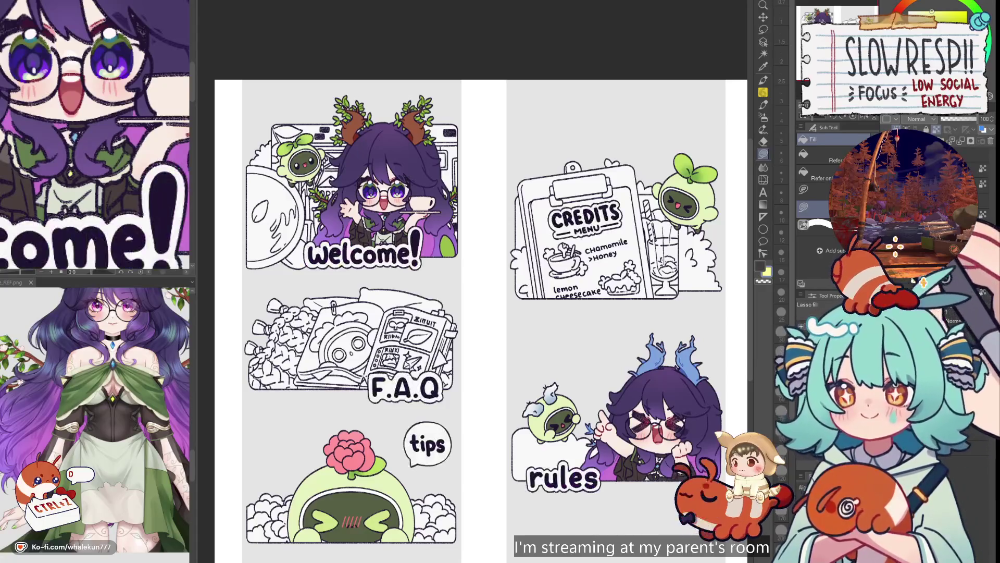
- Show the sparkle and heart decorations and zoom into the Welcome panel
click(895, 246)
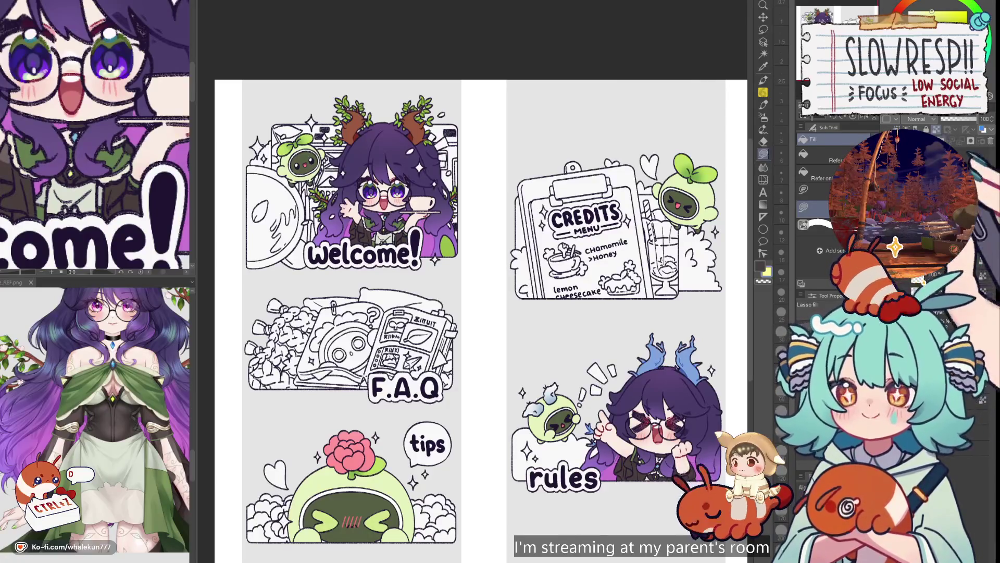
key(ctrl+plus)
key(ctrl+plus)
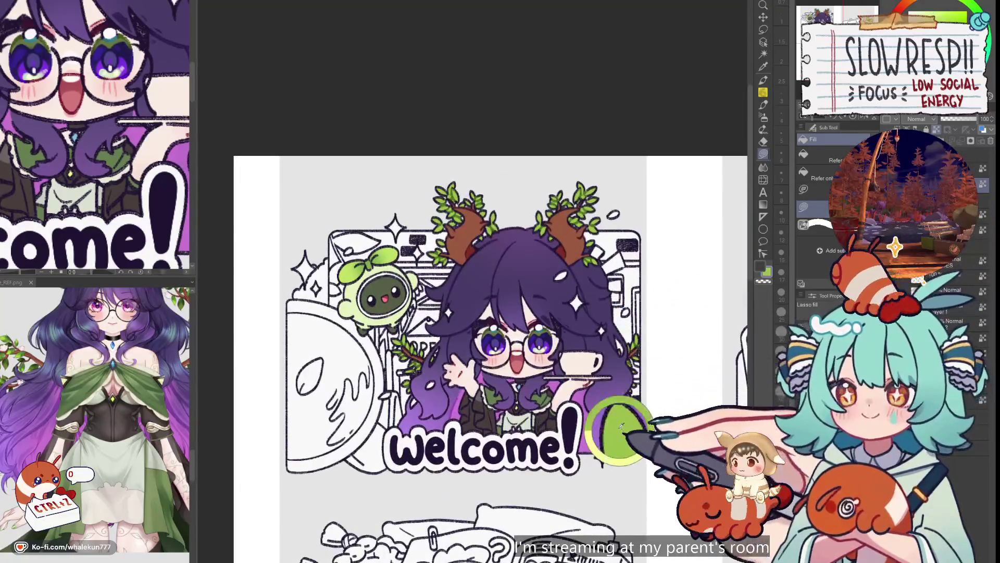
key(ctrl+plus)
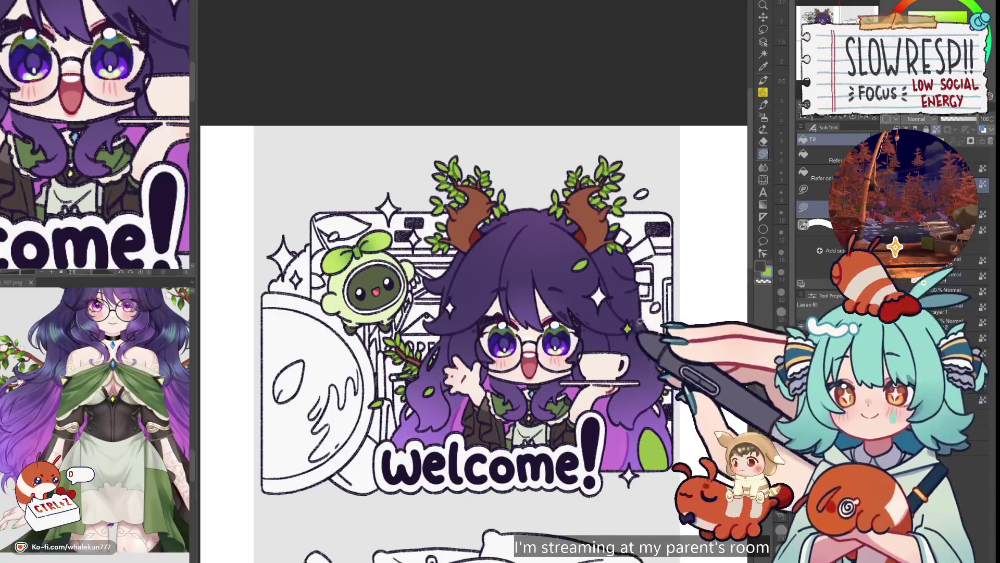
drag(674, 405, 661, 390)
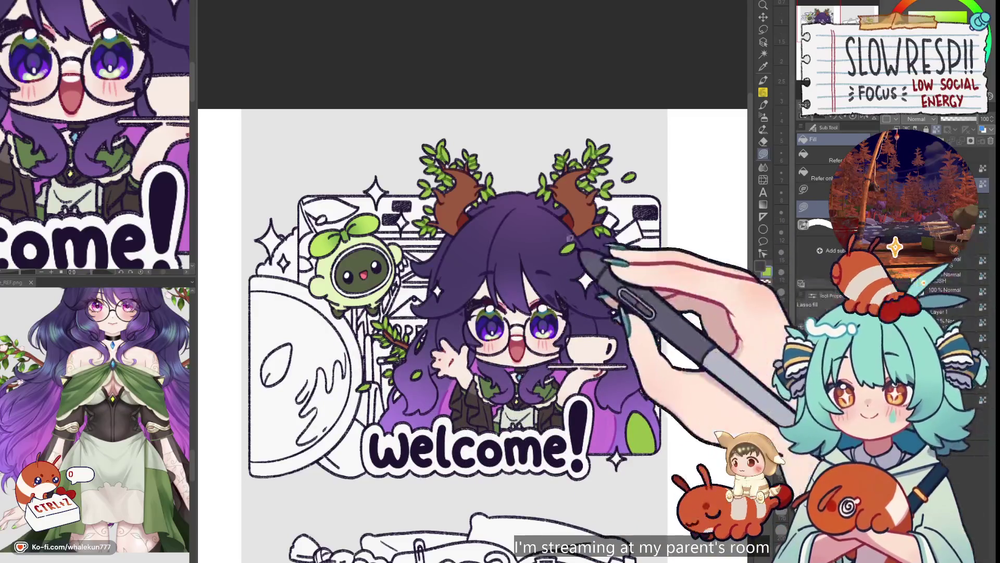
- Pick a gold colour and fill the large sparkle on the girl's hair
key(x)
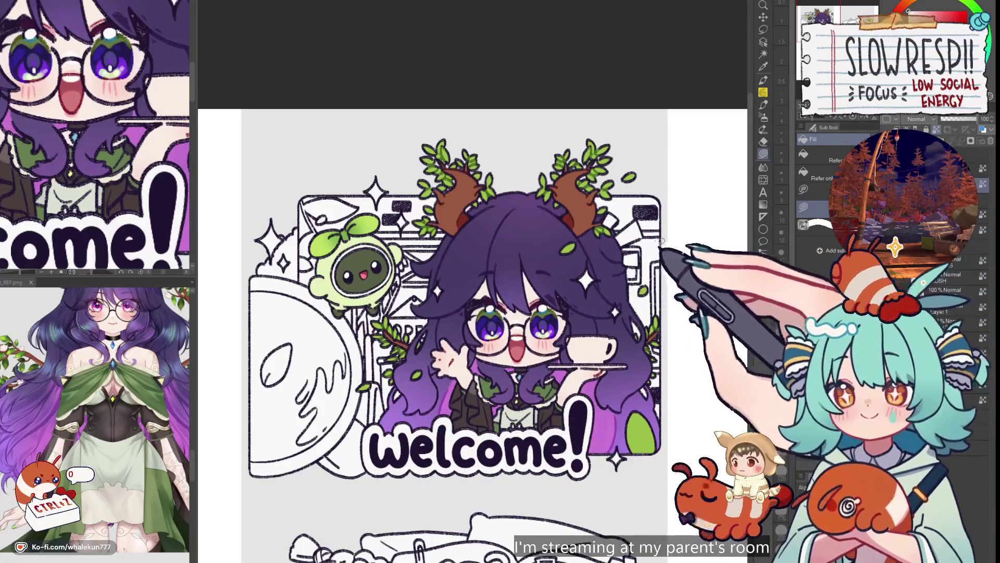
drag(602, 415, 597, 410)
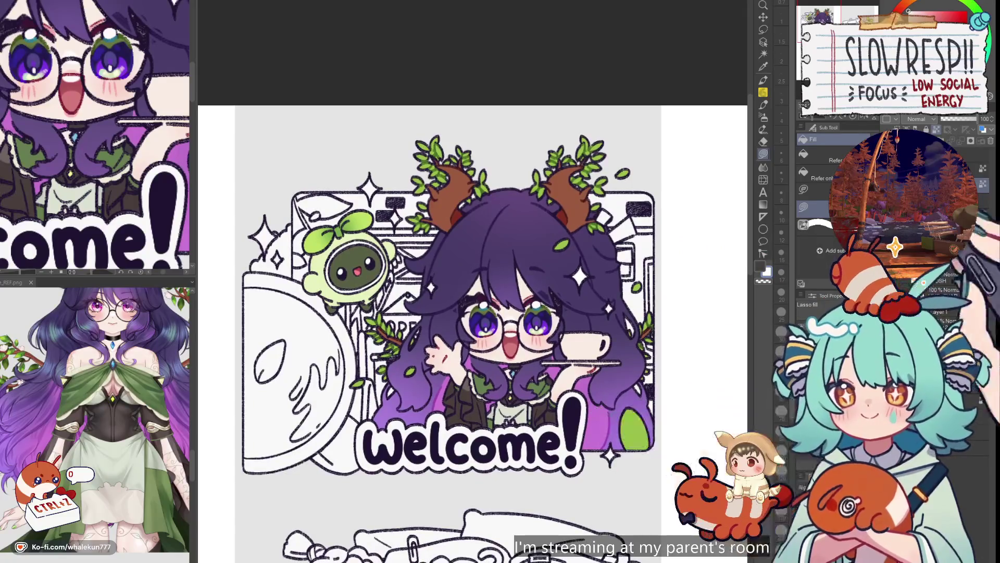
click(955, 11)
click(580, 276)
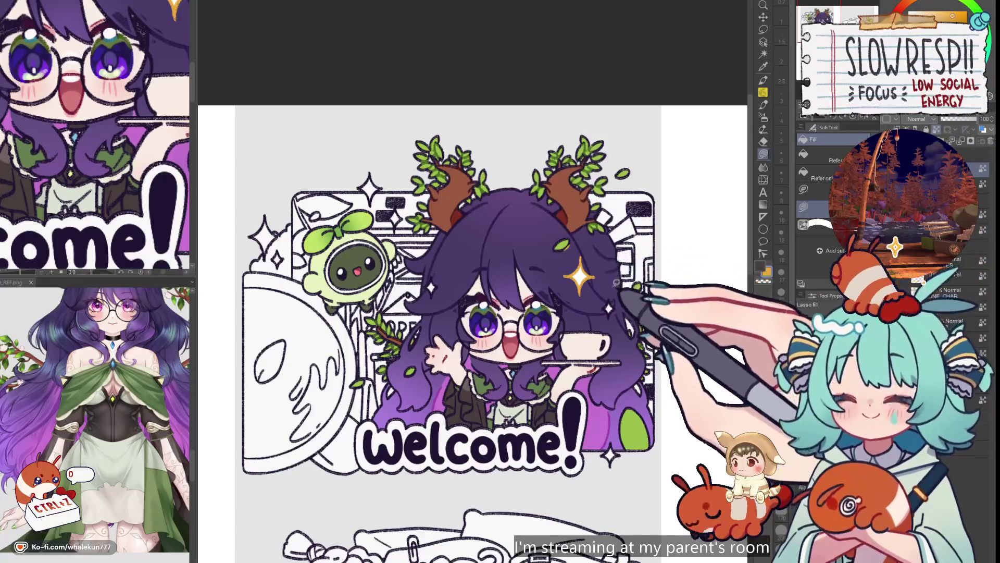
- Sample the hair purple and leaf green, then fill the small sparkle beside the face gold
alt+click(581, 250)
key(b)
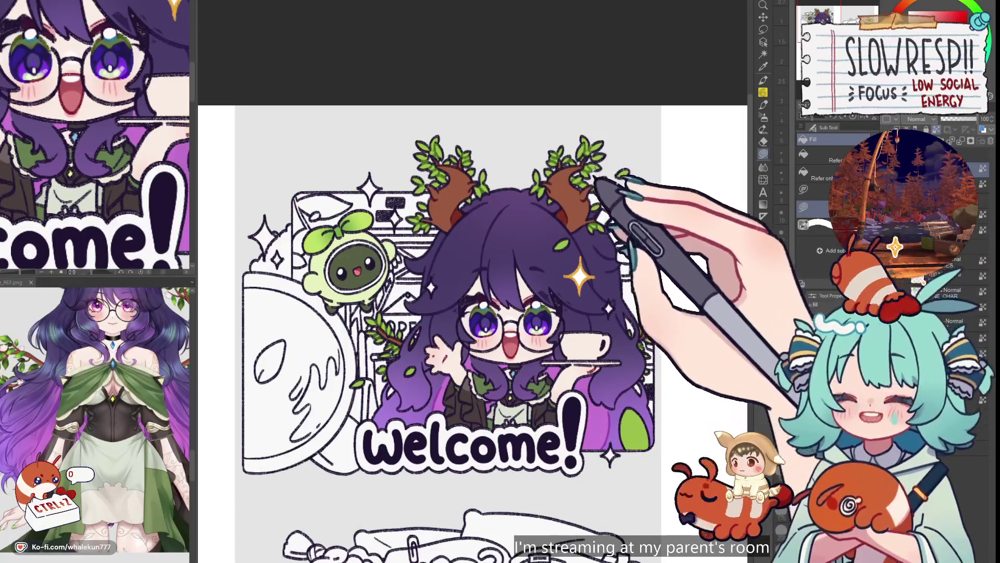
alt+click(573, 180)
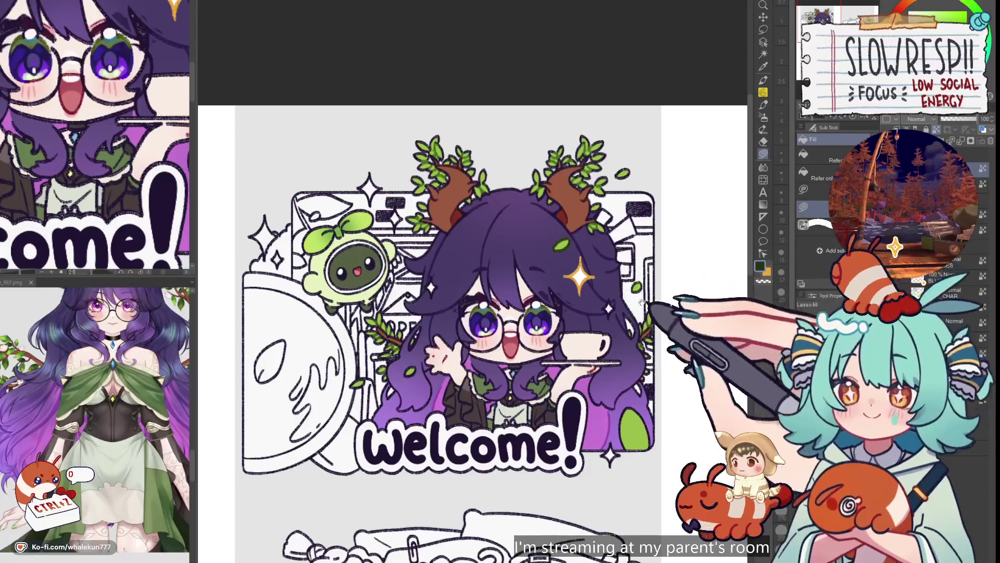
scroll(640, 302, up, 1)
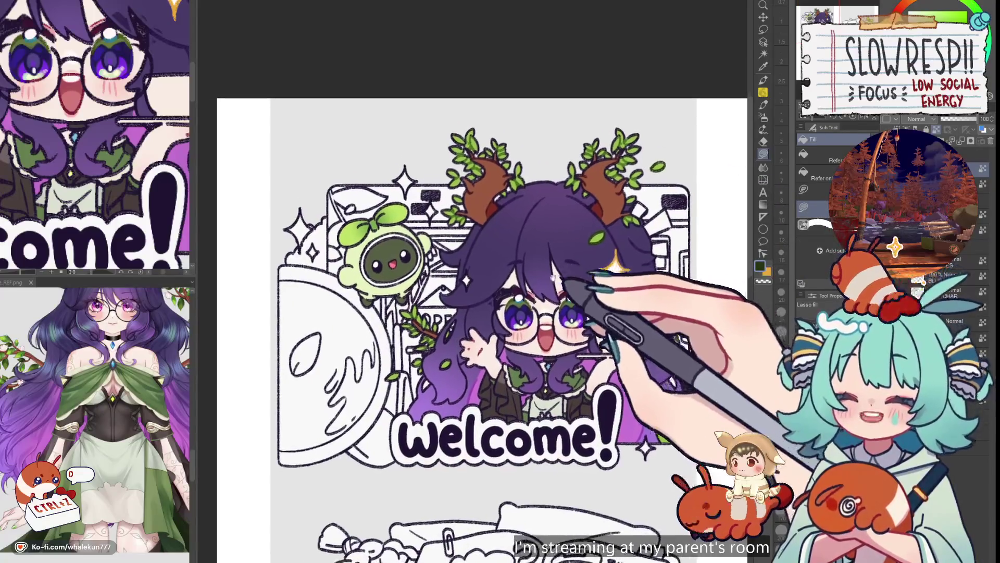
drag(554, 276, 584, 264)
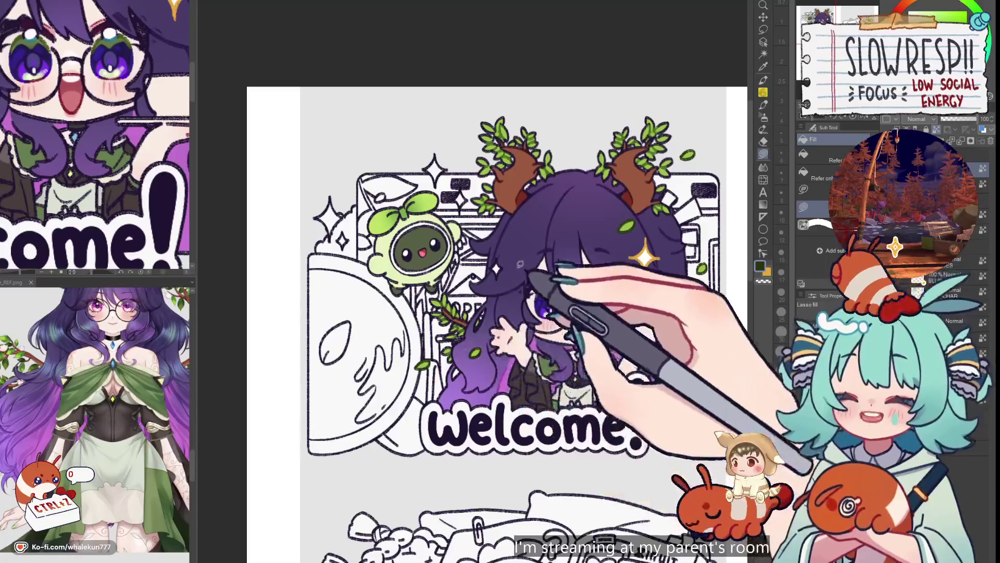
drag(519, 263, 470, 225)
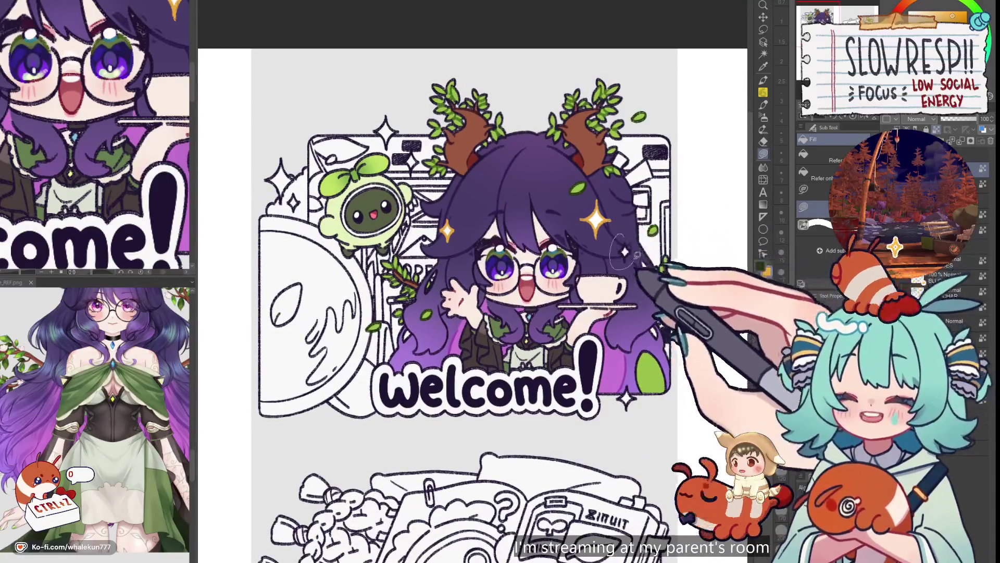
click(625, 252)
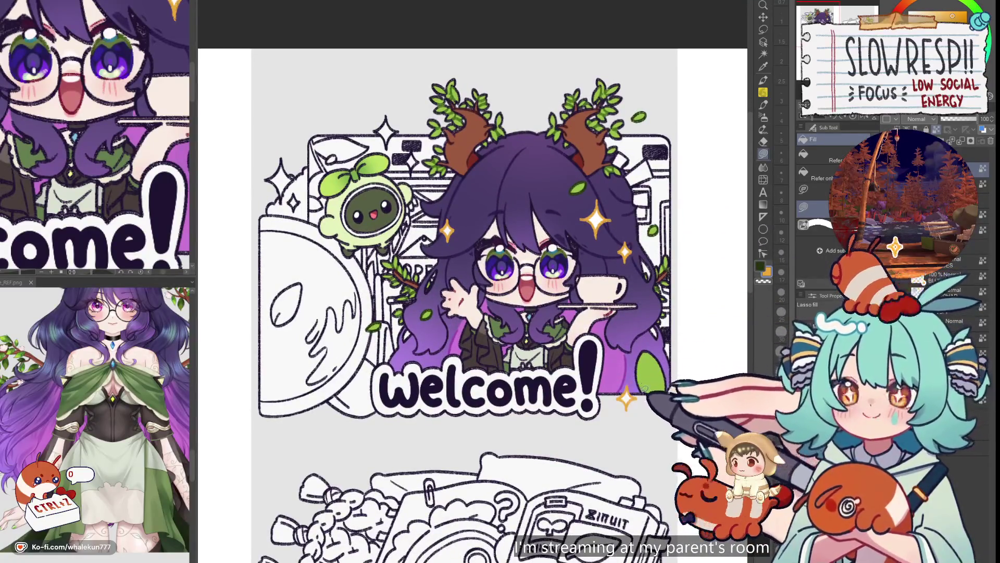
- Work across the Welcome panel to the sparkles by the mascot, then move toward the CREDITS panel
drag(613, 384, 636, 395)
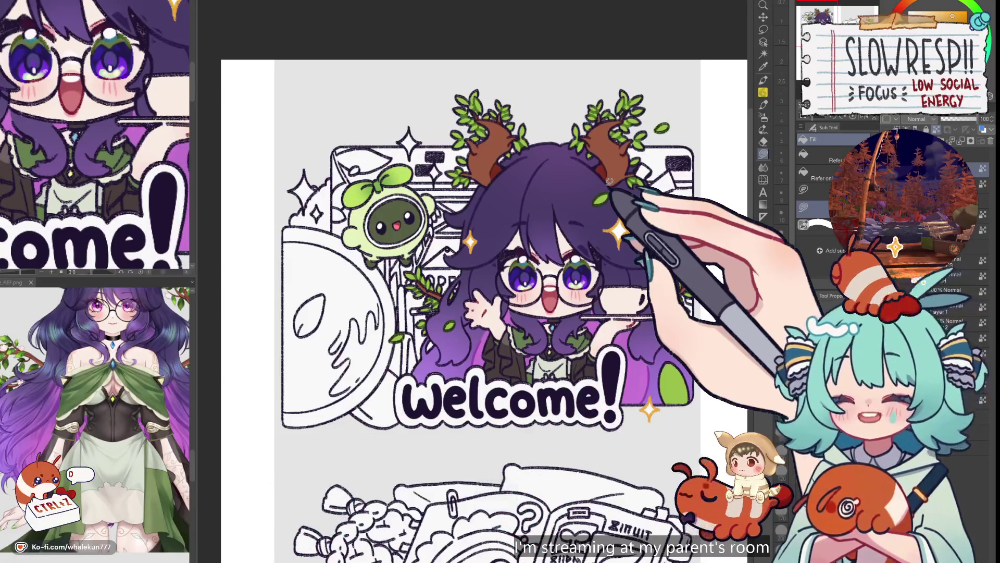
mouse_move(606, 185)
mouse_down()
mouse_move(603, 263)
mouse_move(617, 286)
mouse_up()
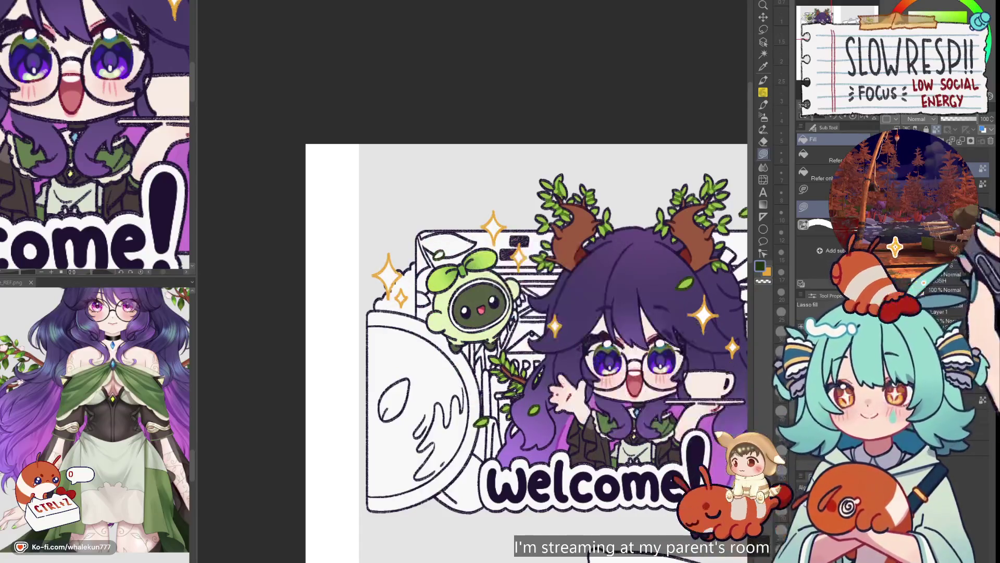
drag(532, 330, 499, 276)
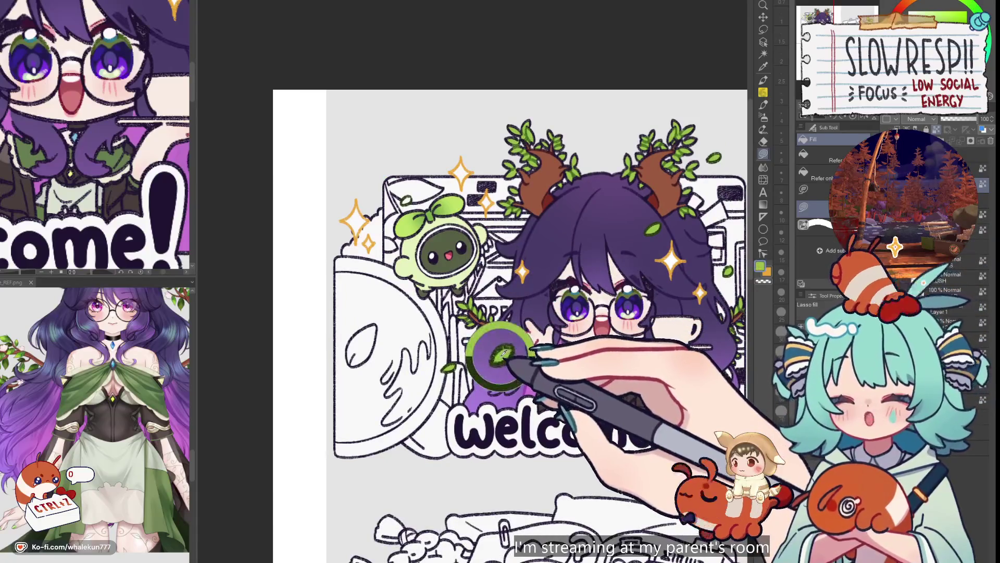
scroll(592, 245, down, 5)
scroll(576, 224, up, 3)
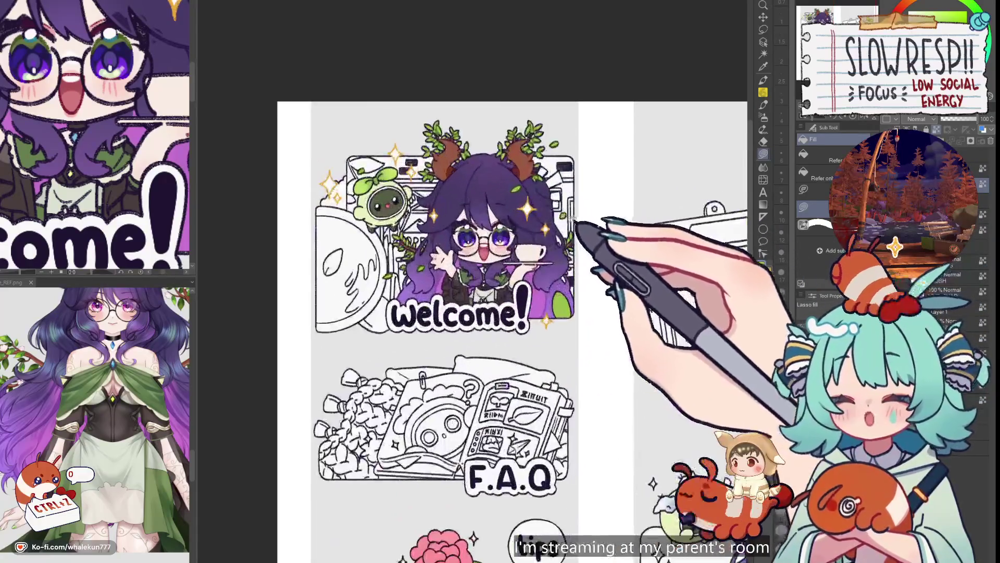
scroll(573, 239, down, 1)
scroll(570, 264, up, 1)
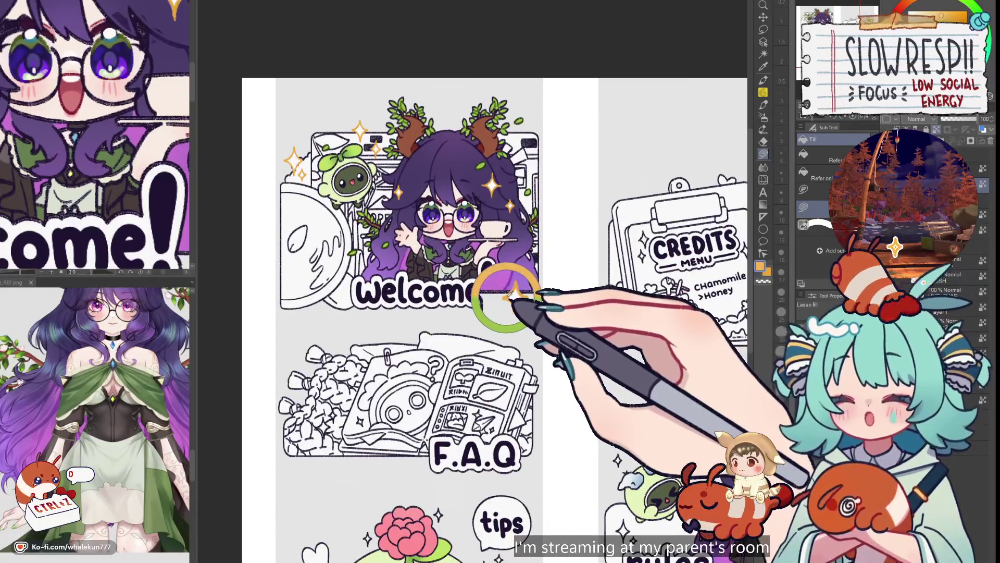
mouse_move(664, 411)
mouse_down()
mouse_move(626, 373)
mouse_move(594, 237)
mouse_up()
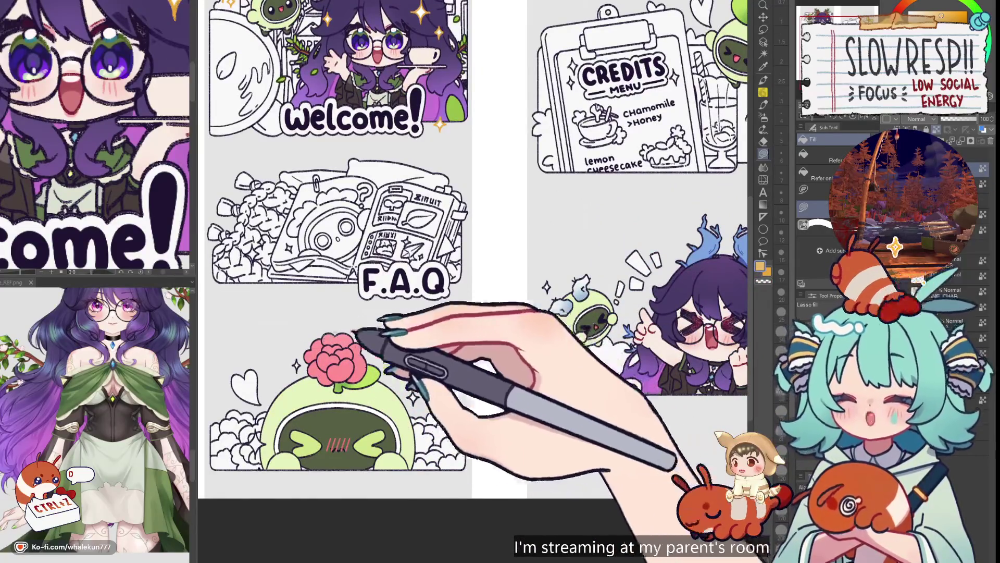
- Bring the tips and rules panels into view and fill their sparkles gold
drag(536, 287, 509, 292)
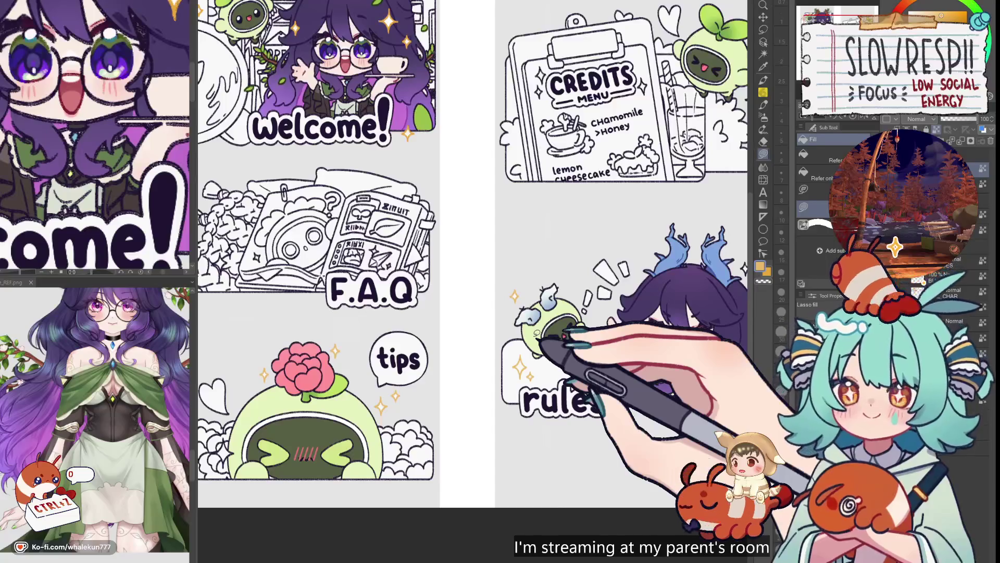
drag(535, 348, 579, 356)
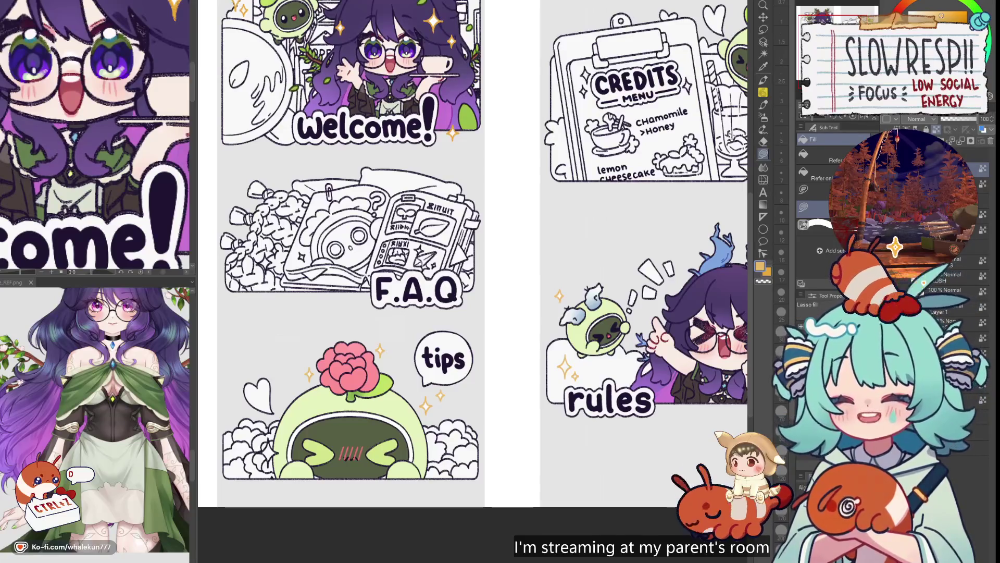
scroll(534, 268, up, 3)
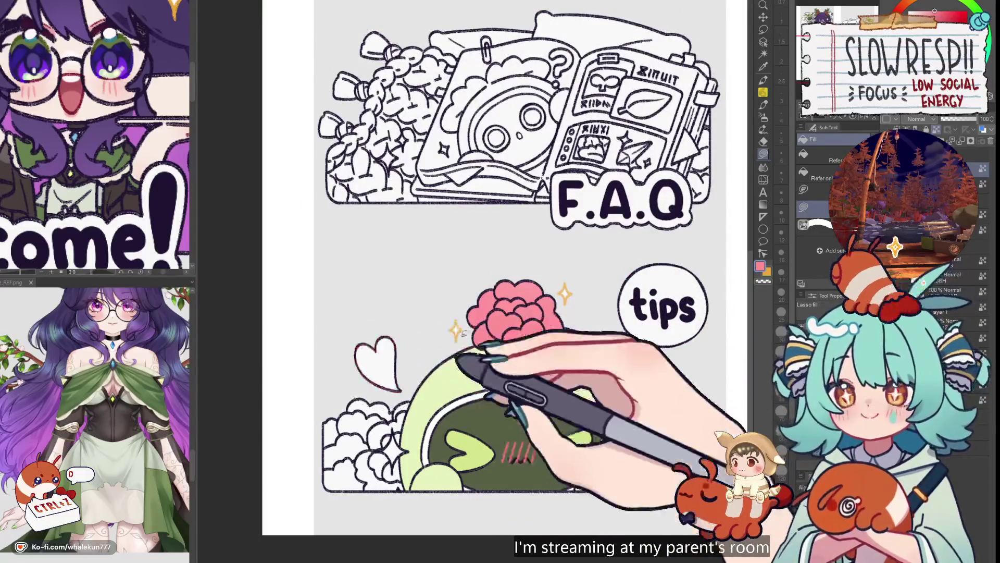
- Sample the orange beside the rose and draw accent shapes next to the Welcome panel's right antler
click(459, 330)
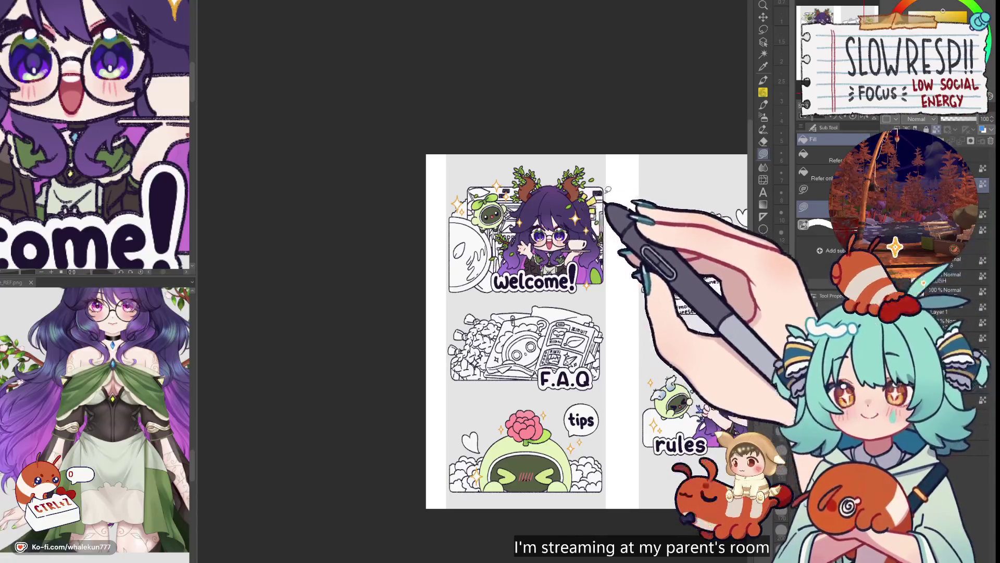
click(763, 117)
scroll(588, 193, up, 5)
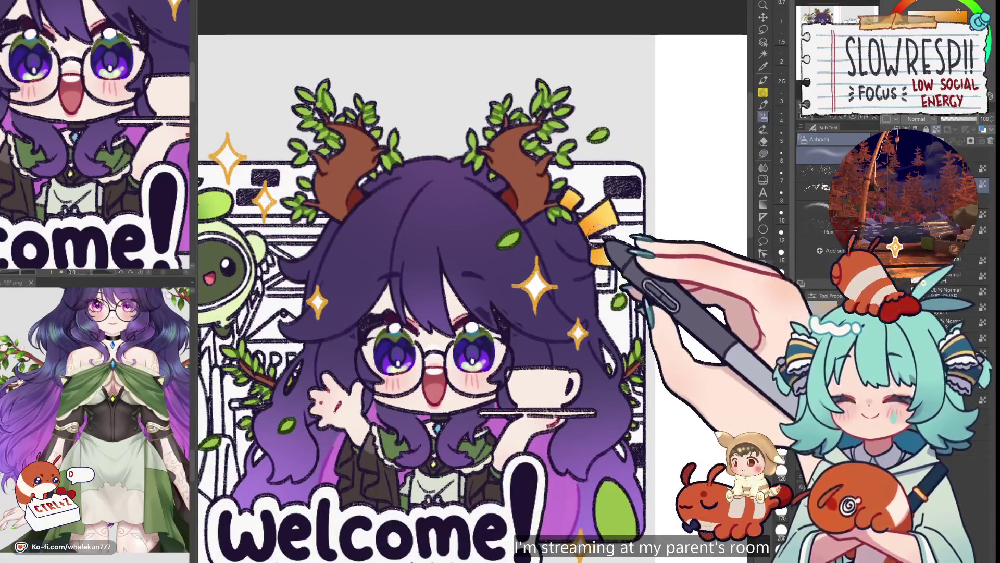
- Mirror the canvas to check, then fill the antler accent shapes with deeper orange
key(h)
key(h)
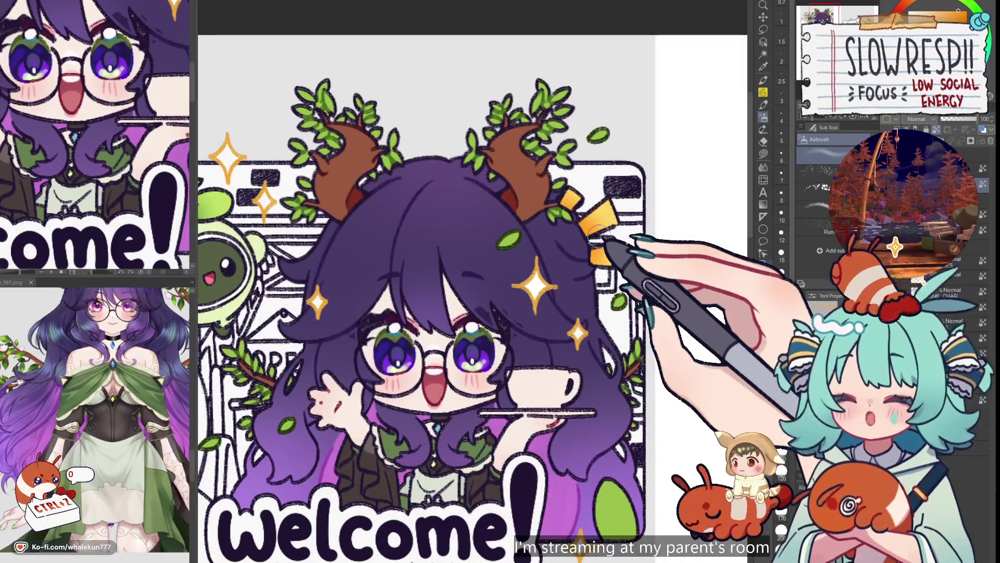
click(764, 154)
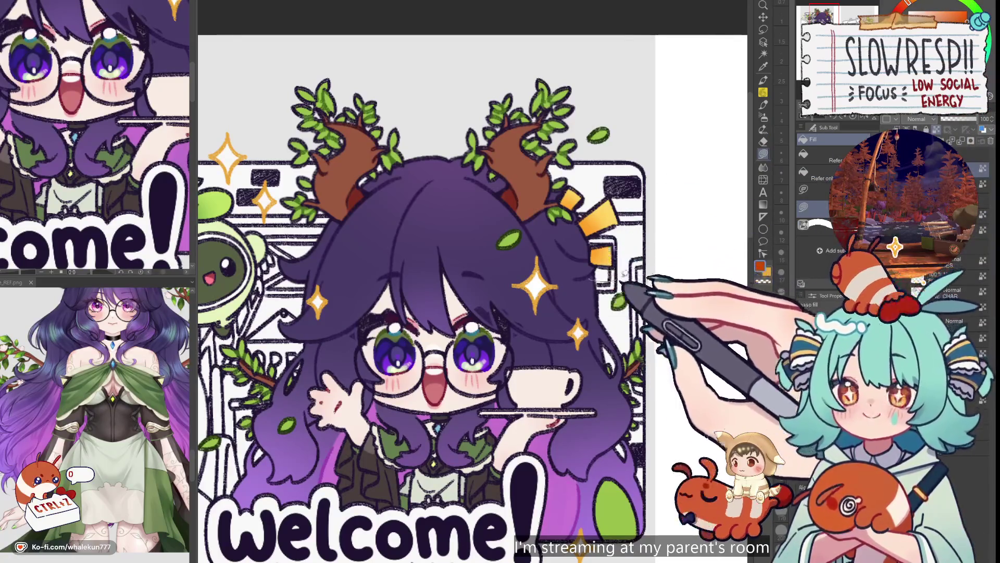
scroll(651, 248, down, 5)
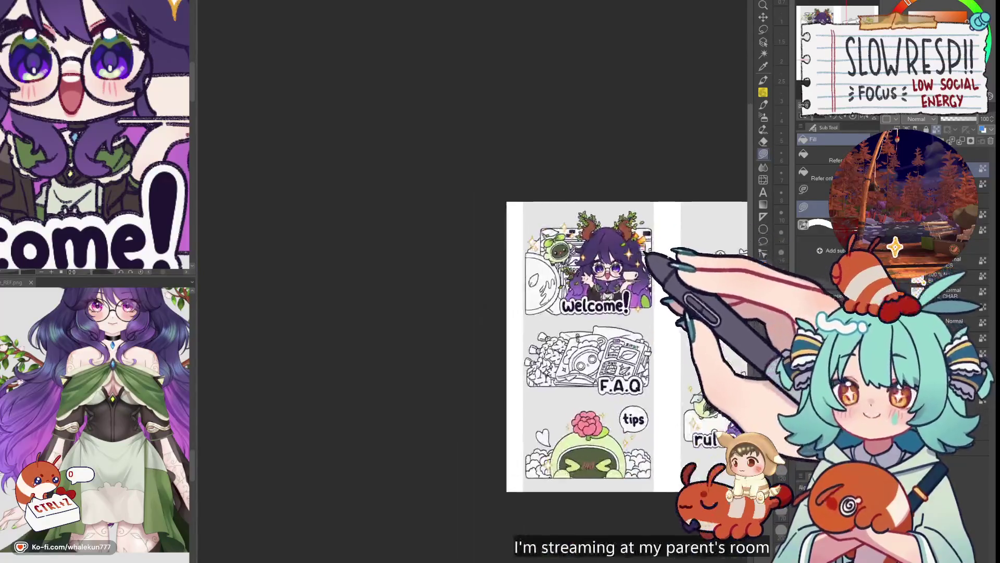
scroll(646, 254, up, 5)
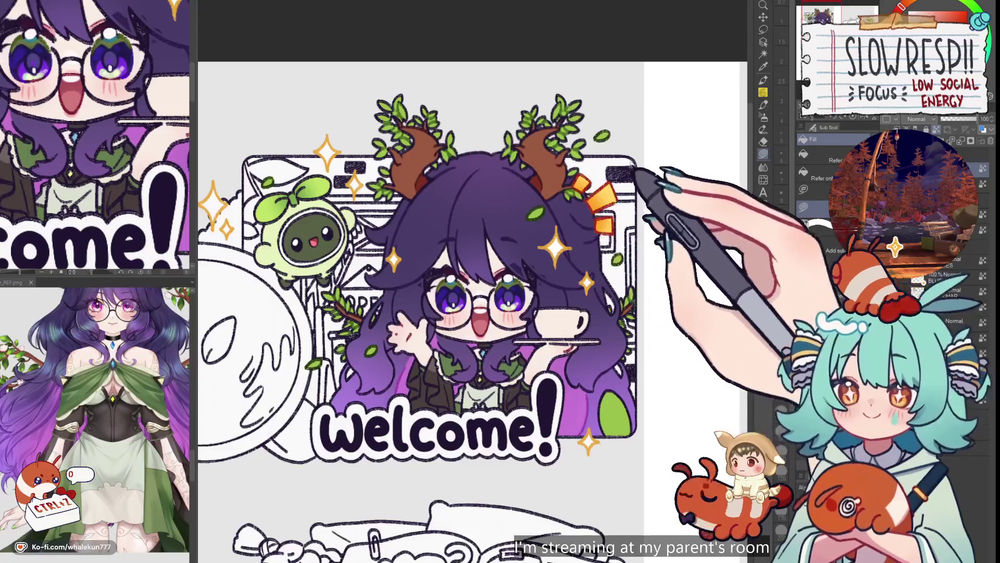
scroll(641, 201, down, 3)
scroll(640, 201, up, 2)
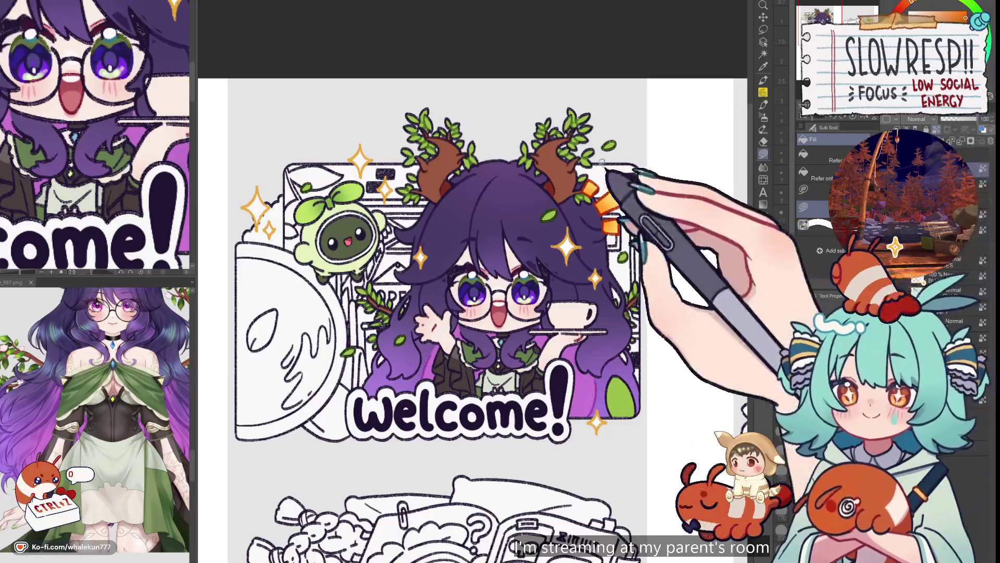
scroll(652, 178, down, 4)
scroll(640, 255, up, 2)
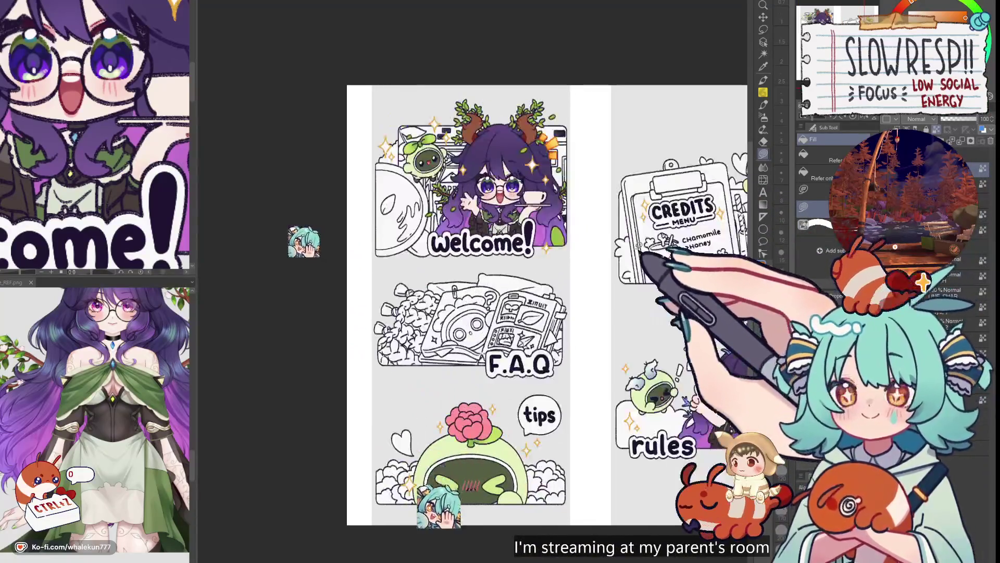
- Lasso-select and transform the orange accent shapes by the antler, mirroring the canvas to check balance
click(763, 29)
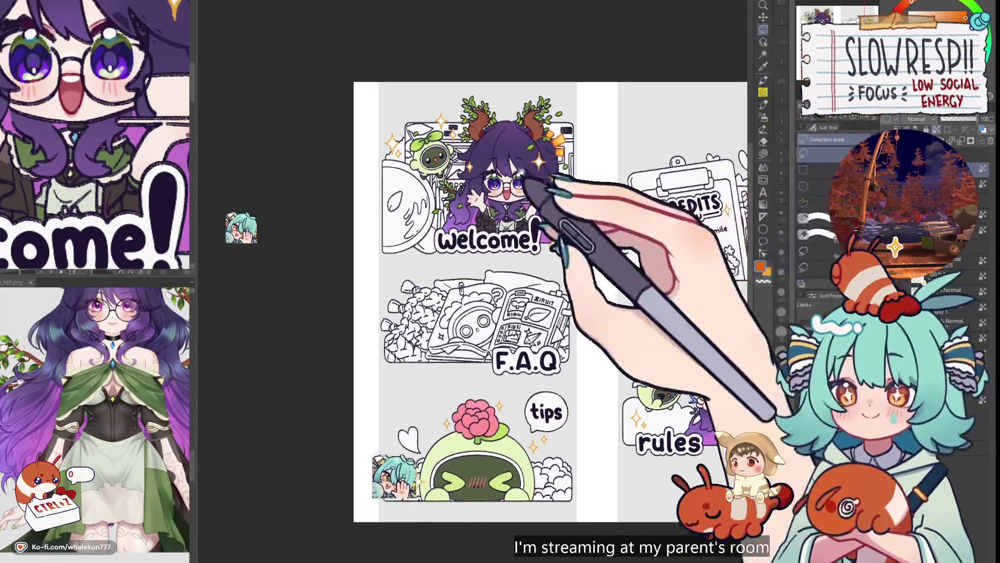
drag(530, 163, 550, 237)
scroll(541, 208, up, 3)
mouse_move(644, 207)
mouse_down()
mouse_move(623, 268)
mouse_move(643, 248)
mouse_move(619, 229)
mouse_up()
key(ctrl+t)
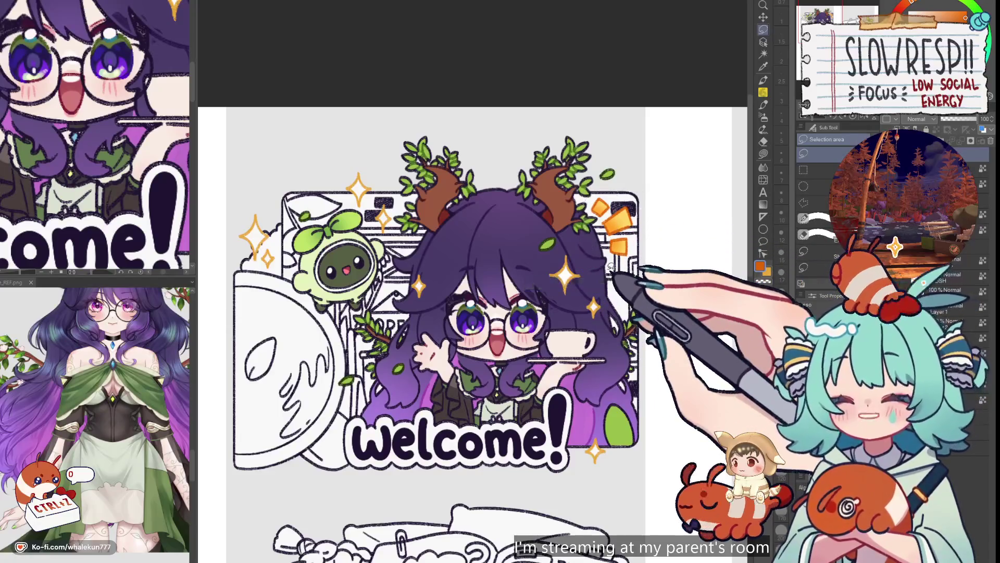
scroll(611, 266, down, 5)
scroll(620, 250, up, 3)
key(h)
key(h)
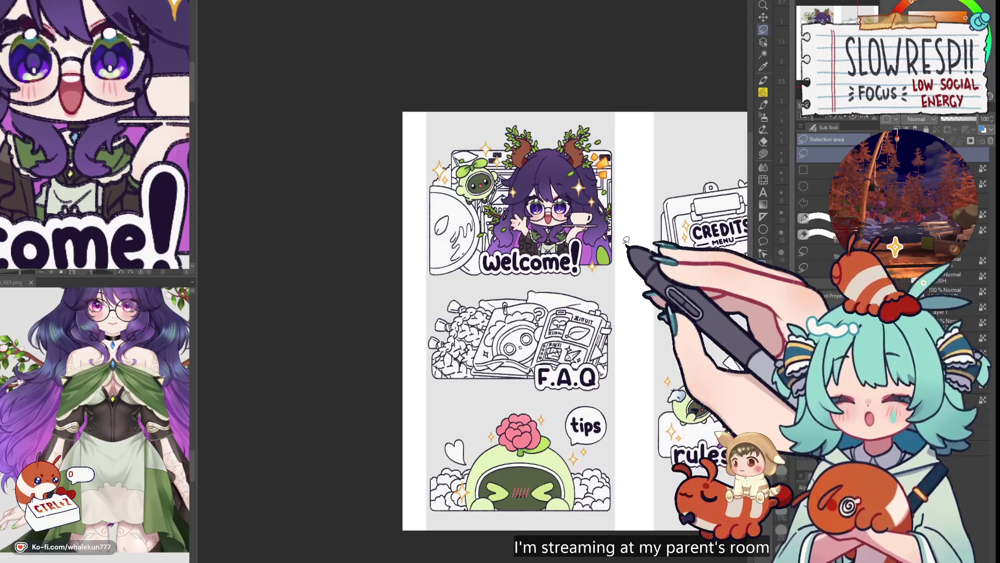
- Switch to the Fill tool and bring the rules card into view for flat colouring
click(764, 152)
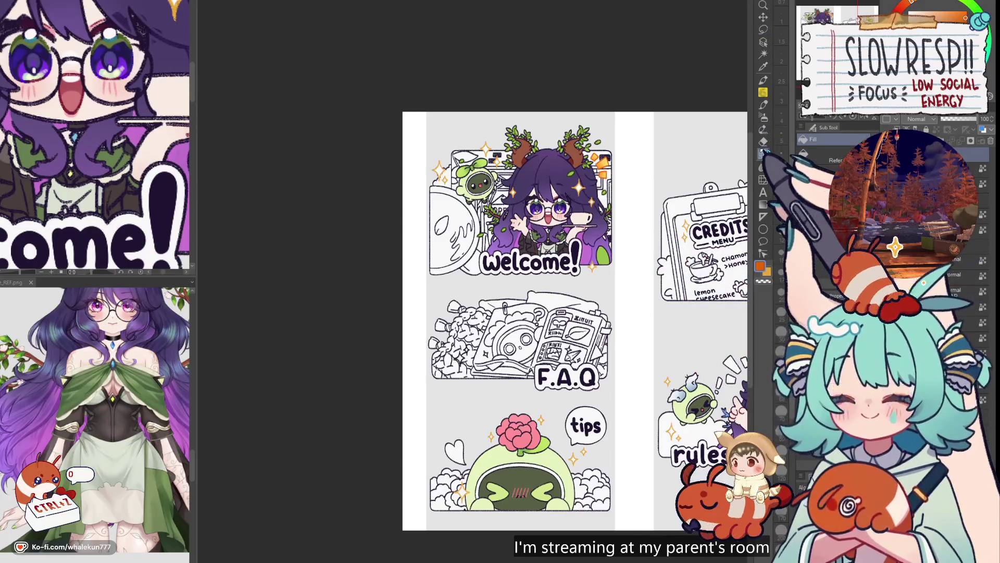
drag(656, 341, 599, 287)
mouse_move(621, 354)
mouse_down()
mouse_move(591, 301)
mouse_move(594, 320)
mouse_up()
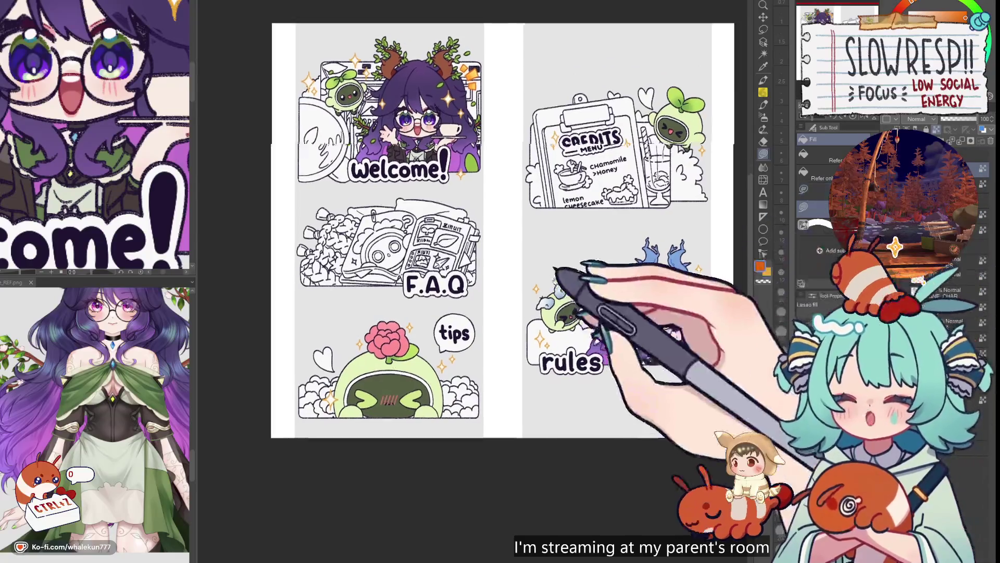
- Lasso-fill orange shading over the rules panel's yellow exclamation marks, then pick magenta-pink
drag(576, 272, 576, 384)
scroll(557, 321, up, 3)
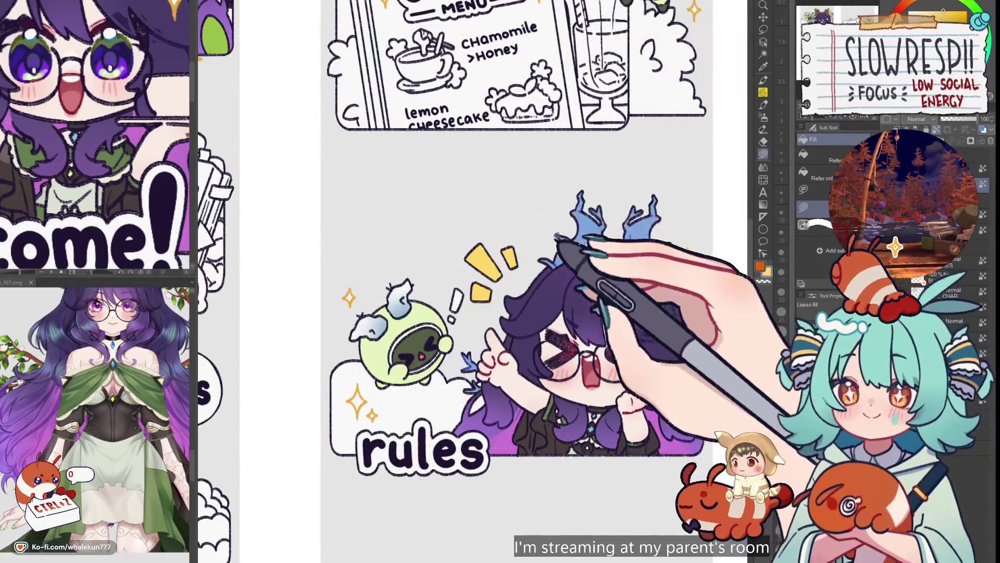
scroll(590, 252, down, 3)
scroll(573, 234, up, 4)
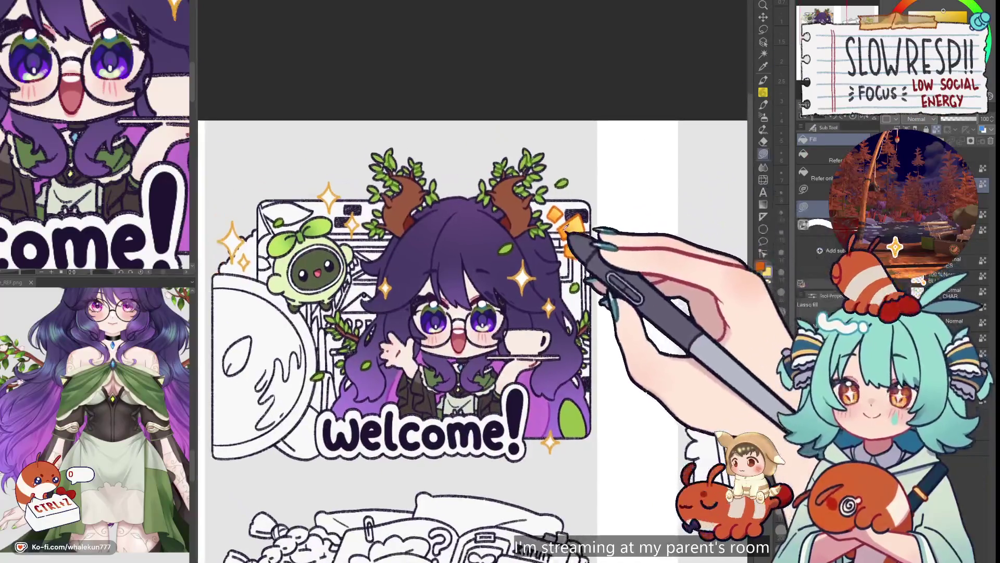
scroll(568, 232, down, 3)
scroll(605, 246, up, 4)
key(b)
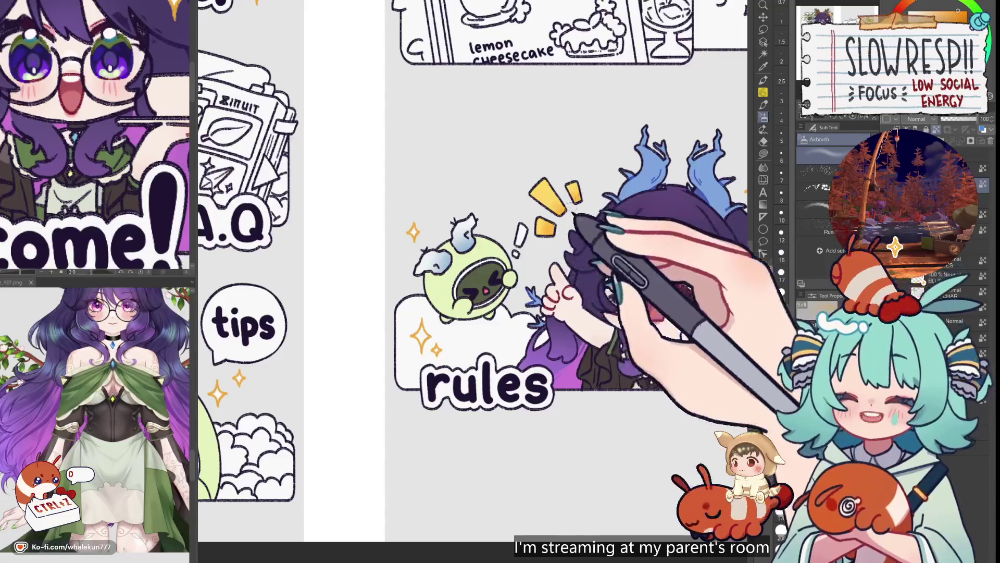
key(g)
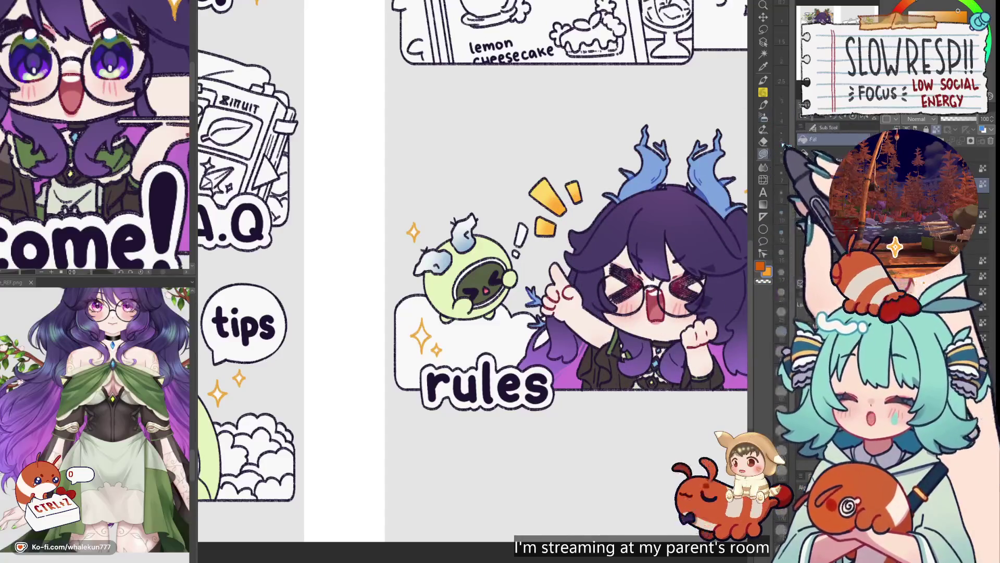
drag(590, 211, 522, 200)
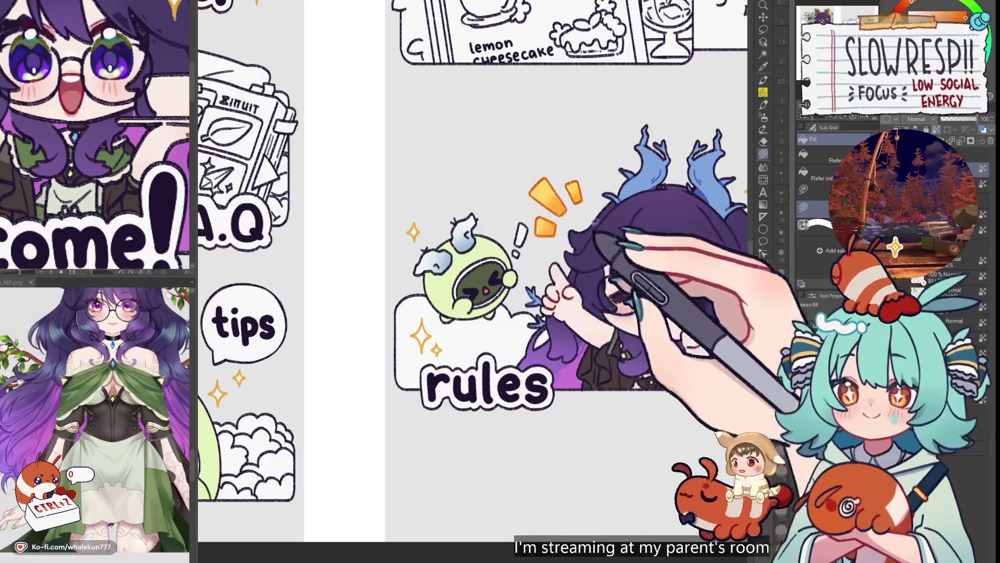
scroll(640, 206, down, 5)
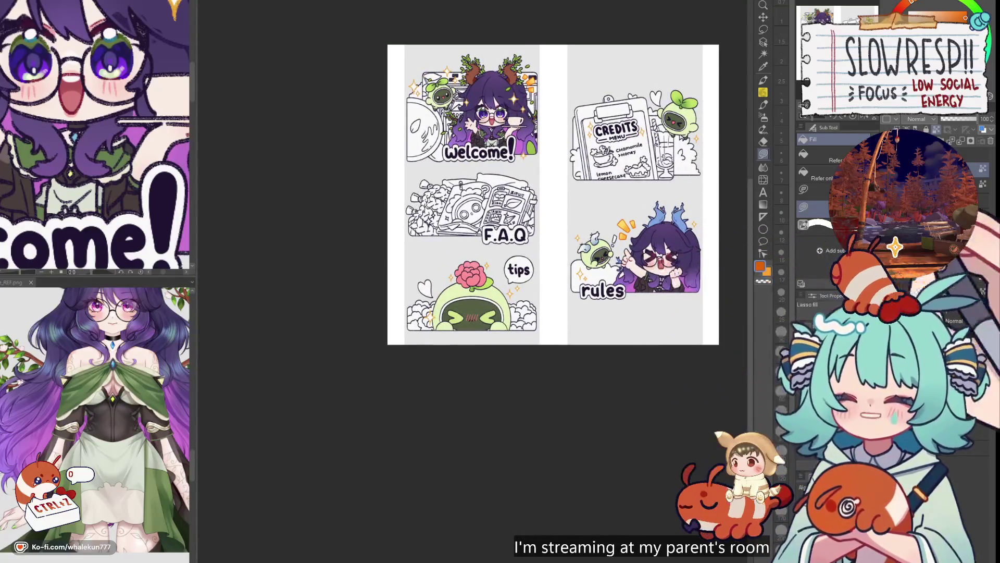
click(889, 21)
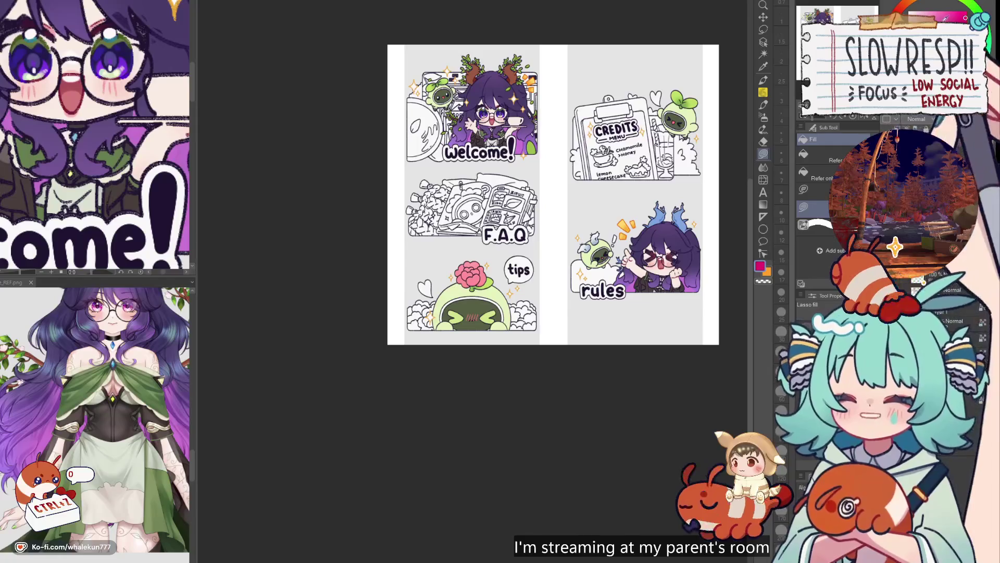
- Fill the hearts beside the tips and Credits mascots pink, mirroring the canvas to check
scroll(544, 136, up, 5)
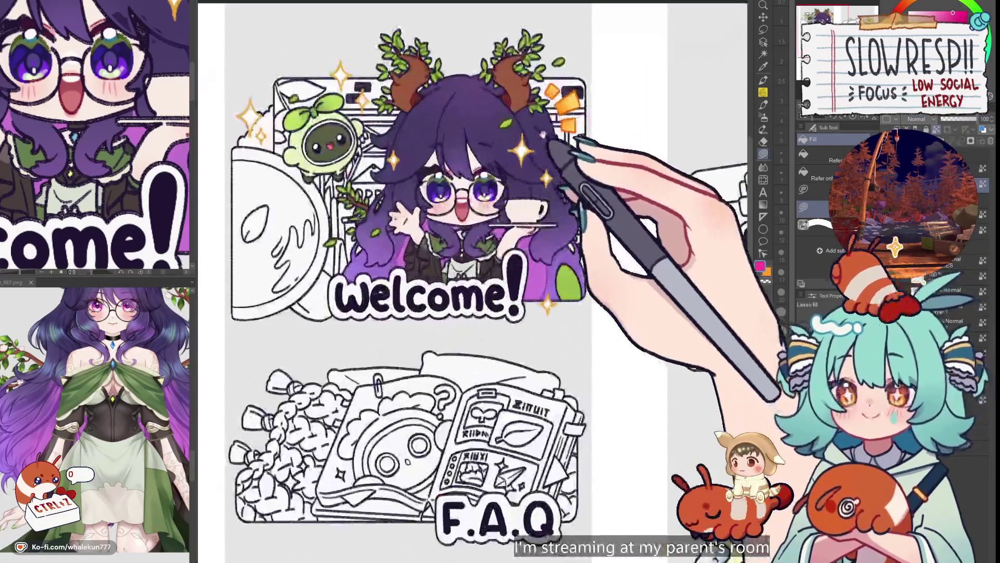
scroll(615, 223, up, 5)
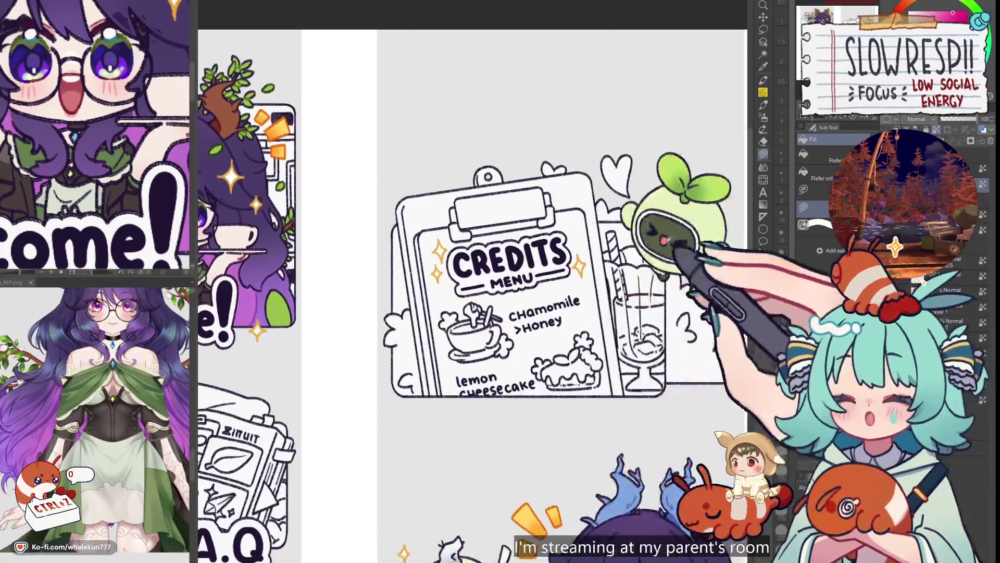
scroll(665, 179, down, 8)
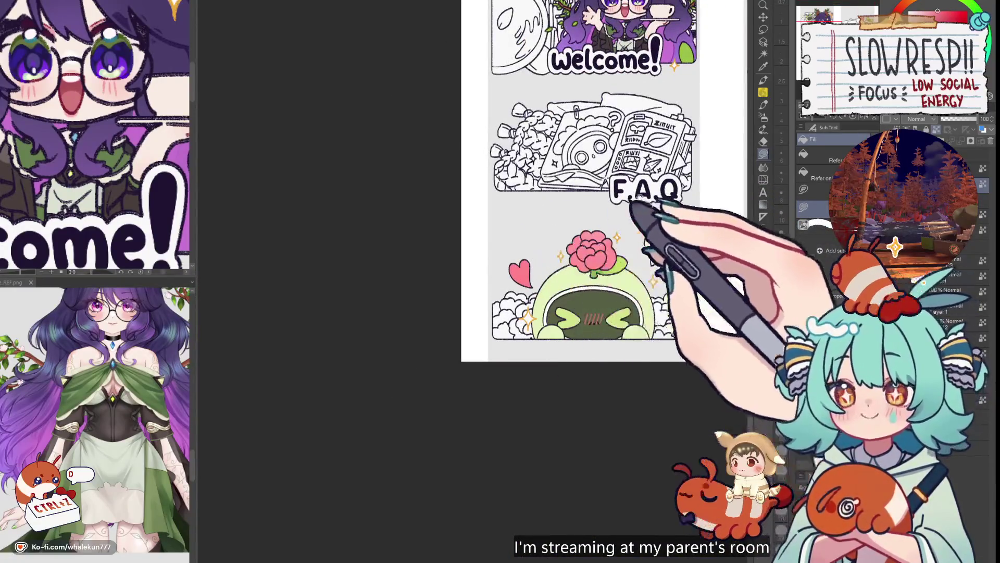
scroll(648, 221, up, 3)
drag(648, 221, 530, 200)
scroll(619, 215, up, 3)
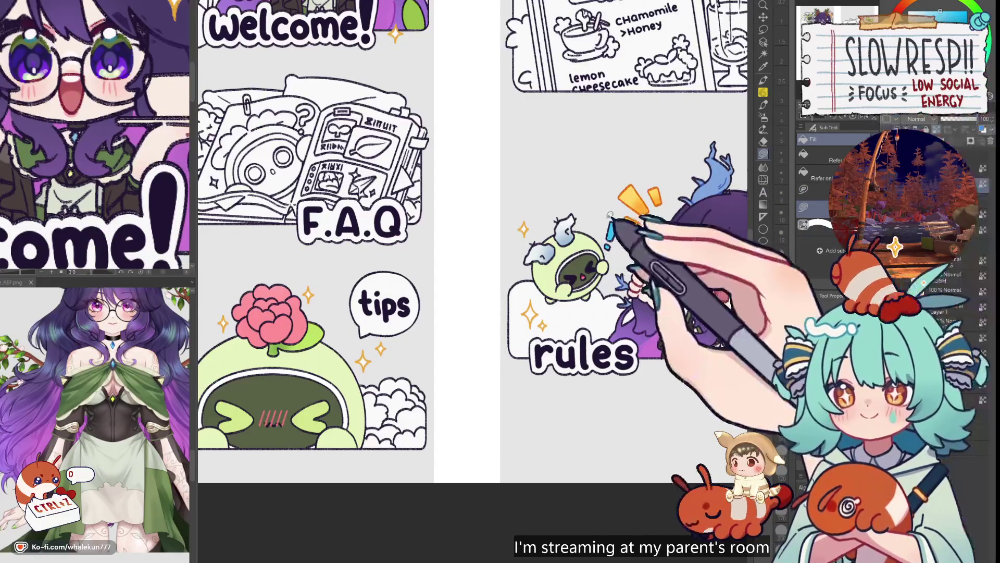
key(h)
key(h)
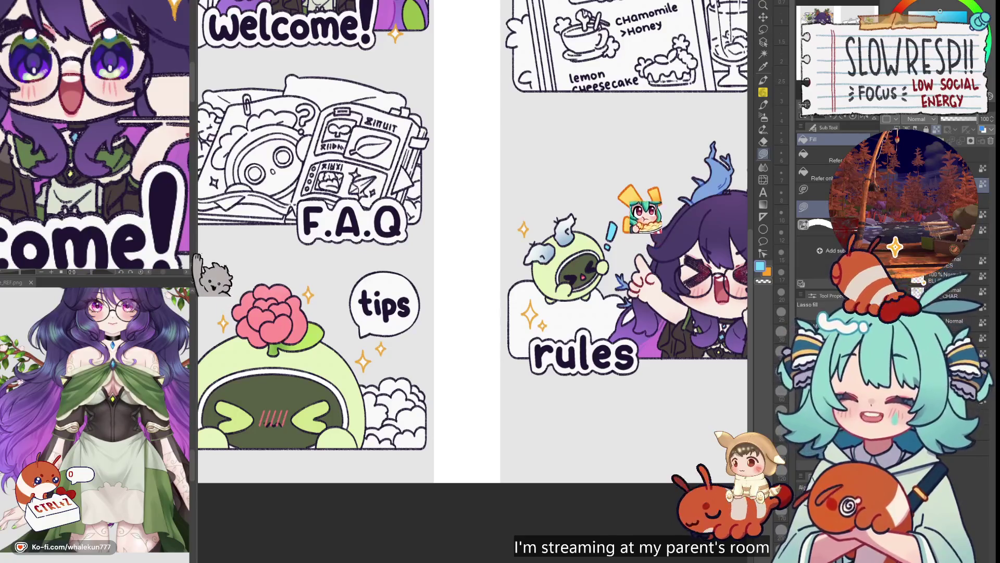
scroll(572, 316, down, 5)
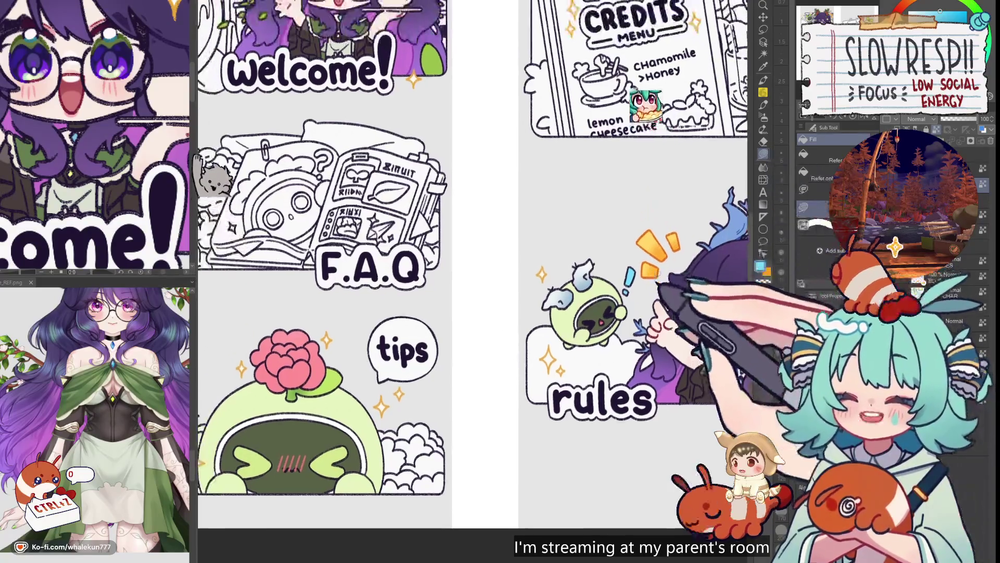
scroll(573, 316, up, 2)
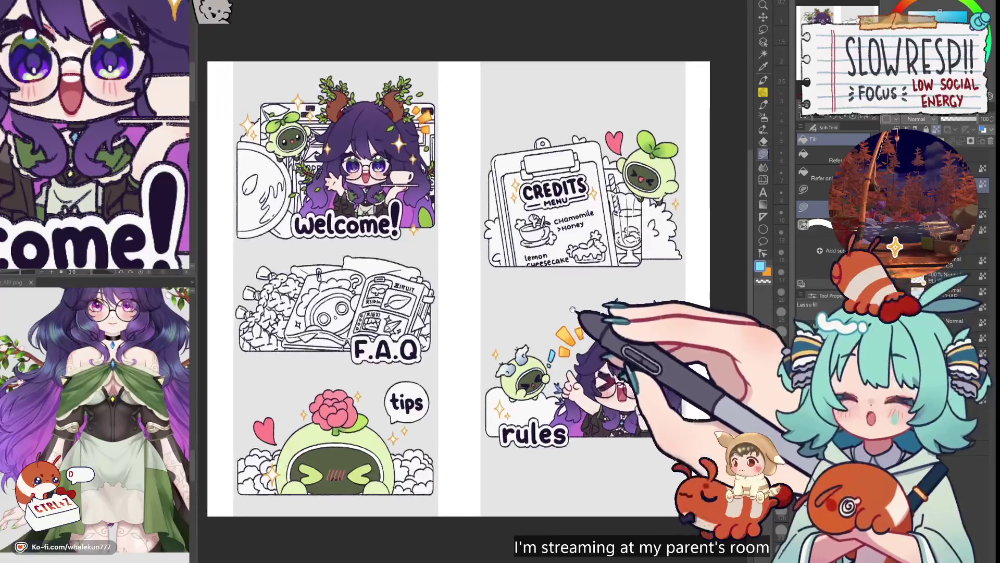
scroll(584, 320, up, 2)
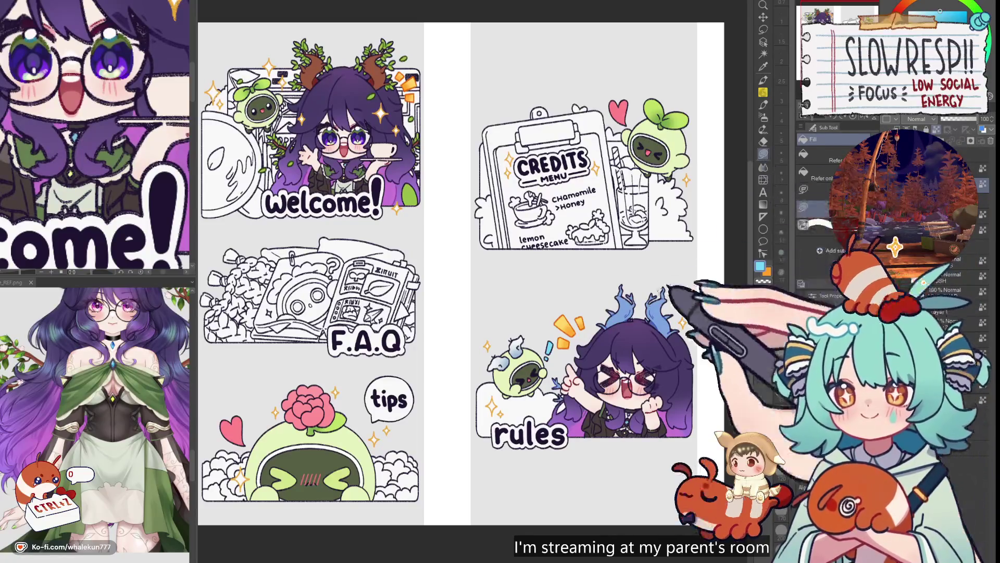
scroll(628, 367, down, 1)
scroll(629, 368, down, 1)
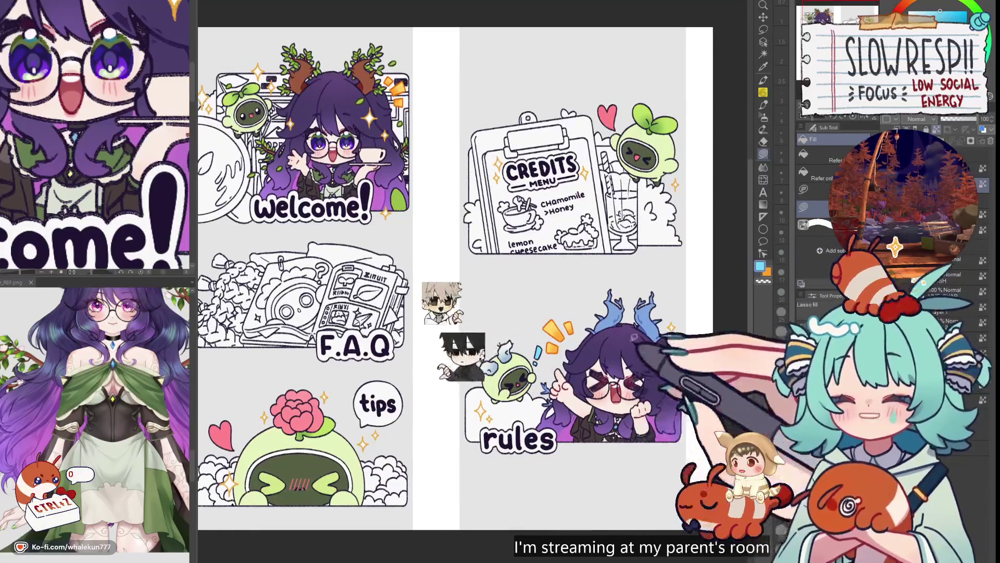
scroll(630, 359, down, 1)
scroll(628, 341, up, 1)
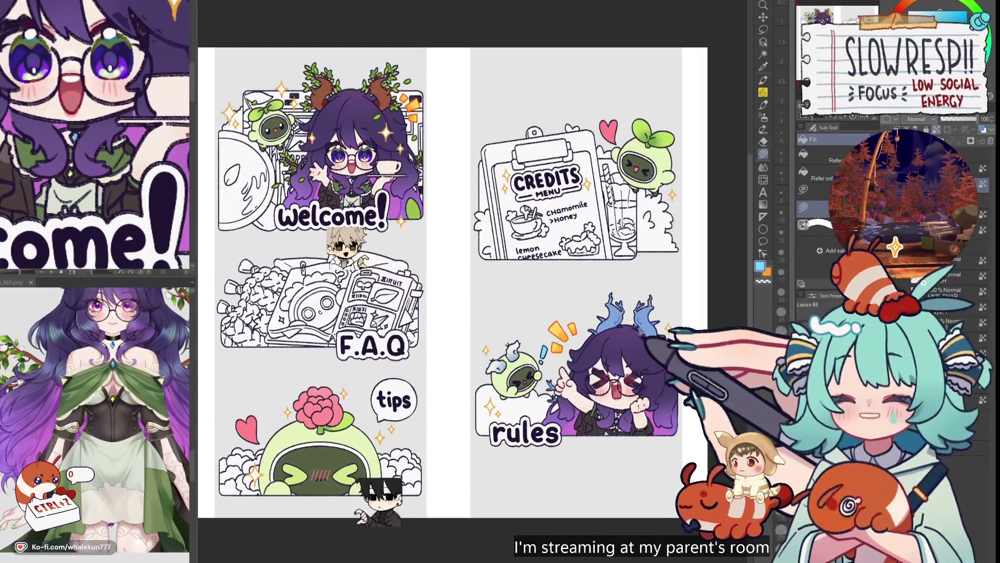
drag(627, 341, 770, 265)
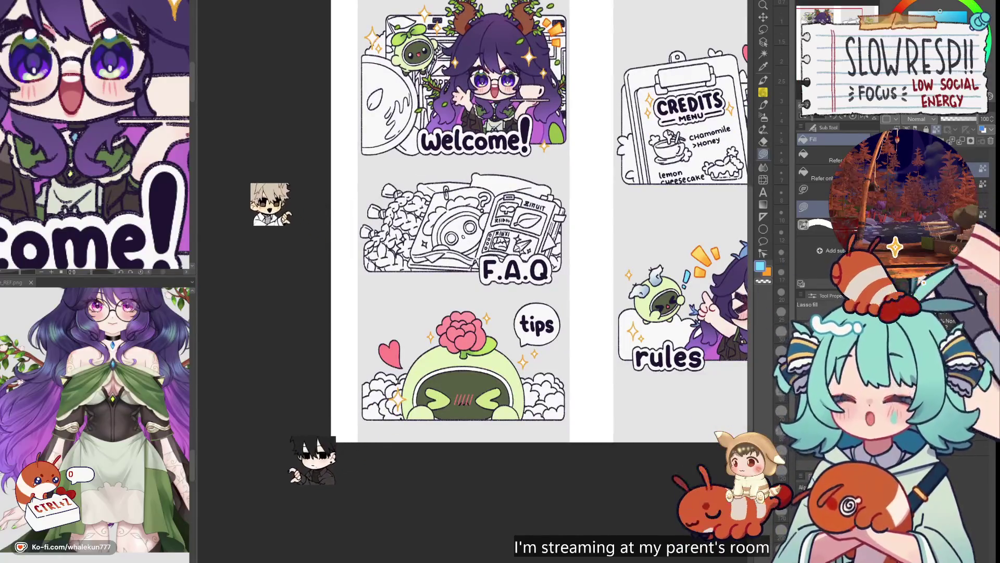
drag(734, 113, 625, 201)
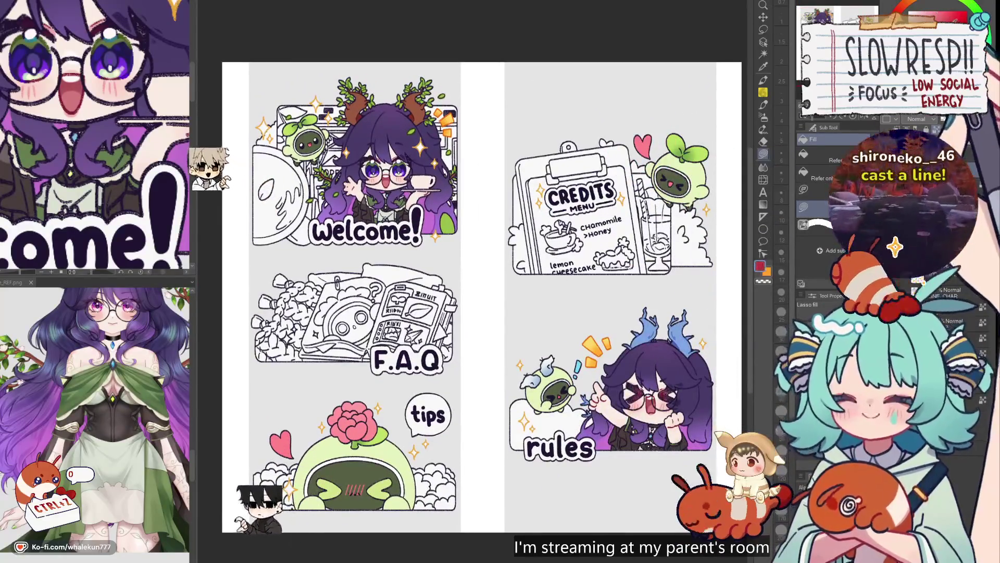
scroll(578, 240, up, 1)
scroll(579, 240, up, 1)
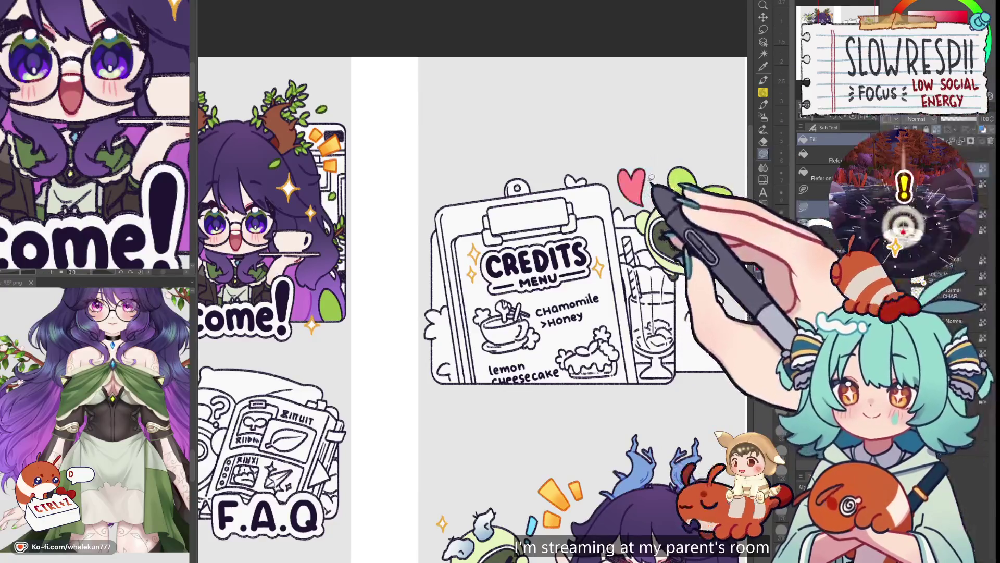
scroll(613, 161, down, 5)
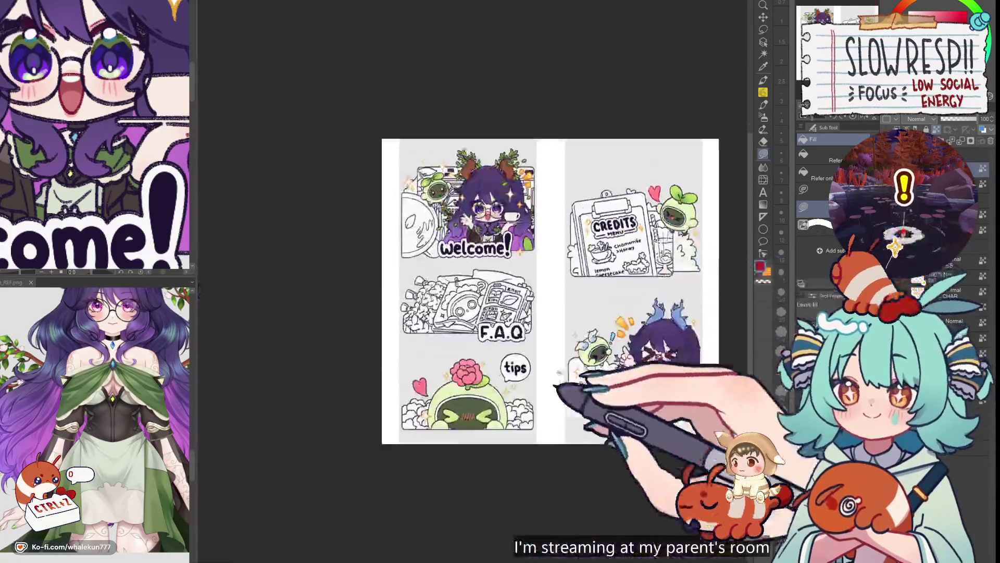
scroll(511, 250, up, 4)
scroll(510, 250, down, 5)
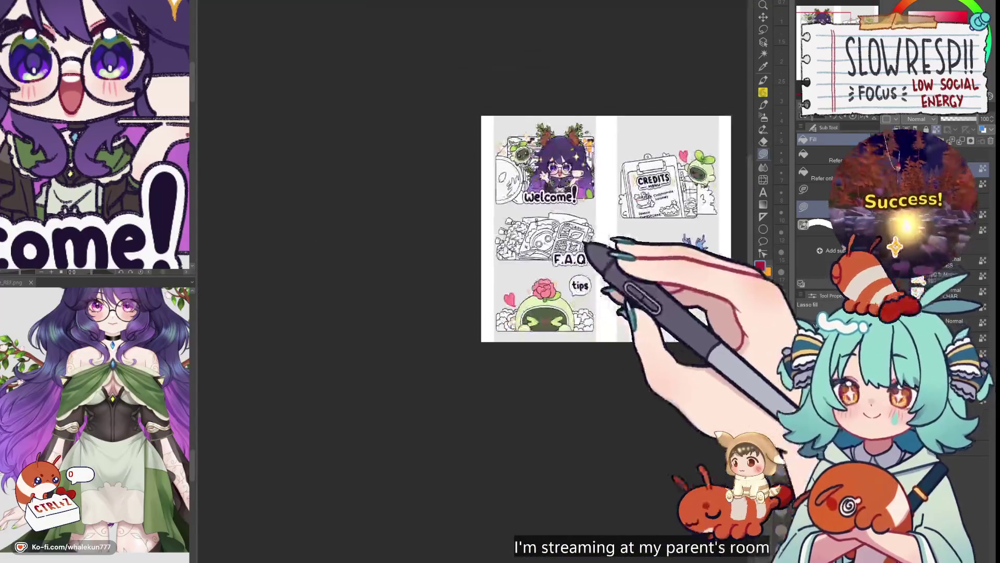
scroll(508, 260, up, 2)
scroll(599, 334, up, 5)
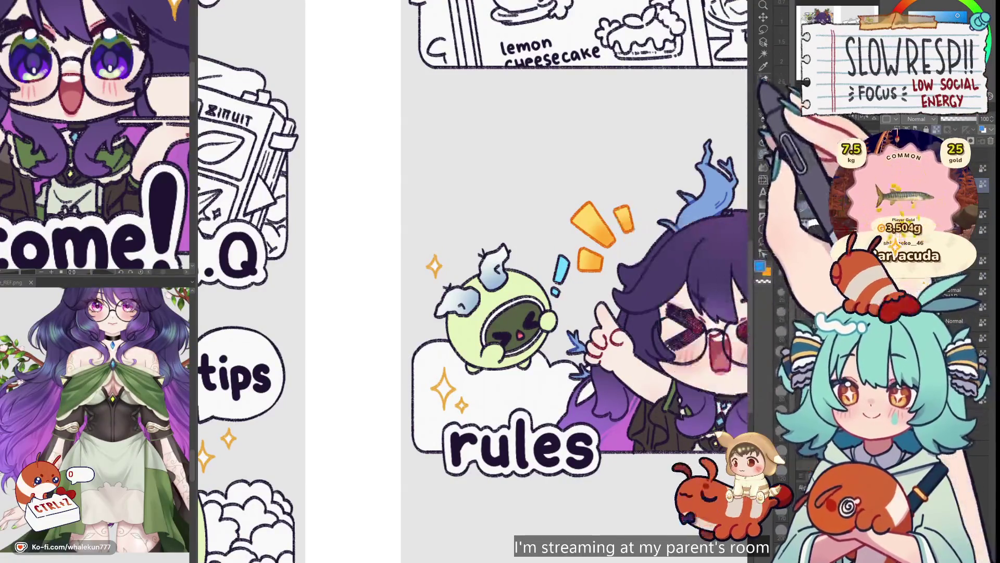
- Try the soft airbrush, then go back to lasso fill for colouring the rules girl
click(763, 117)
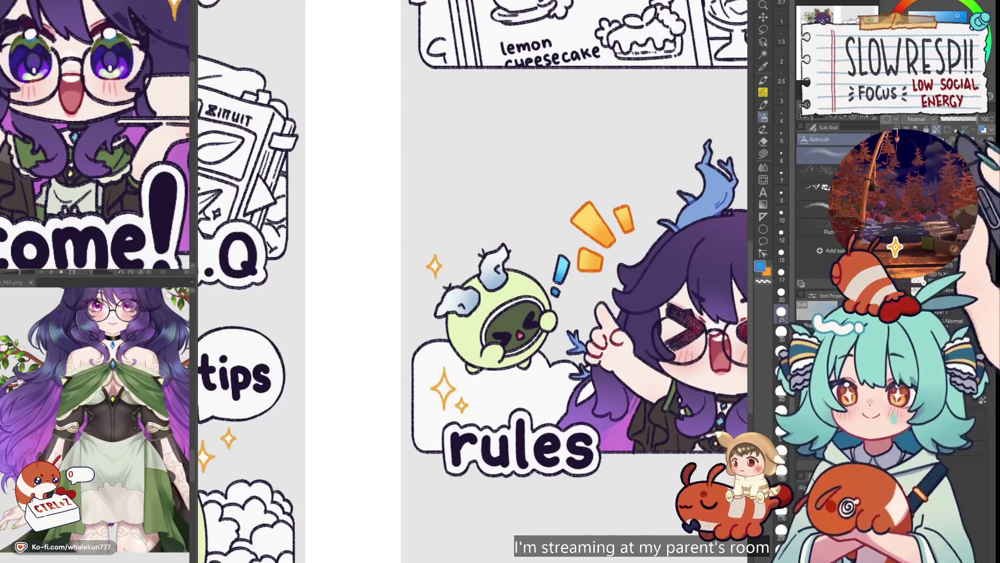
key(g)
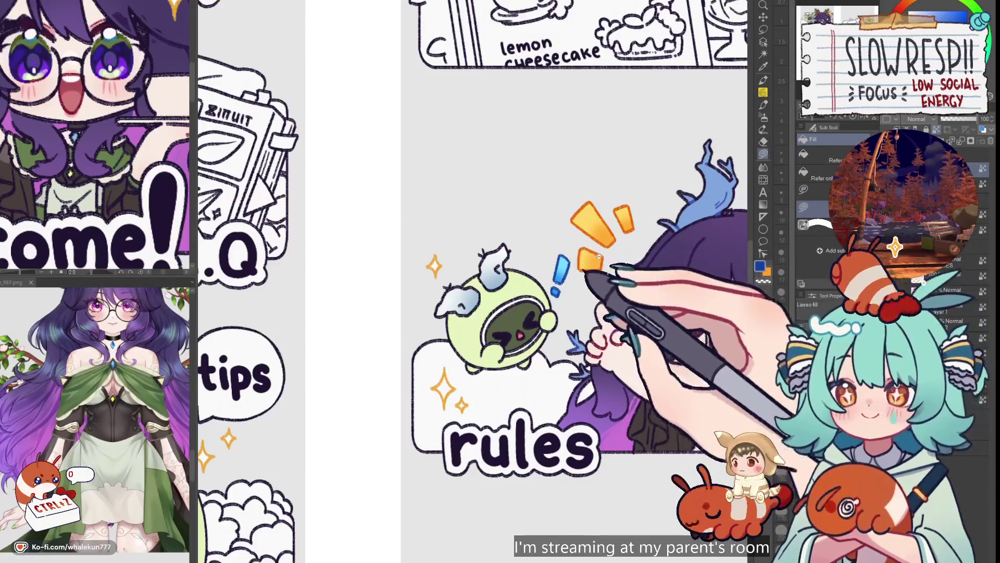
scroll(599, 255, down, 3)
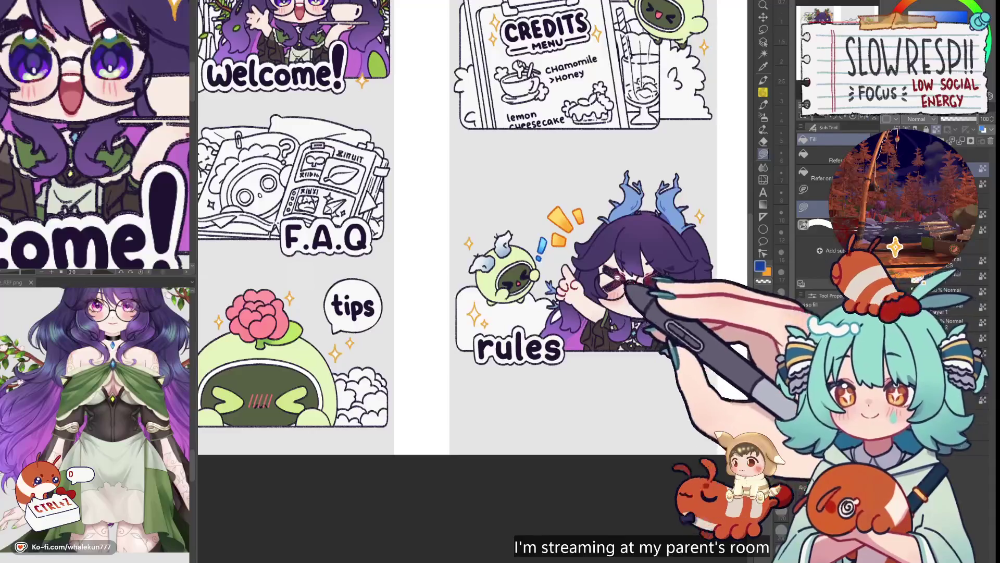
scroll(548, 219, up, 3)
- Reposition the blue exclamation mark with a freehand selection and transform, then mirror the canvas to check
key(m)
mouse_move(548, 253)
mouse_down()
mouse_move(558, 245)
mouse_move(565, 312)
mouse_move(508, 302)
mouse_move(524, 276)
mouse_move(515, 259)
mouse_up()
key(ctrl+t)
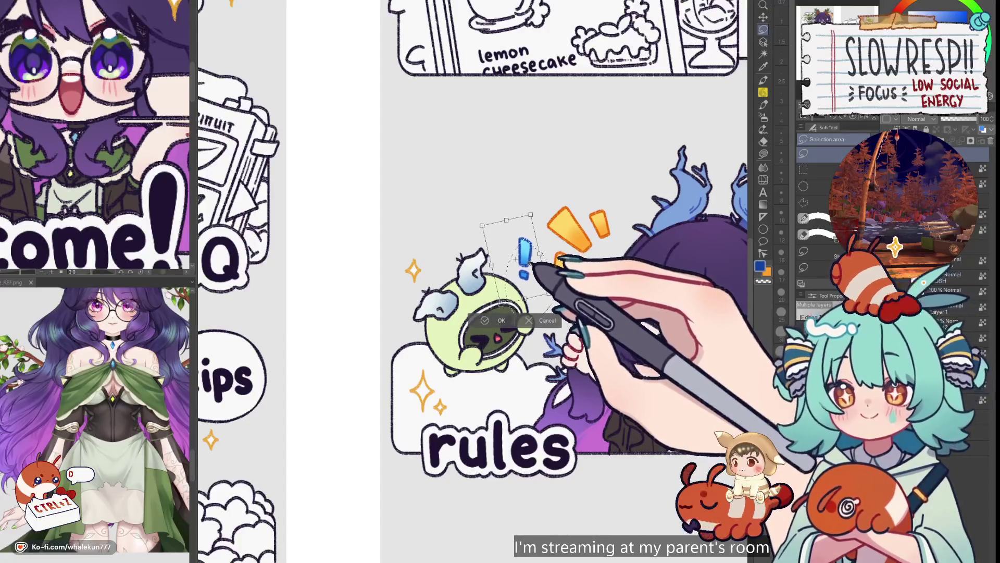
click(495, 320)
scroll(654, 249, down, 5)
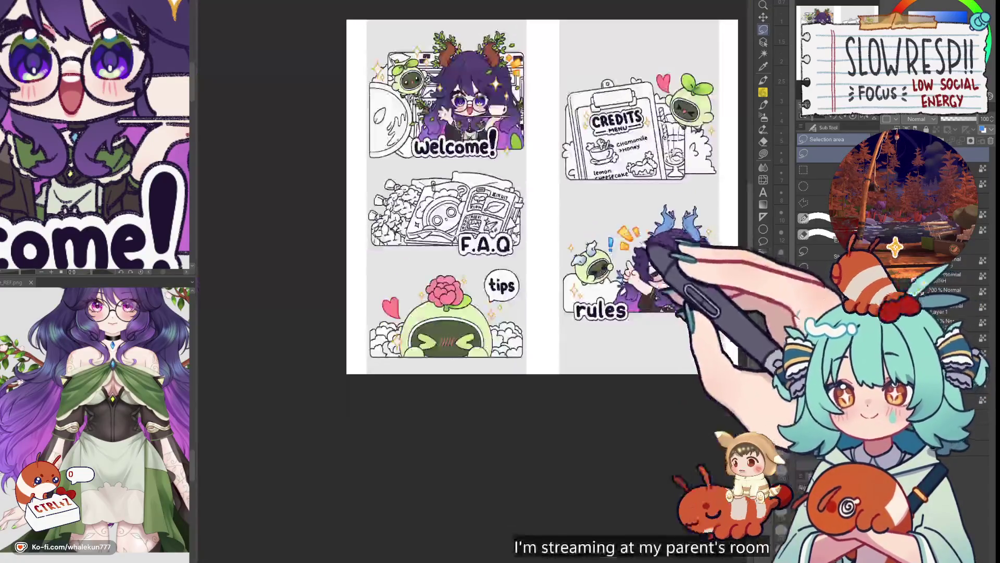
scroll(579, 242, up, 3)
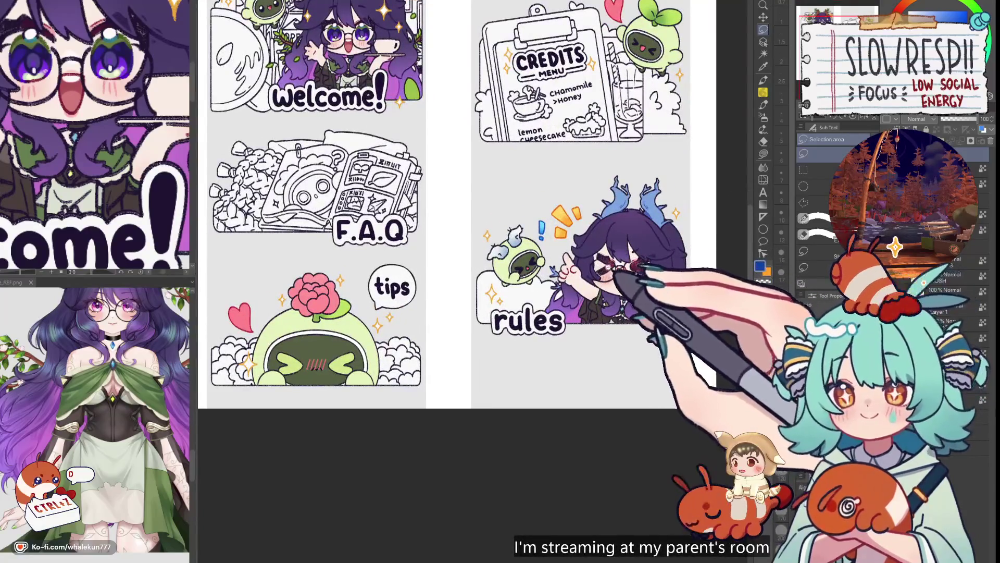
scroll(607, 263, down, 3)
key(h)
key(h)
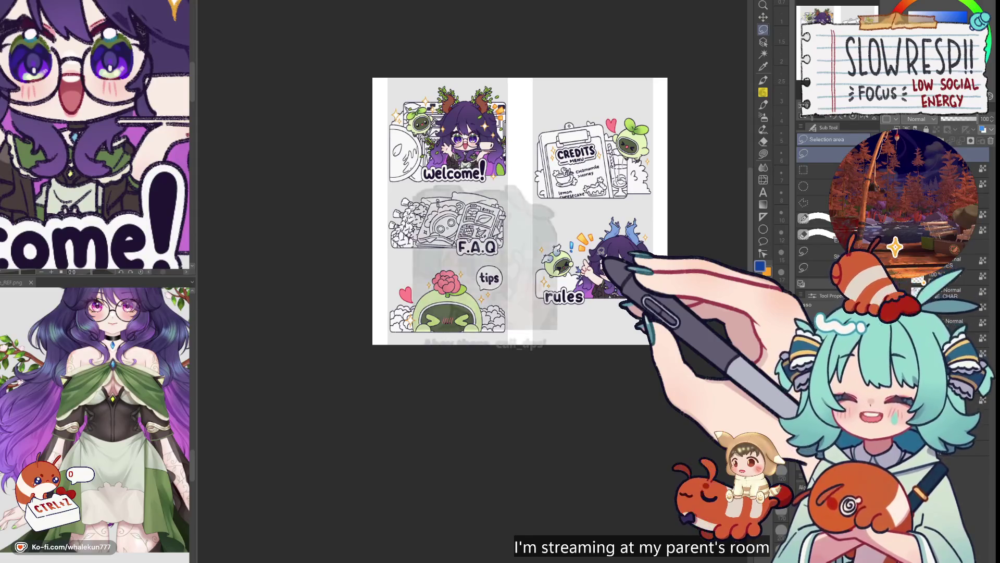
- Switch to the soft airbrush and pick red for the rules girl's cheek blush
key(g)
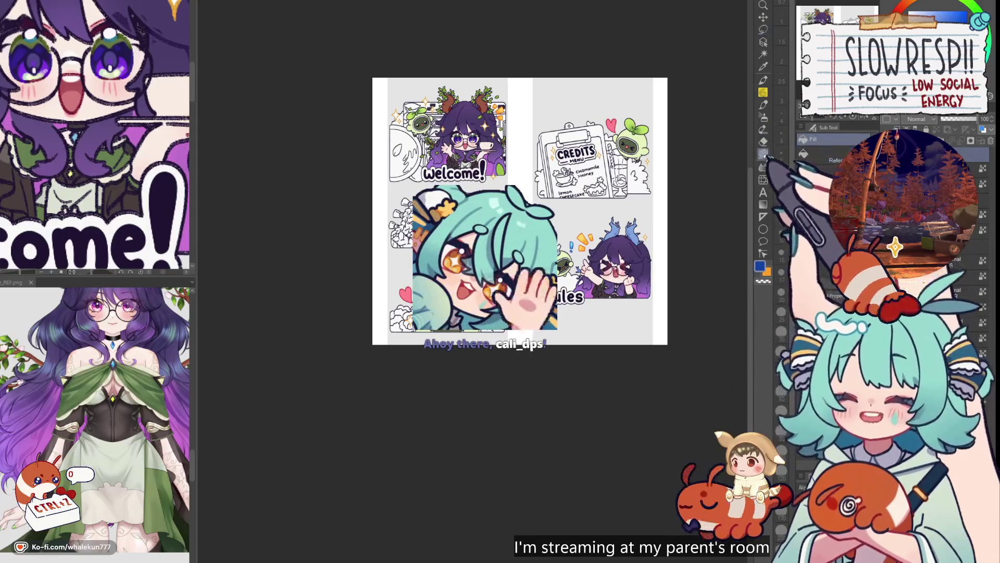
scroll(521, 209, up, 3)
scroll(575, 373, up, 1)
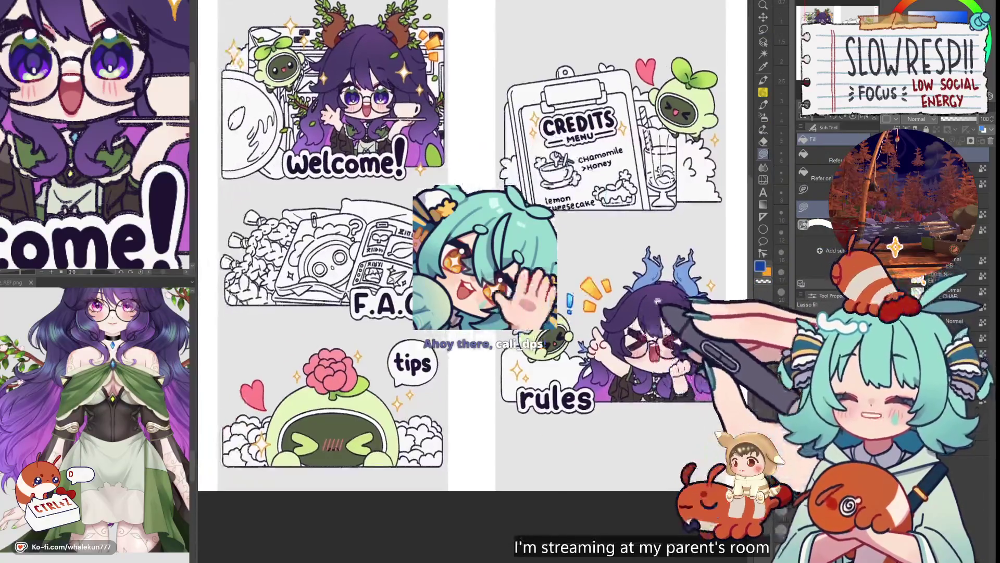
scroll(575, 373, up, 1)
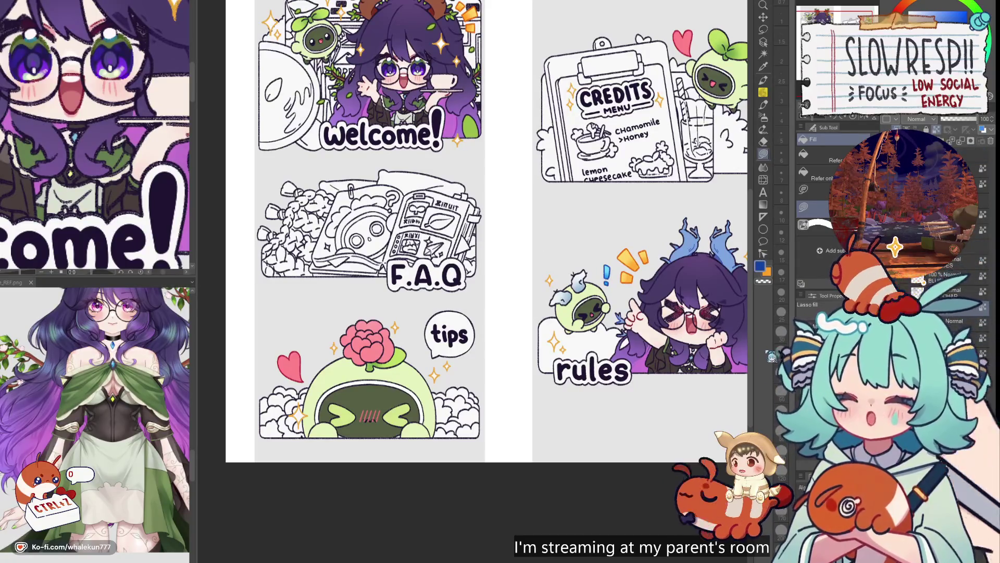
scroll(469, 229, down, 1)
scroll(469, 229, up, 1)
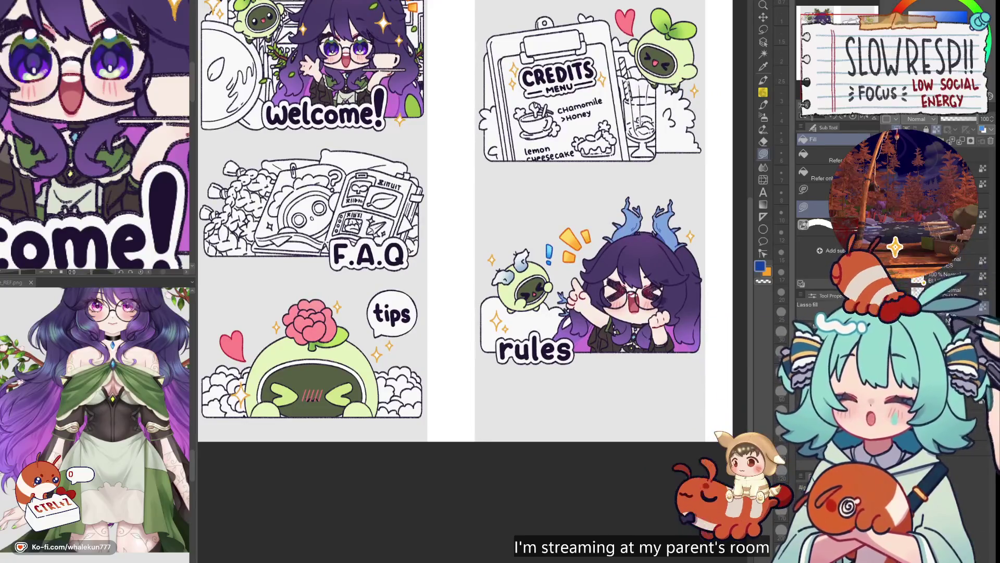
click(763, 116)
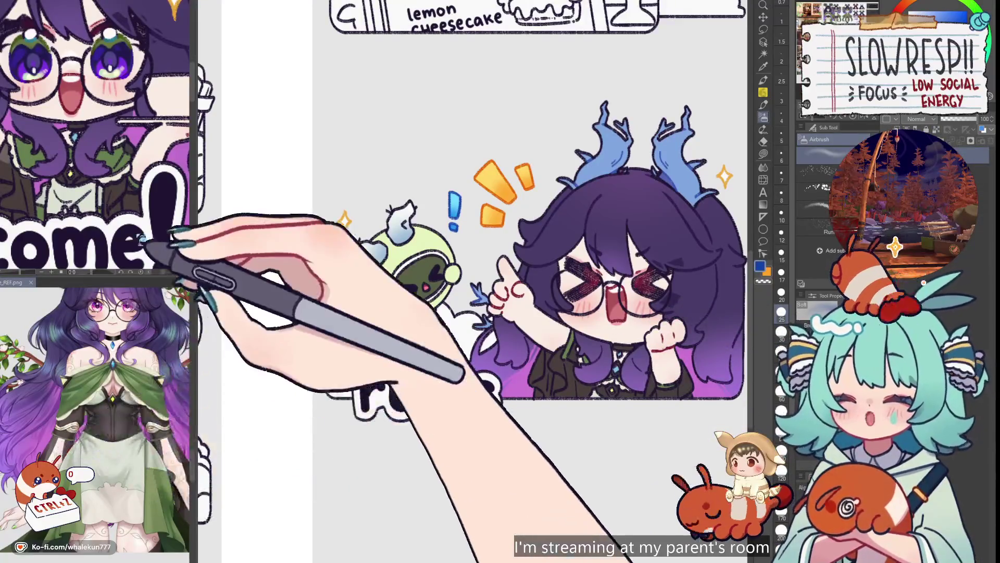
alt+click(101, 140)
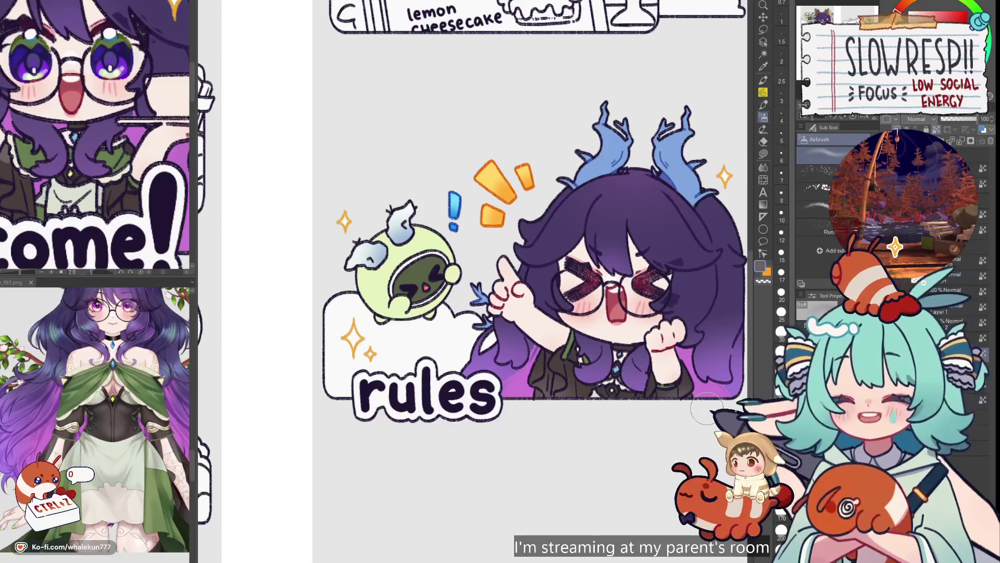
scroll(616, 408, down, 10)
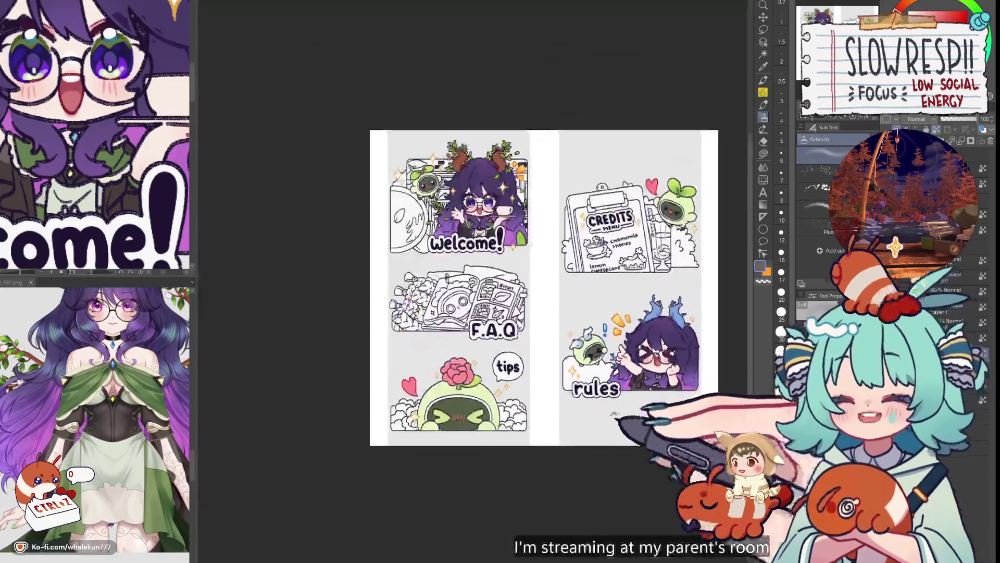
- Switch to the G-pen inking tool
scroll(616, 408, up, 3)
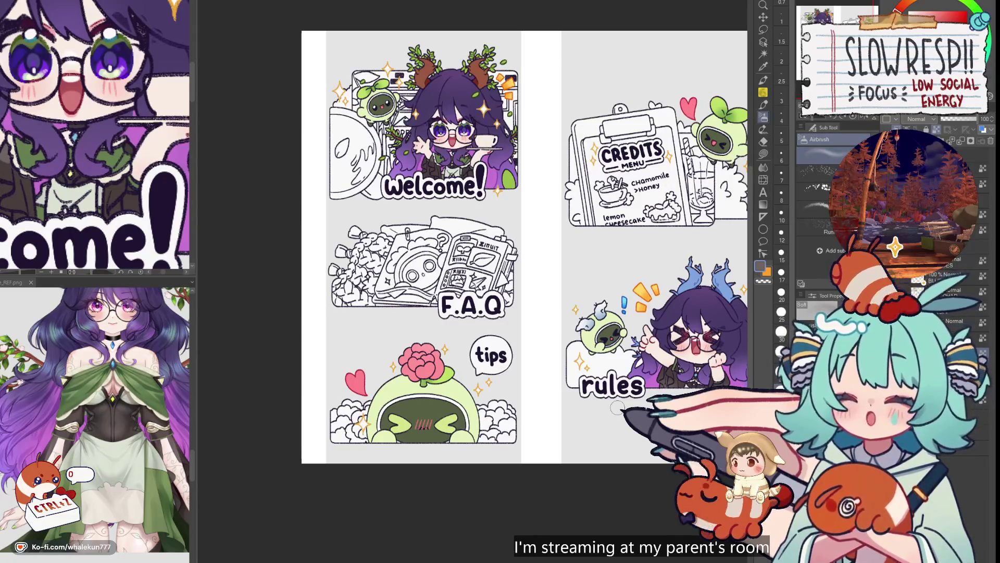
key(p)
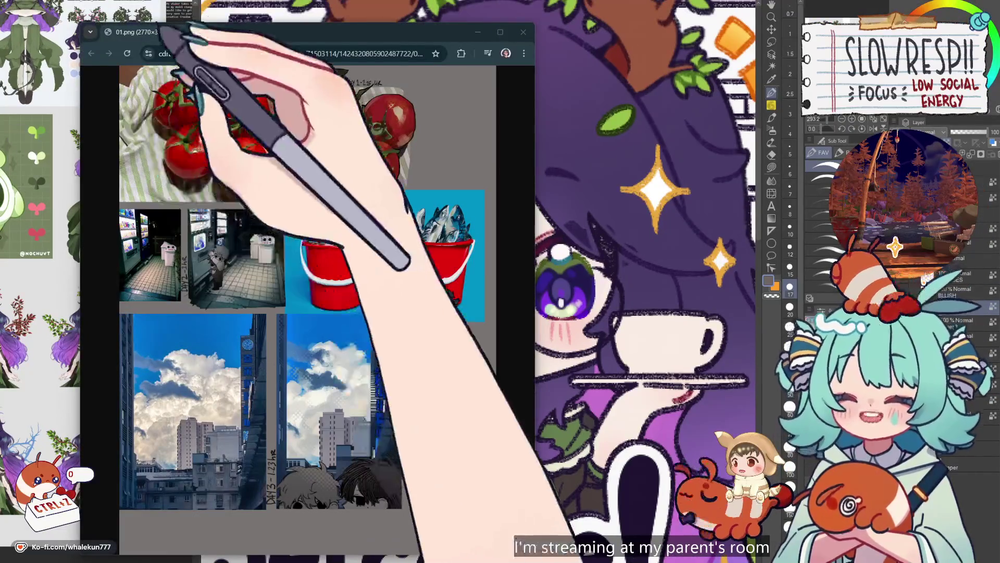
drag(166, 32, 211, 30)
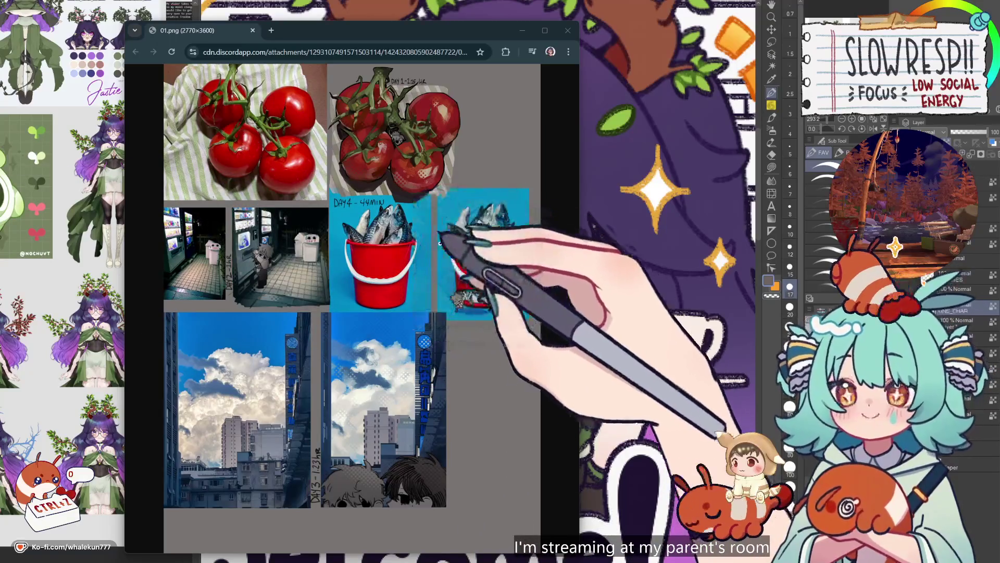
drag(386, 21, 314, 19)
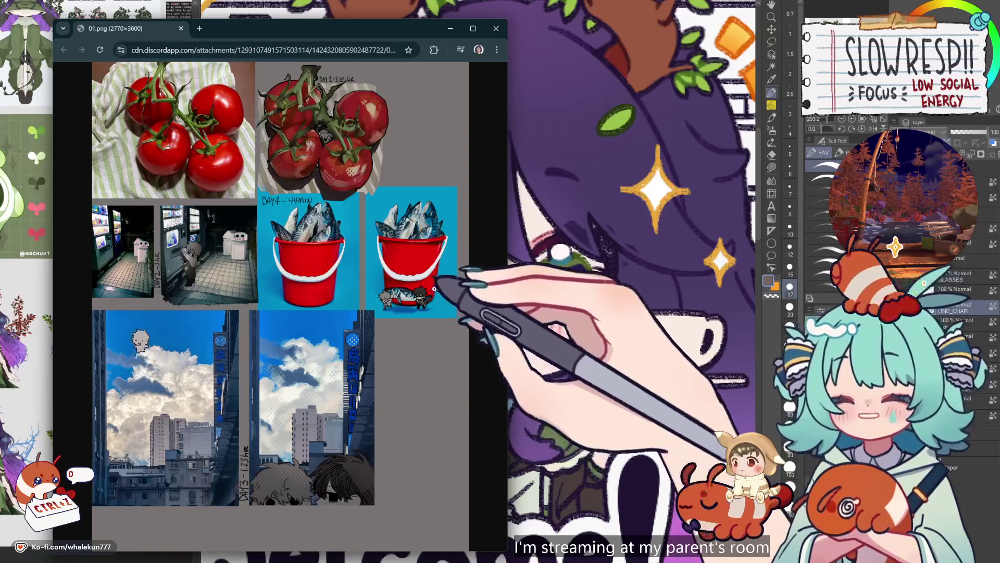
click(414, 301)
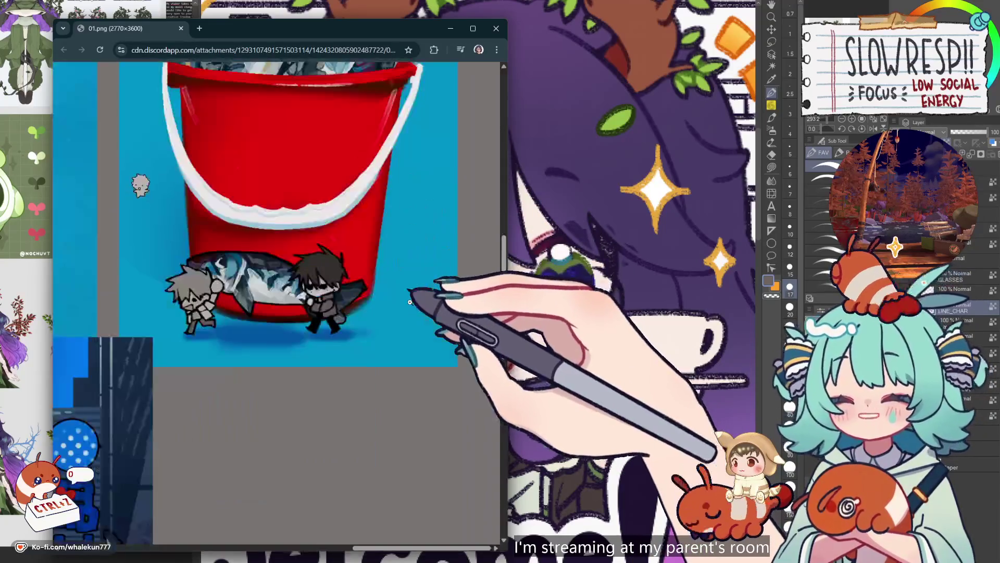
scroll(299, 296, up, 1)
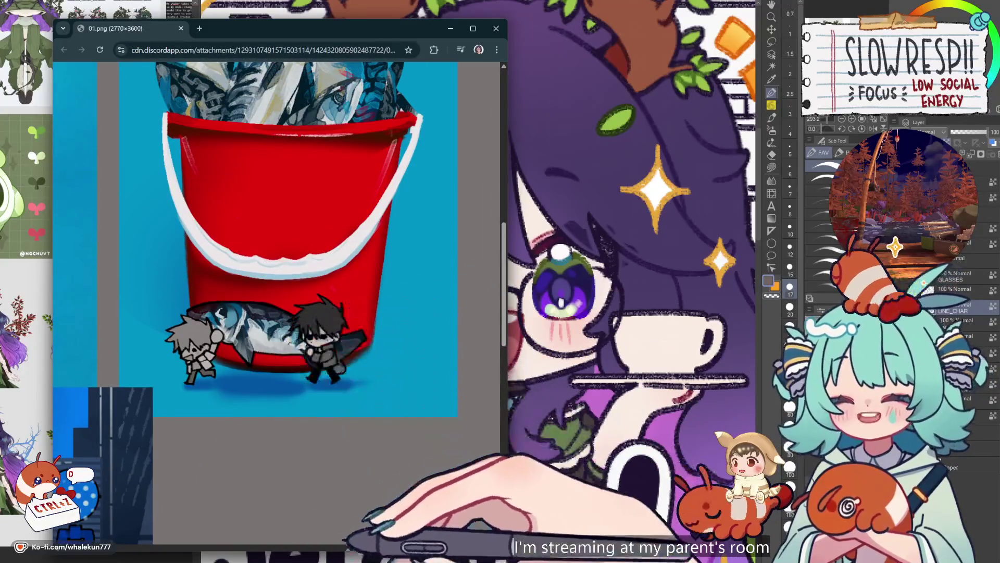
scroll(391, 547, left, 2)
scroll(447, 292, up, 2)
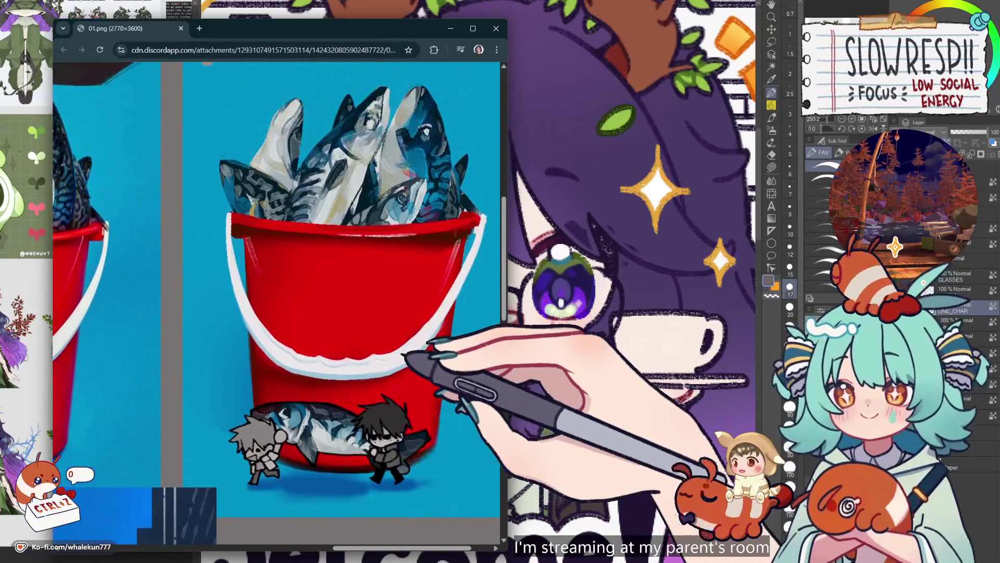
scroll(441, 276, up, 1)
scroll(289, 546, left, 5)
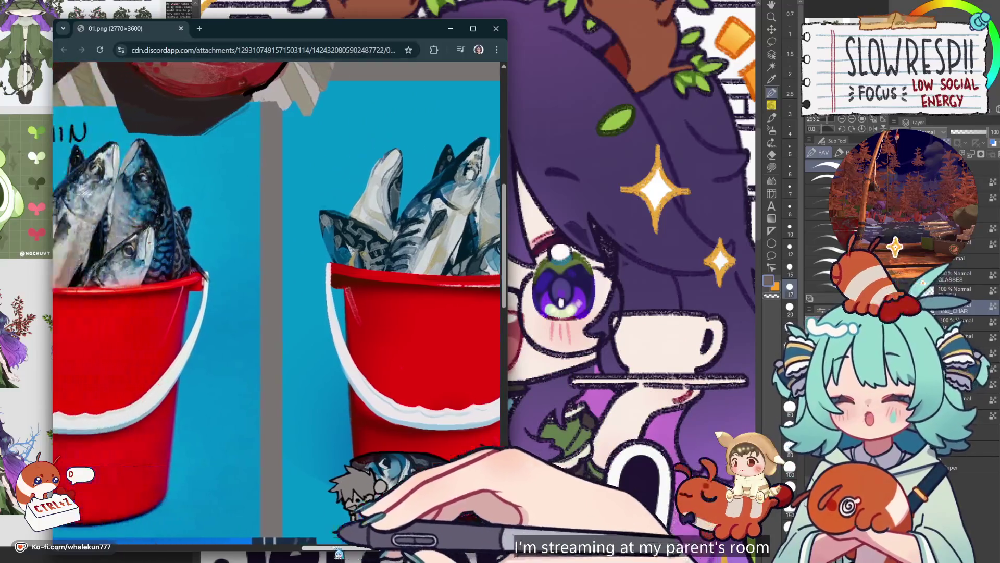
scroll(288, 547, right, 5)
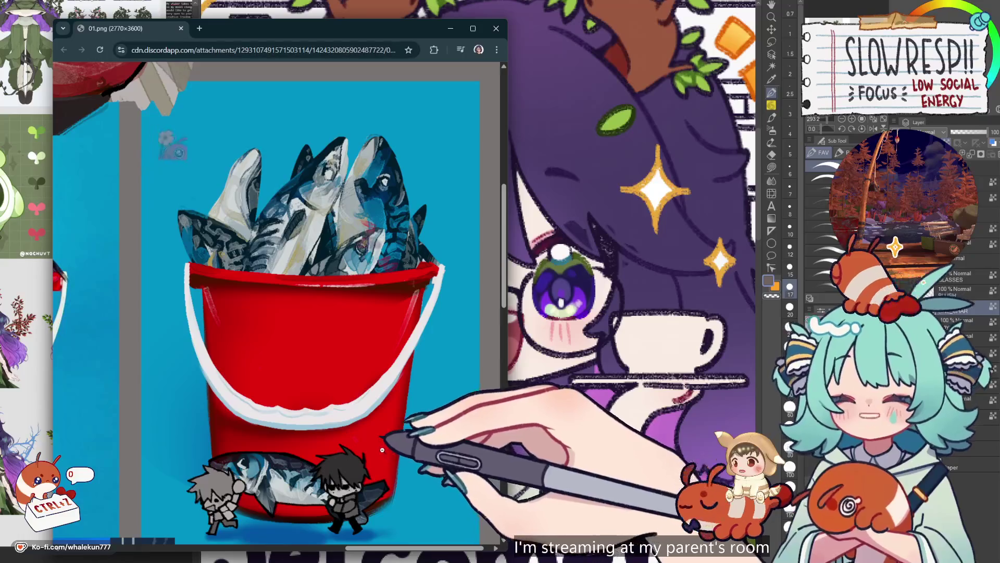
scroll(382, 449, down, 1)
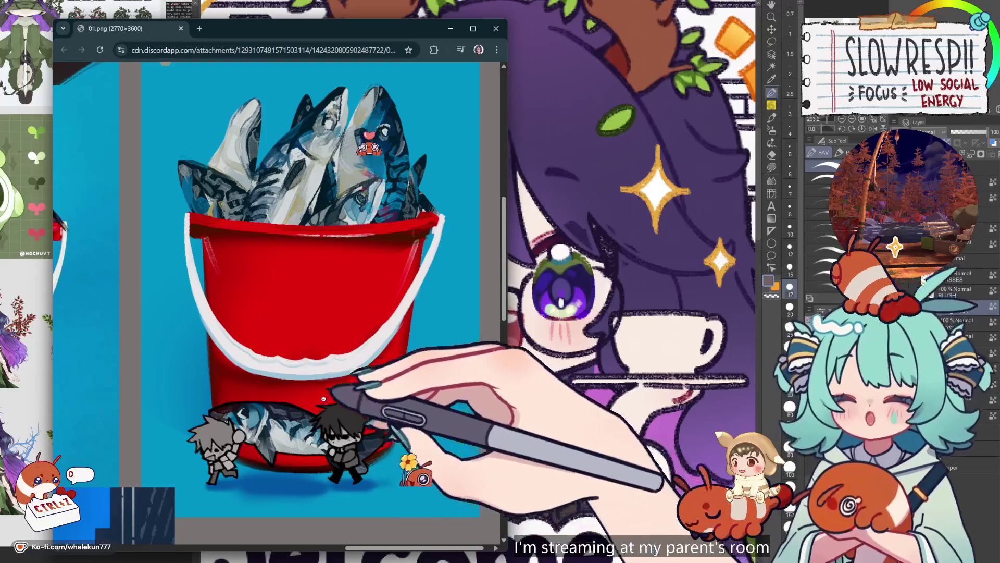
scroll(323, 398, up, 1)
scroll(329, 398, down, 1)
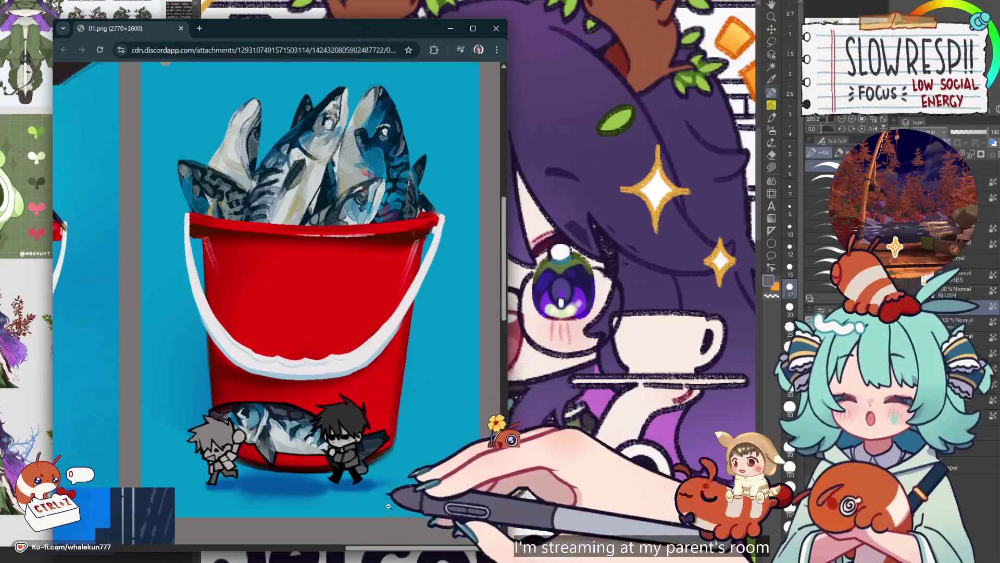
scroll(388, 505, up, 7)
scroll(393, 503, down, 4)
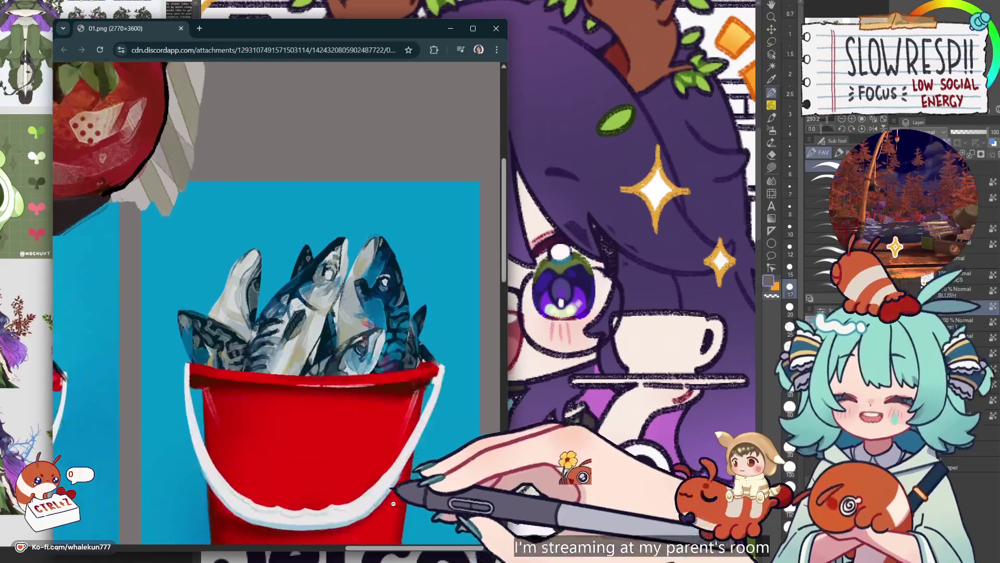
click(386, 474)
click(326, 138)
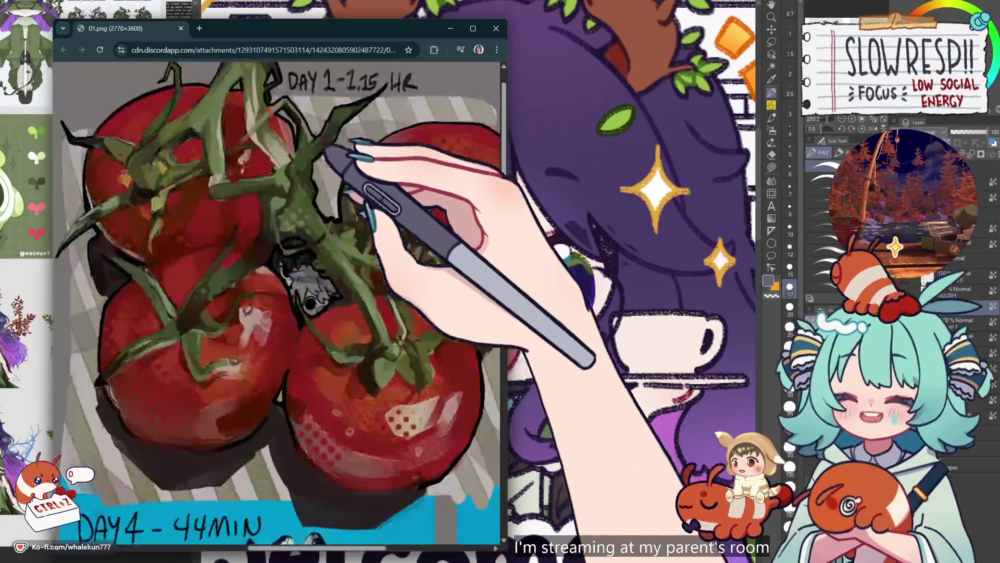
scroll(340, 253, up, 1)
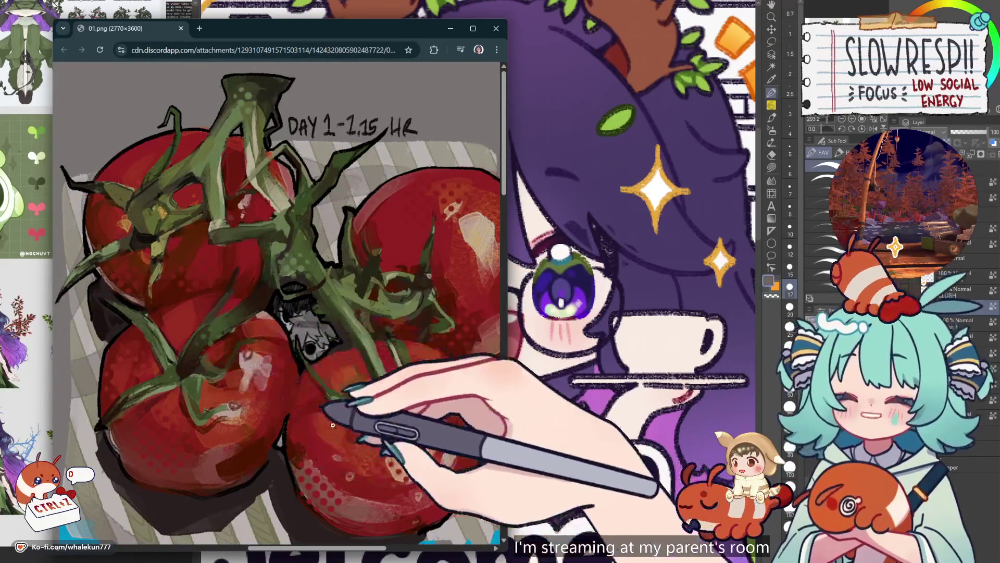
scroll(414, 552, right, 1)
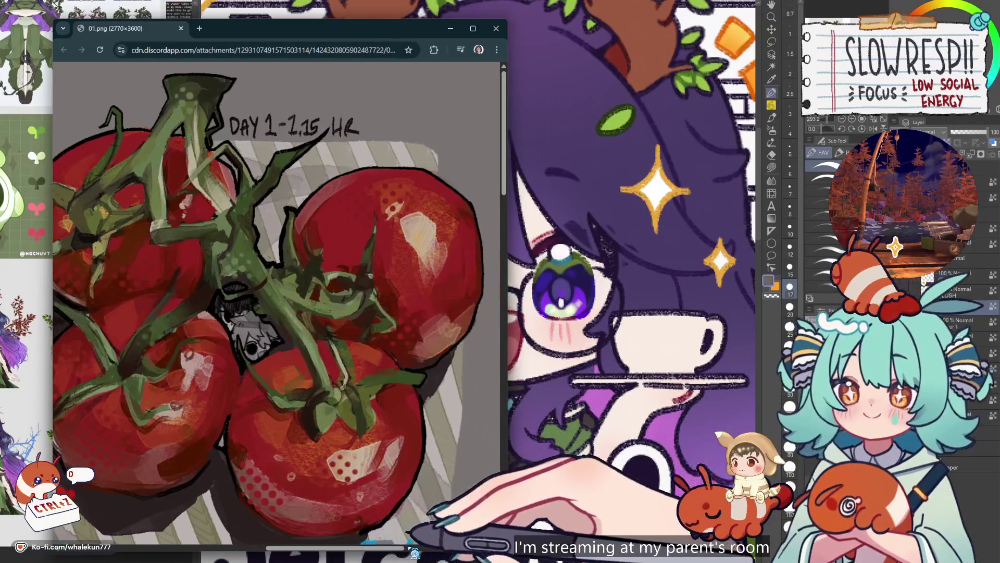
mouse_move(389, 552)
mouse_down()
mouse_move(356, 552)
mouse_move(375, 552)
mouse_up()
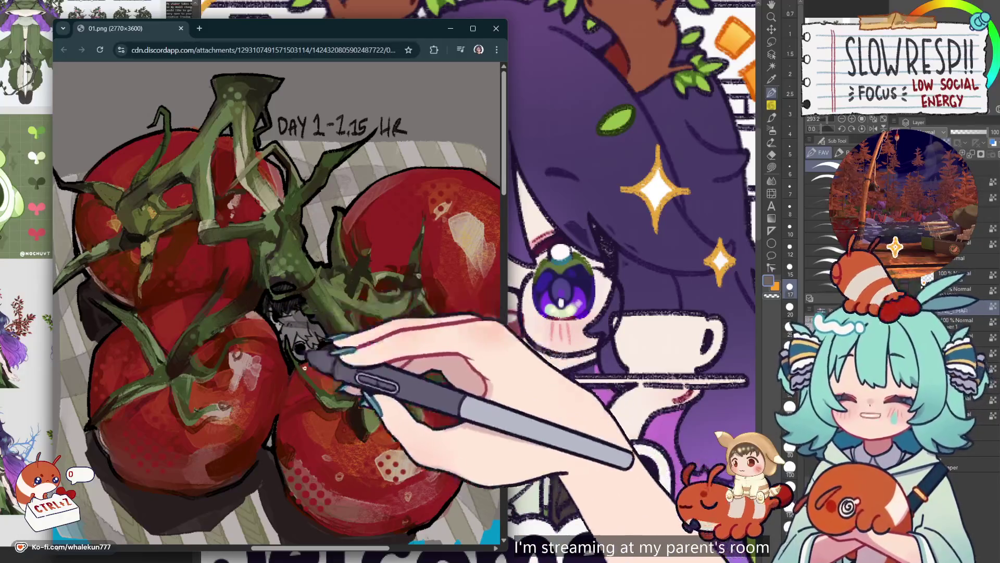
click(335, 346)
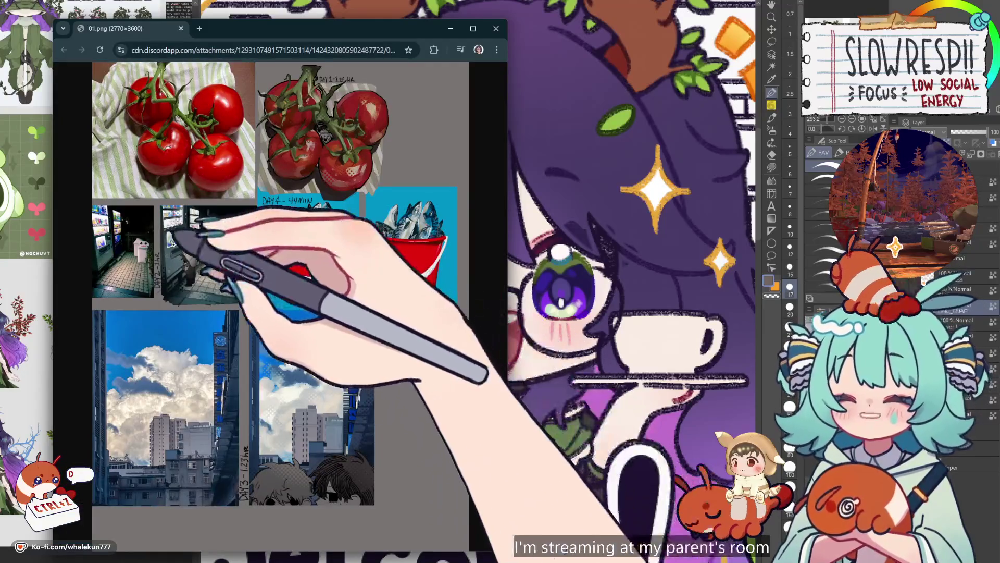
- Zoom in on the Day 2 vending machine, sky-panel characters and building sign, then fit the collage
click(241, 279)
click(315, 297)
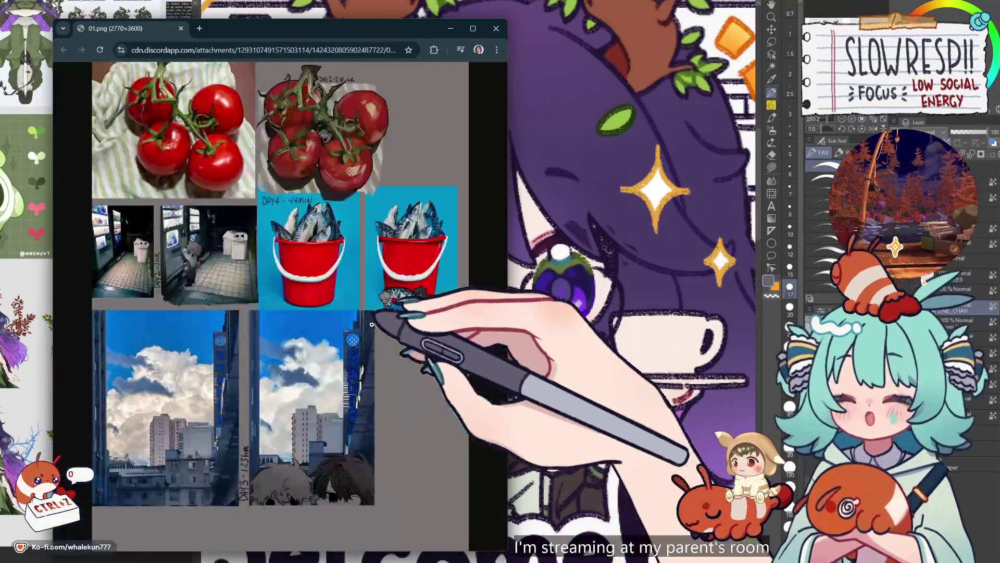
click(313, 487)
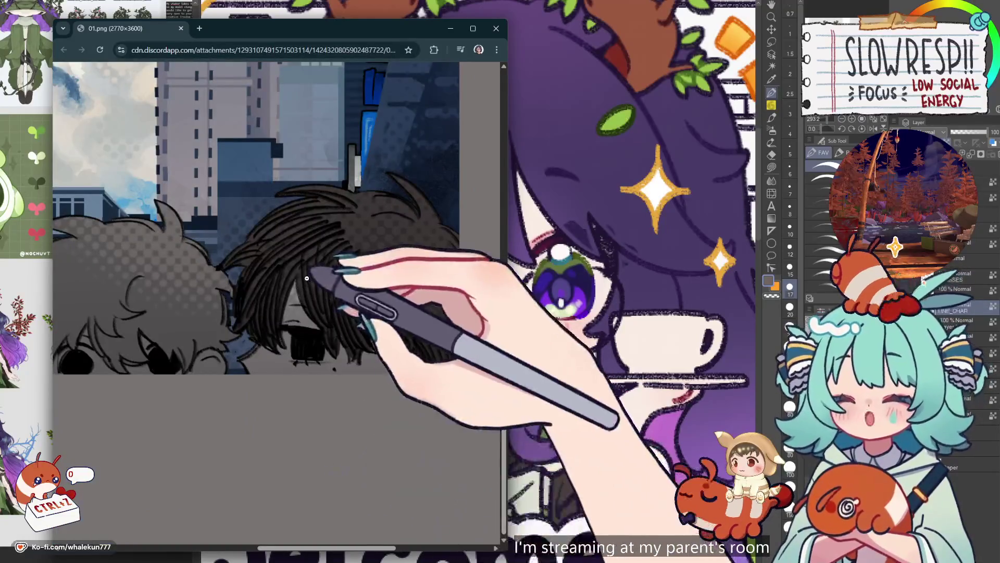
click(307, 278)
click(351, 389)
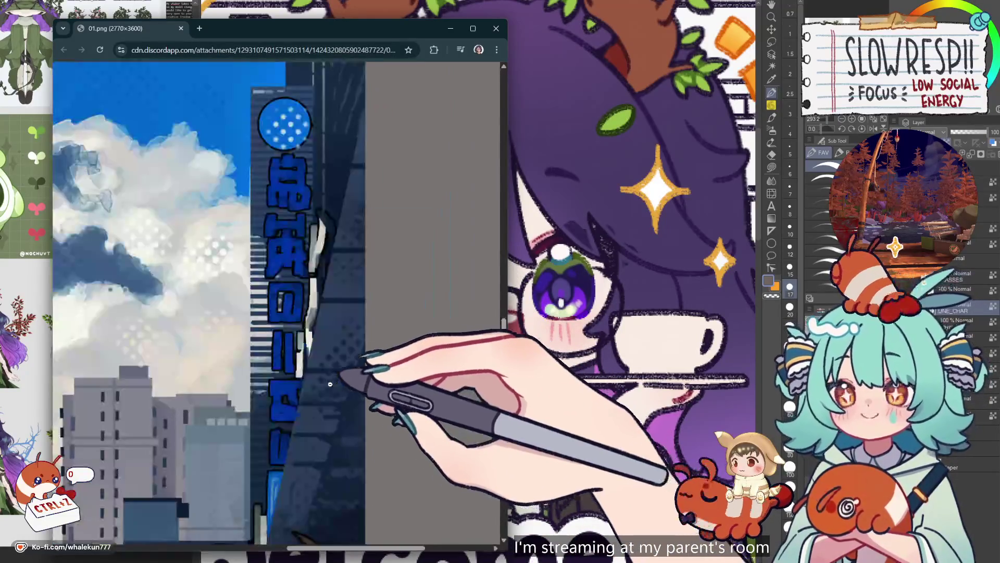
scroll(313, 383, down, 1)
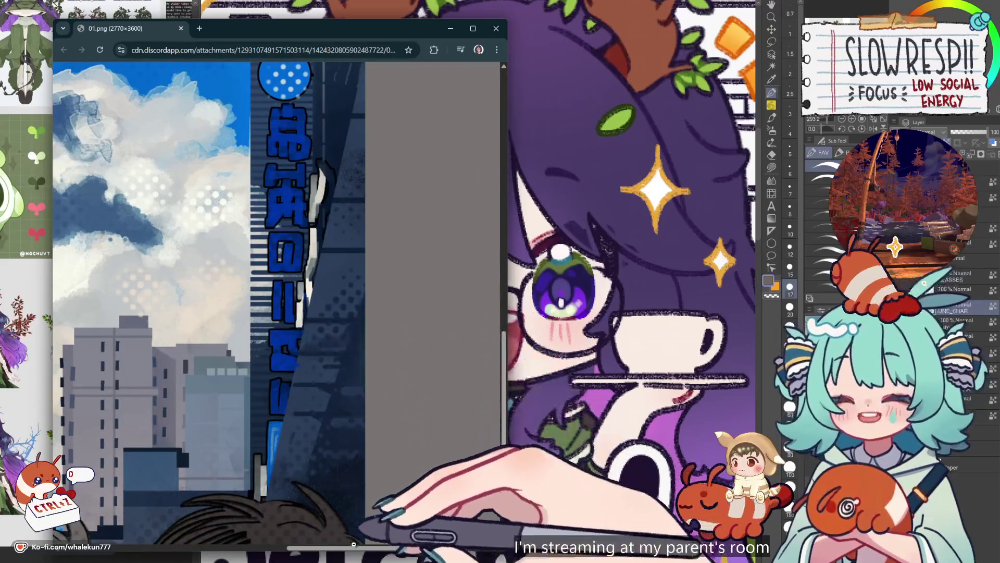
drag(360, 548, 306, 551)
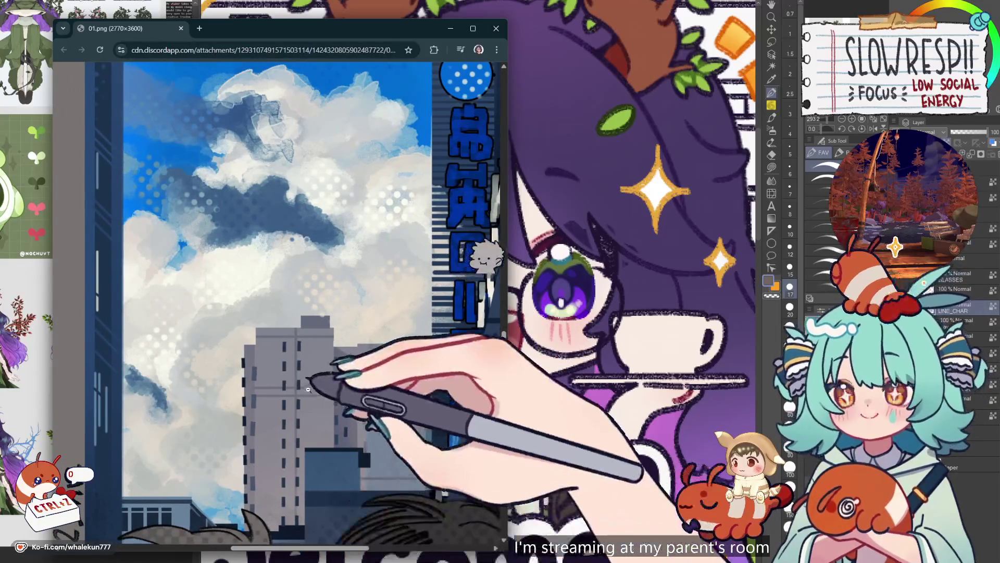
scroll(313, 381, down, 5)
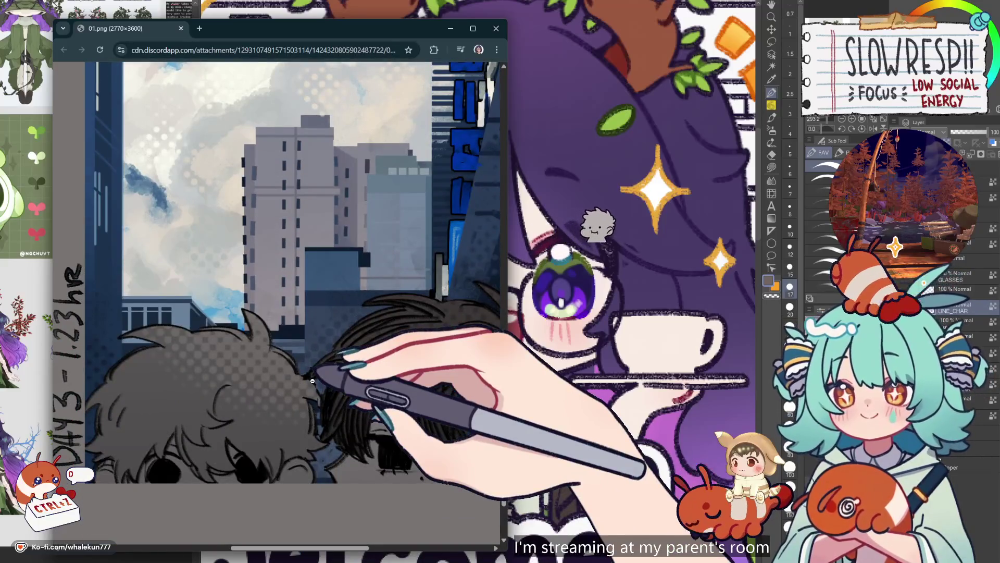
scroll(313, 381, down, 10)
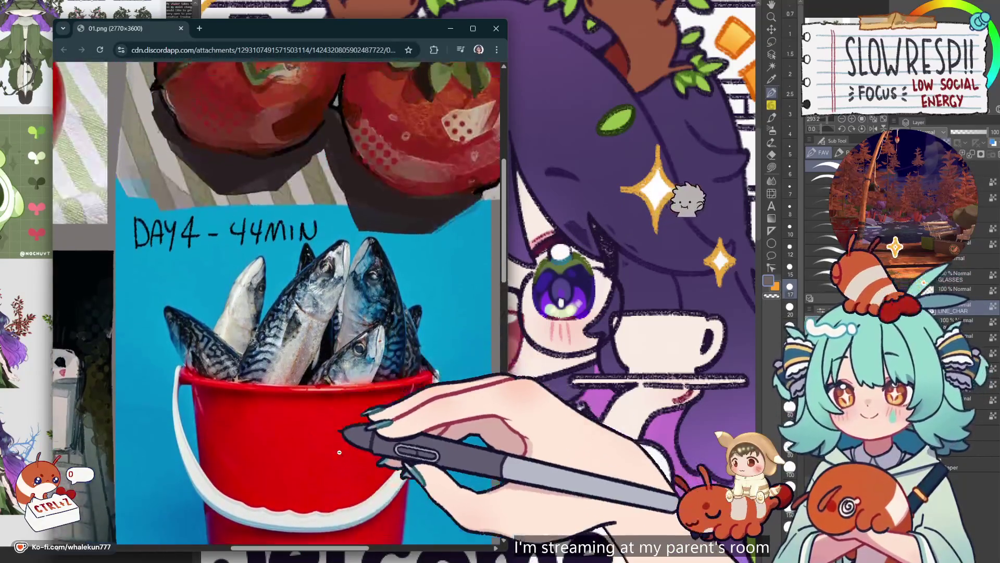
scroll(370, 459, right, 5)
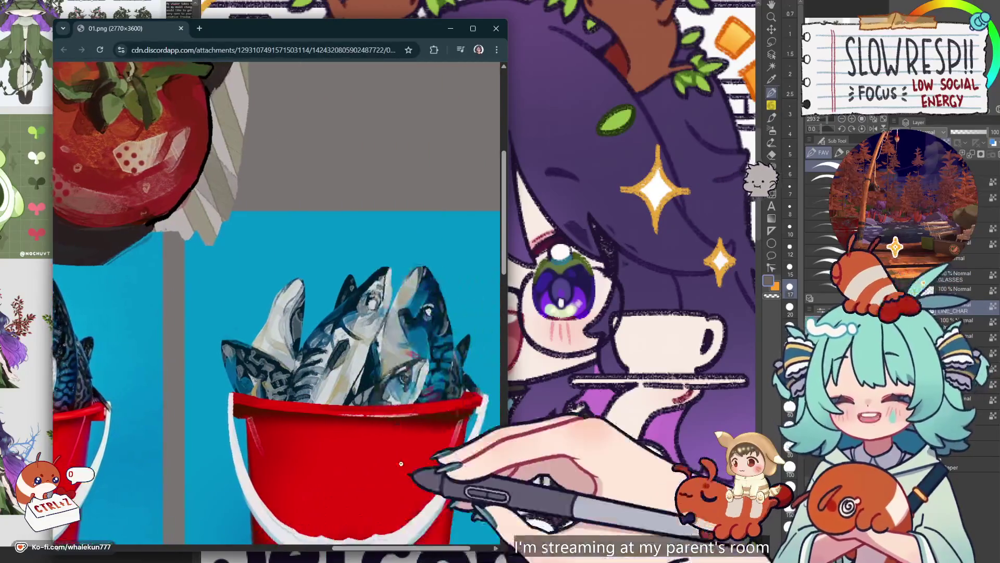
scroll(400, 464, down, 5)
click(289, 281)
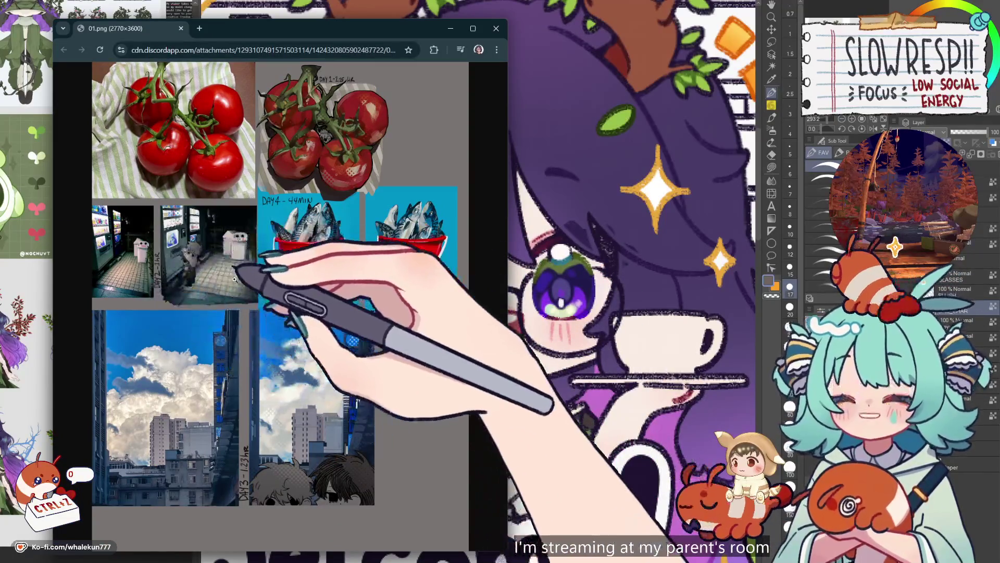
- Zoom in on the Day 1 tomato and Day 2 vending machine studies, returning to the full collage
click(923, 282)
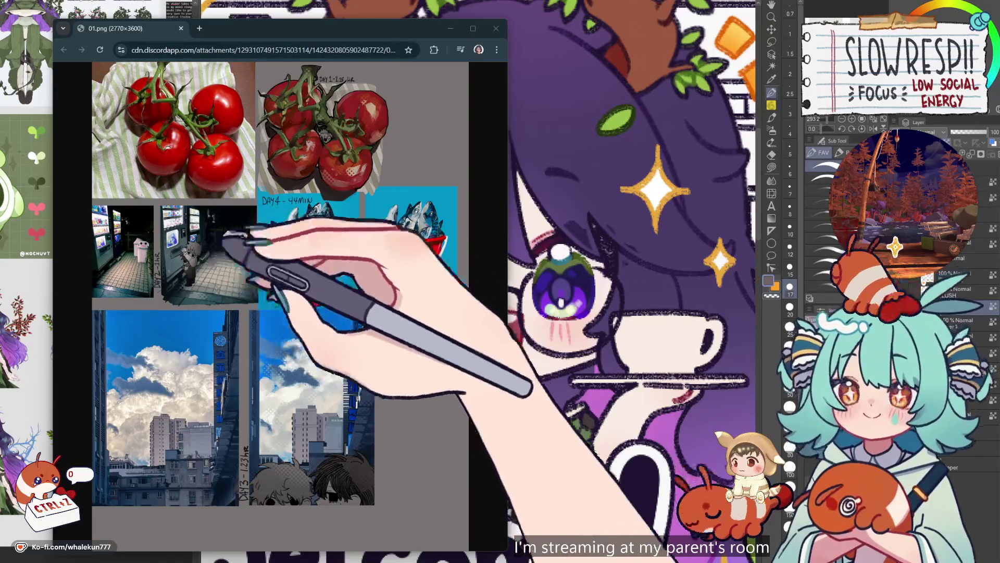
click(331, 135)
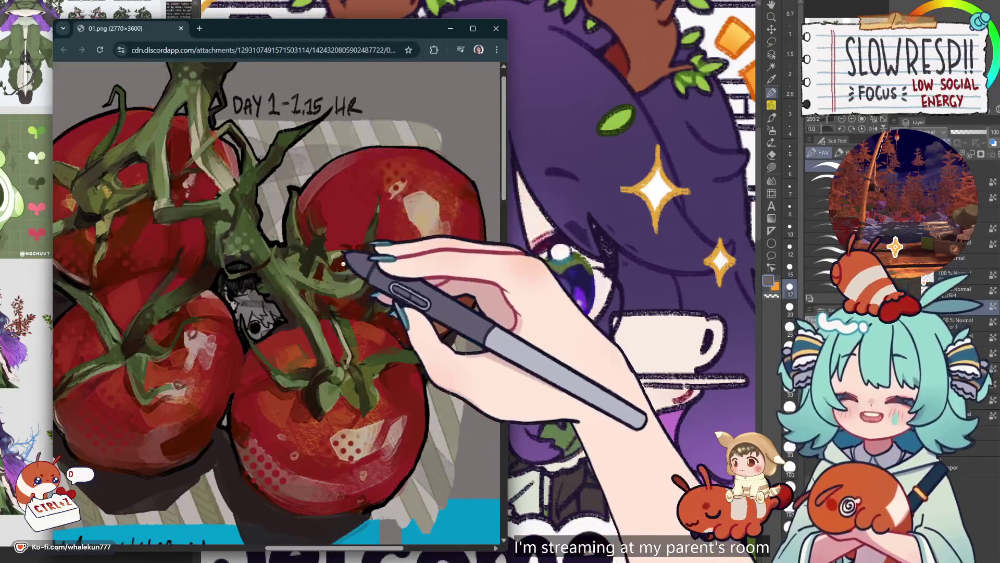
scroll(344, 263, down, 2)
scroll(344, 263, up, 1)
scroll(344, 264, down, 5)
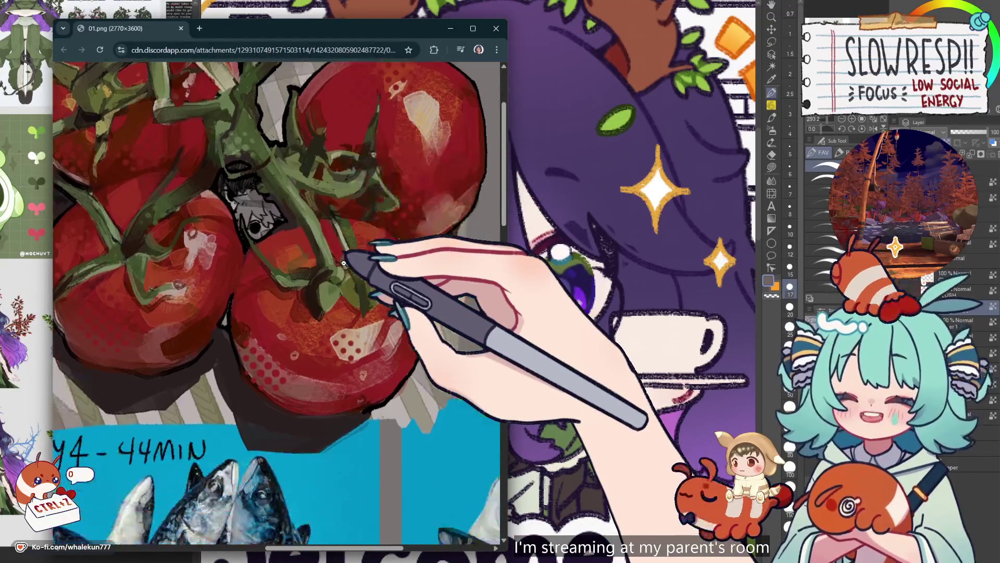
click(343, 259)
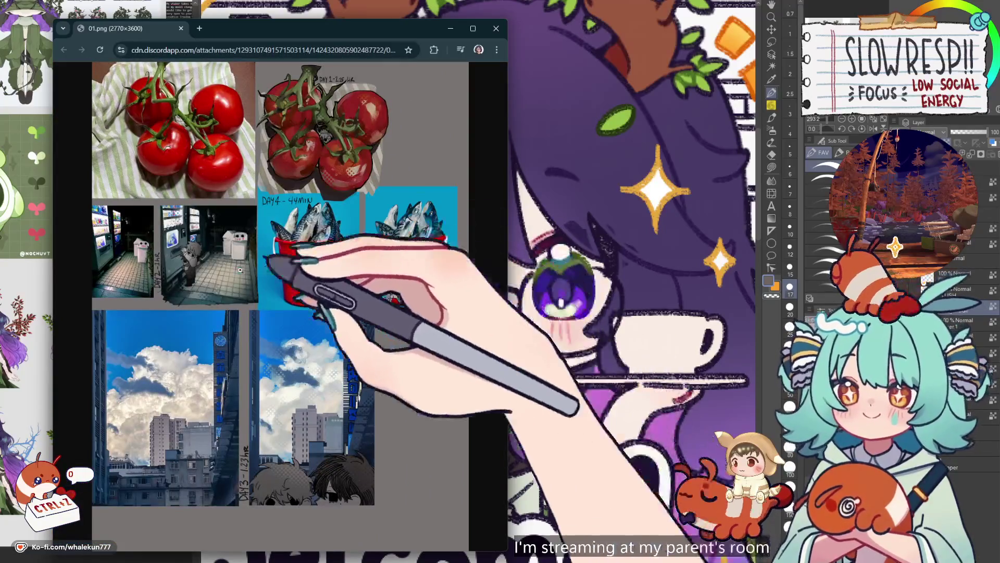
click(170, 262)
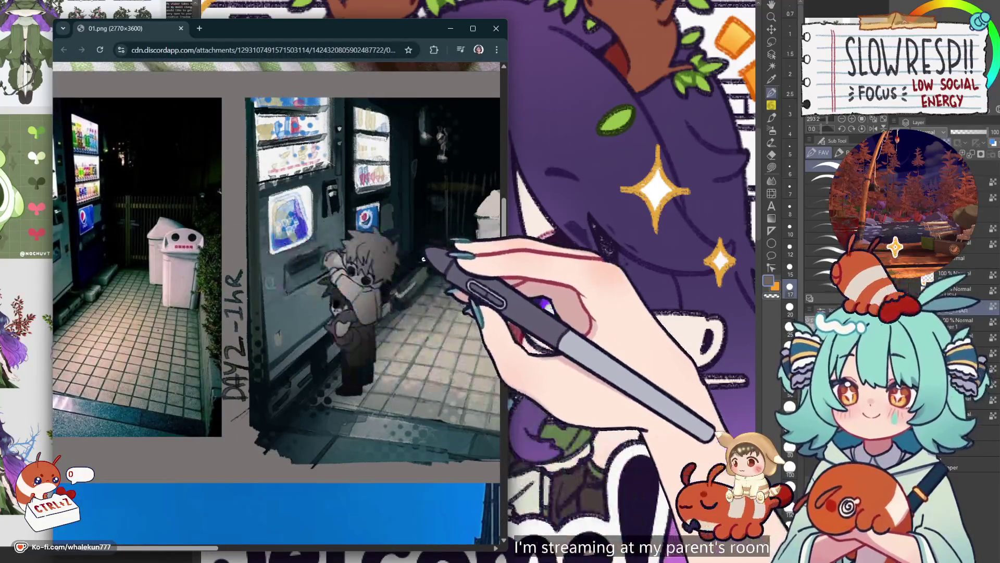
click(323, 299)
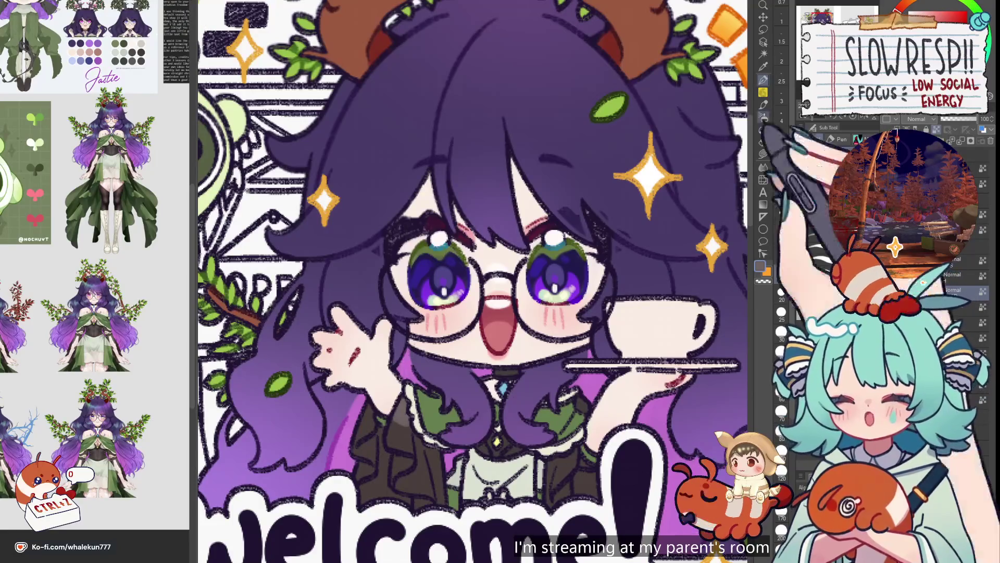
- At brush sizes 10 then 7, sample the jacket and collar green and pick dark red for collar details
drag(603, 330, 617, 299)
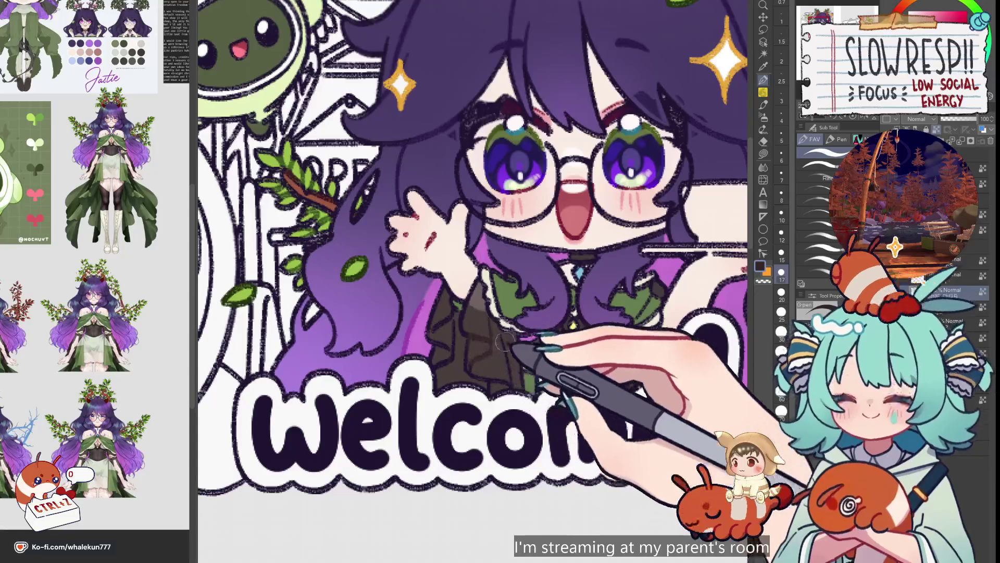
key(bracketleft)
key(bracketleft)
key(bracketleft)
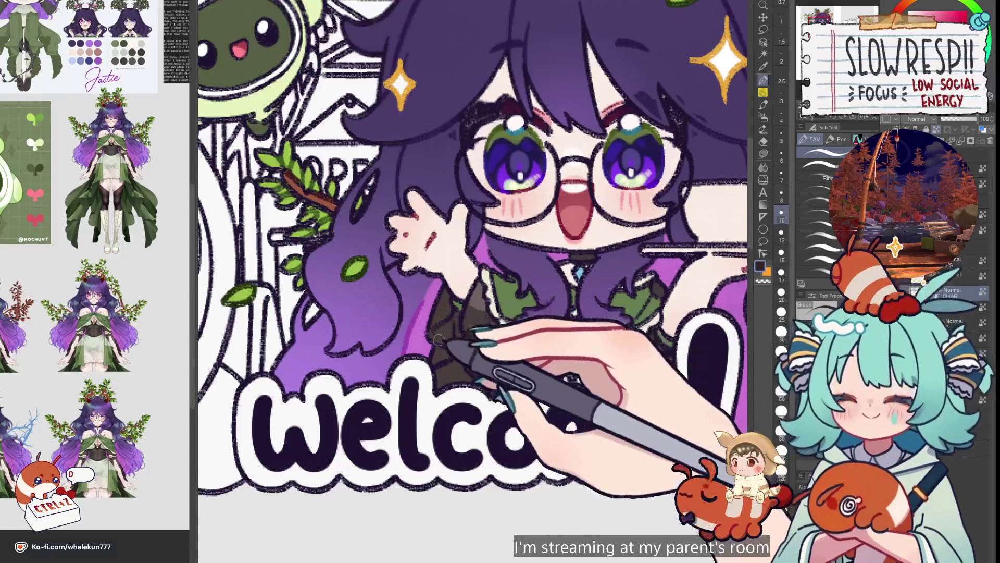
alt+click(513, 277)
alt+click(512, 279)
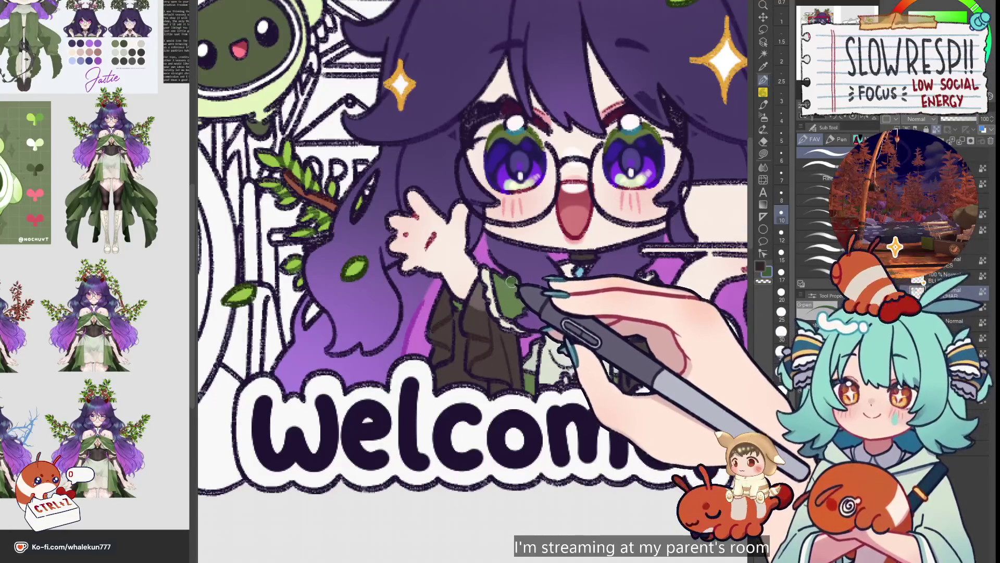
scroll(512, 281, down, 1)
key(bracketleft)
key(bracketleft)
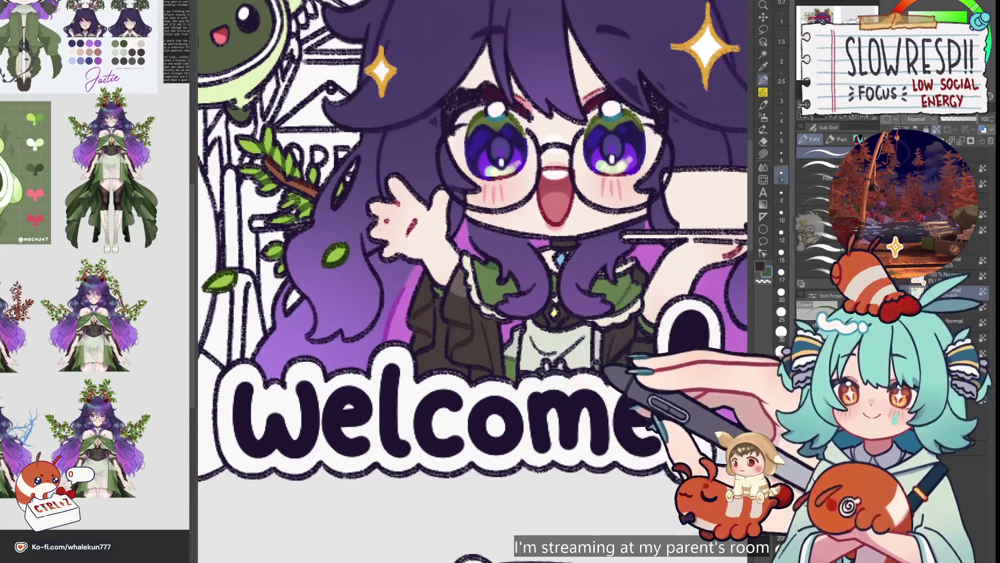
alt+click(544, 315)
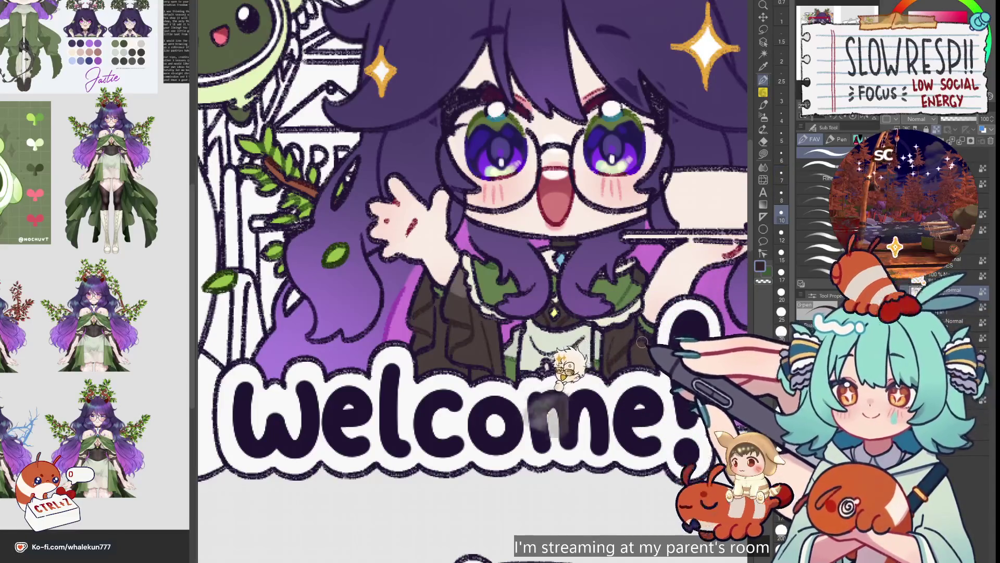
scroll(630, 317, down, 1)
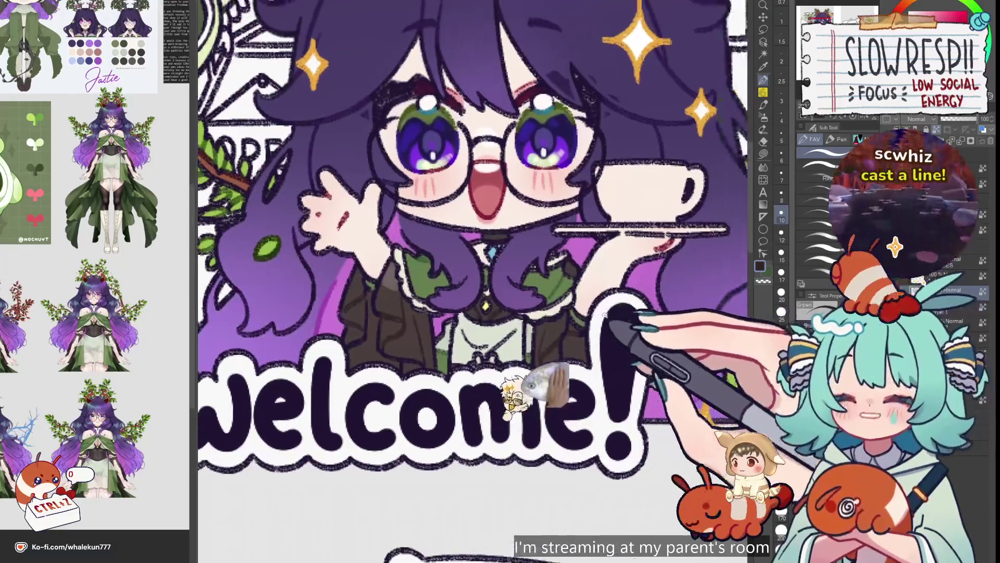
scroll(618, 293, down, 3)
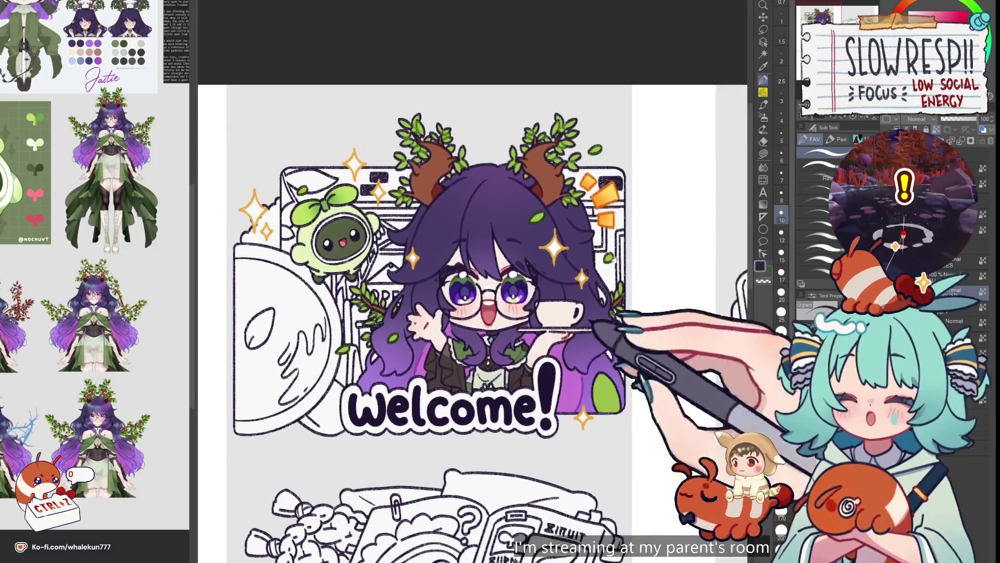
- Paint a blue gem on the Welcome girl's collar brooch at brush size 7
drag(622, 386, 620, 78)
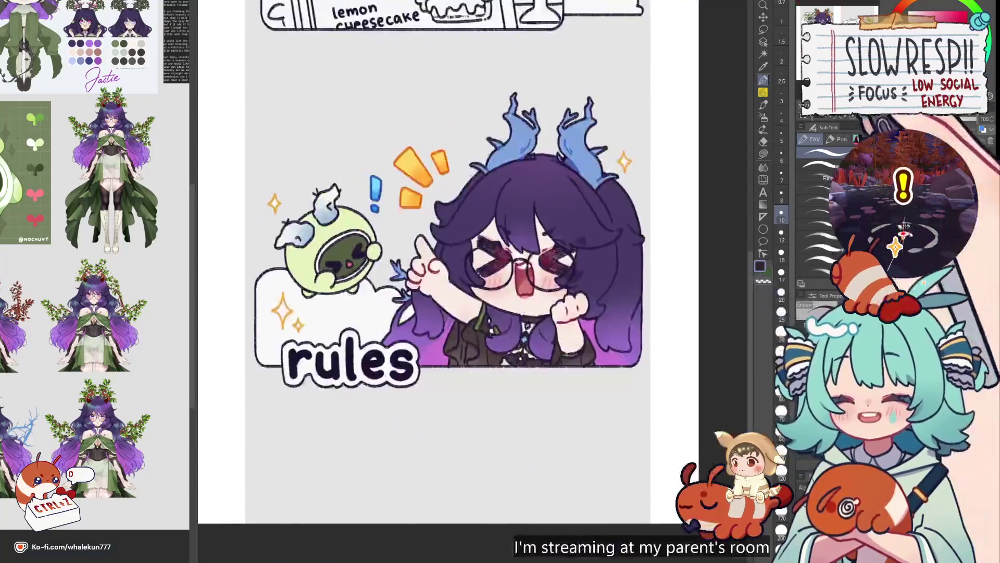
scroll(562, 313, up, 3)
scroll(468, 271, up, 4)
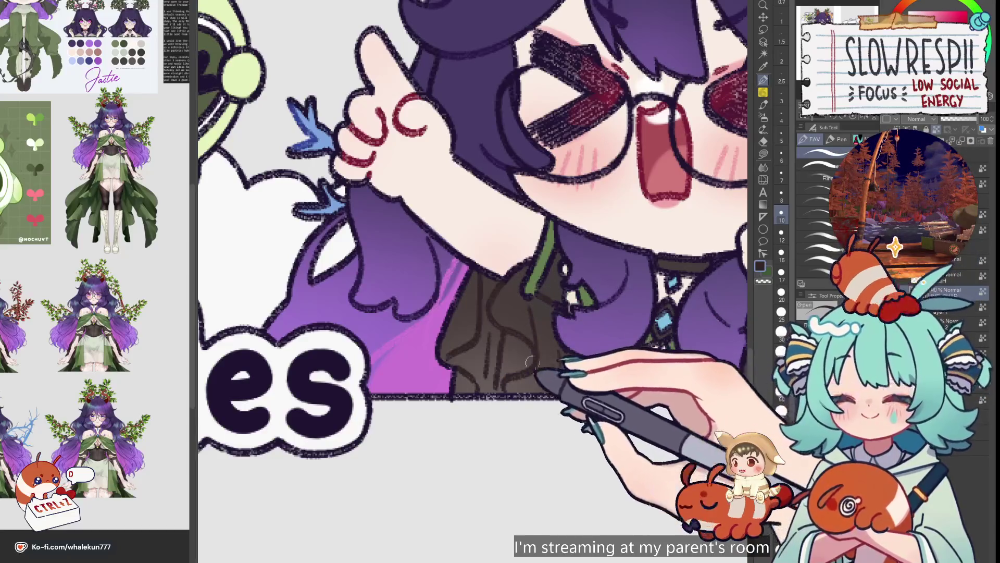
scroll(530, 362, down, 4)
scroll(585, 294, up, 5)
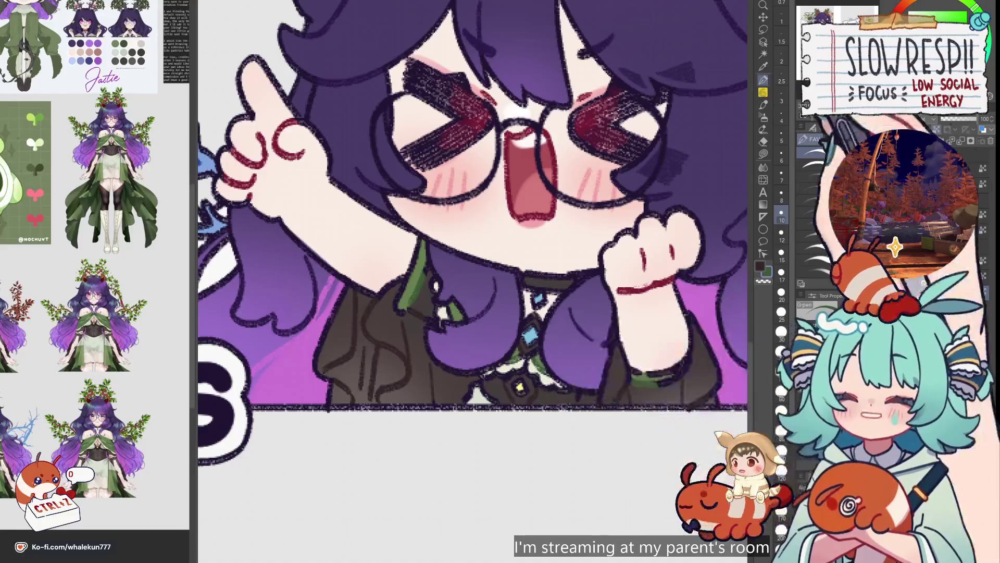
key(ctrl+Tab)
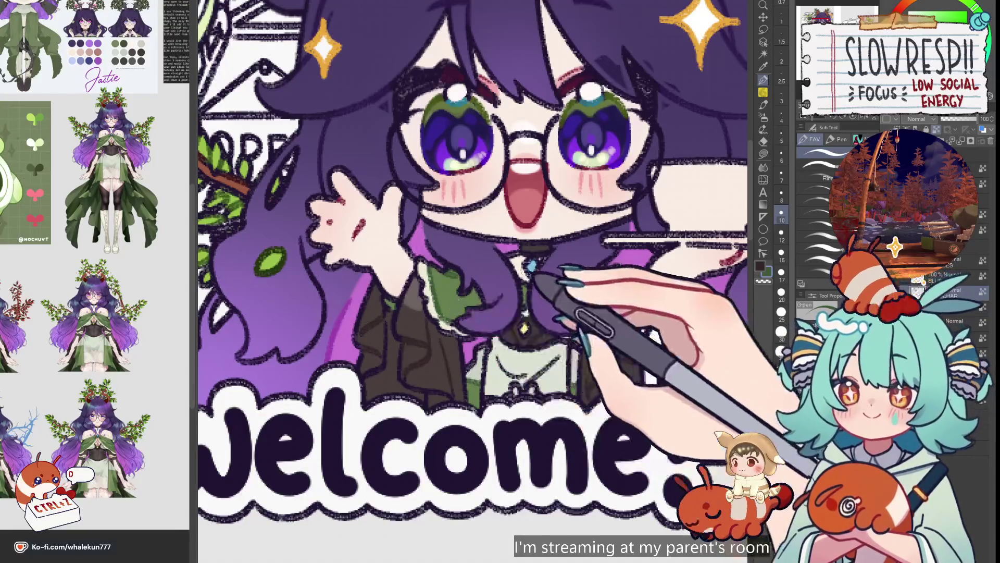
click(948, 17)
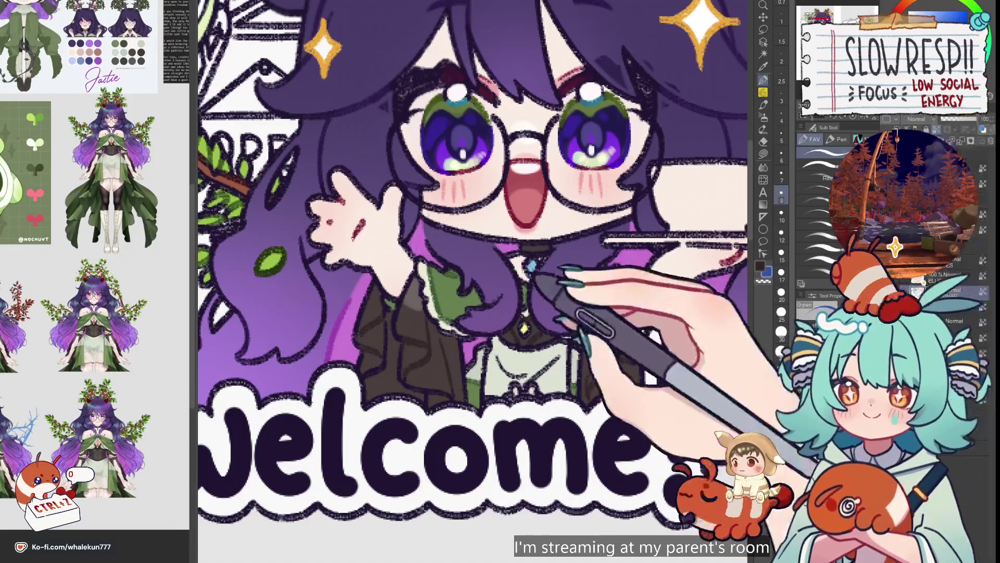
click(781, 172)
drag(527, 261, 534, 270)
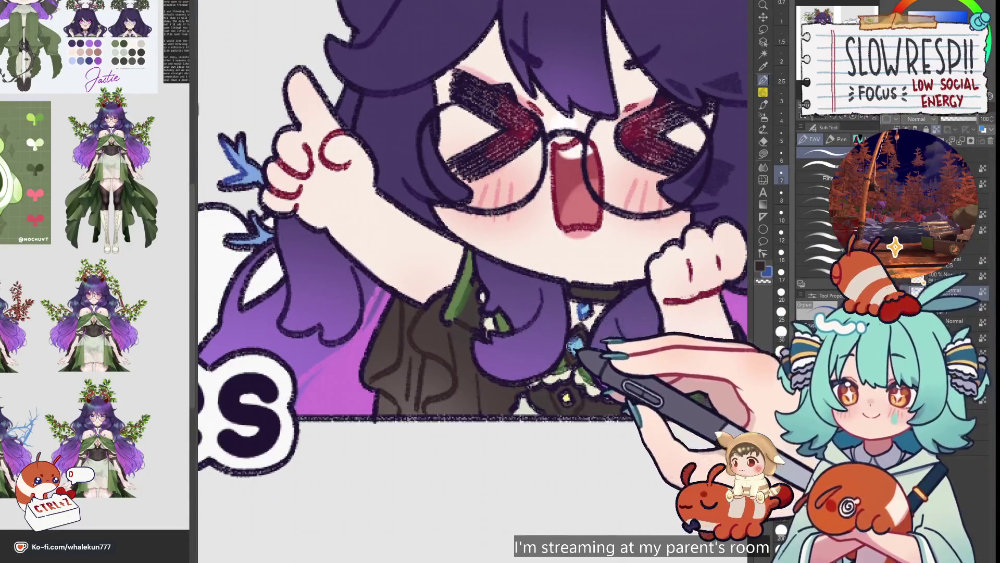
- Pick yellow-green at brush size 8 and zoom between the Welcome banner and the rules character
alt+click(567, 398)
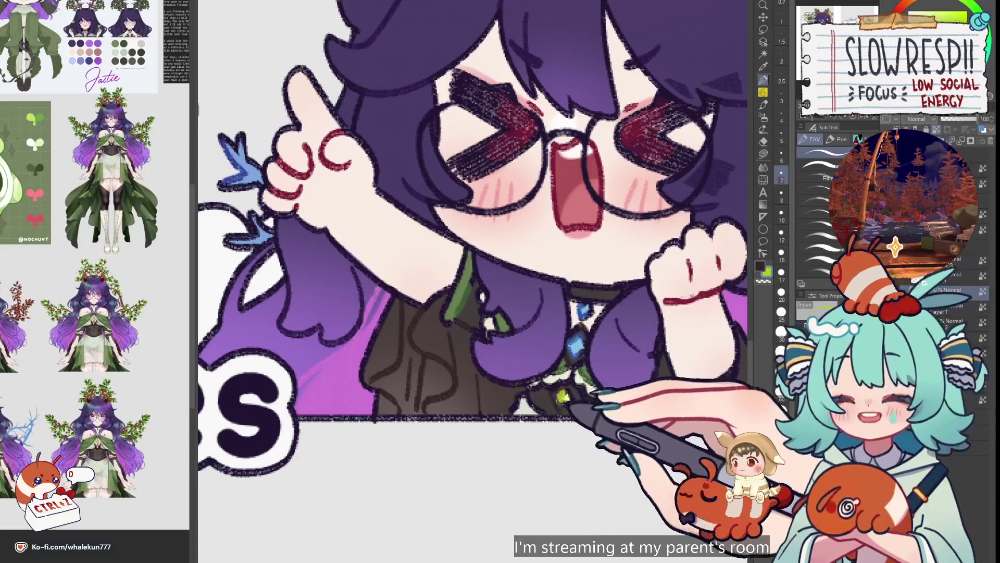
drag(560, 390, 460, 306)
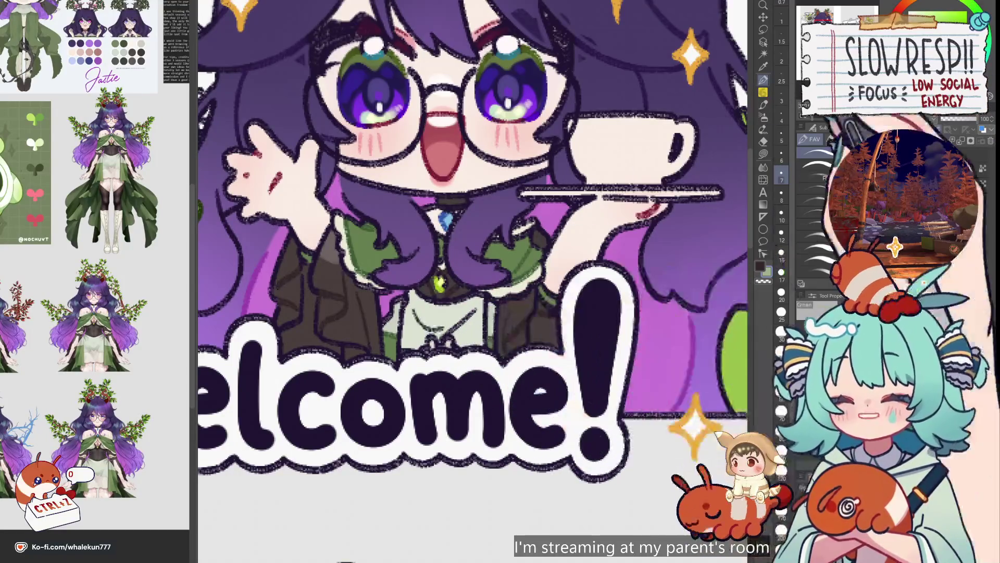
key(])
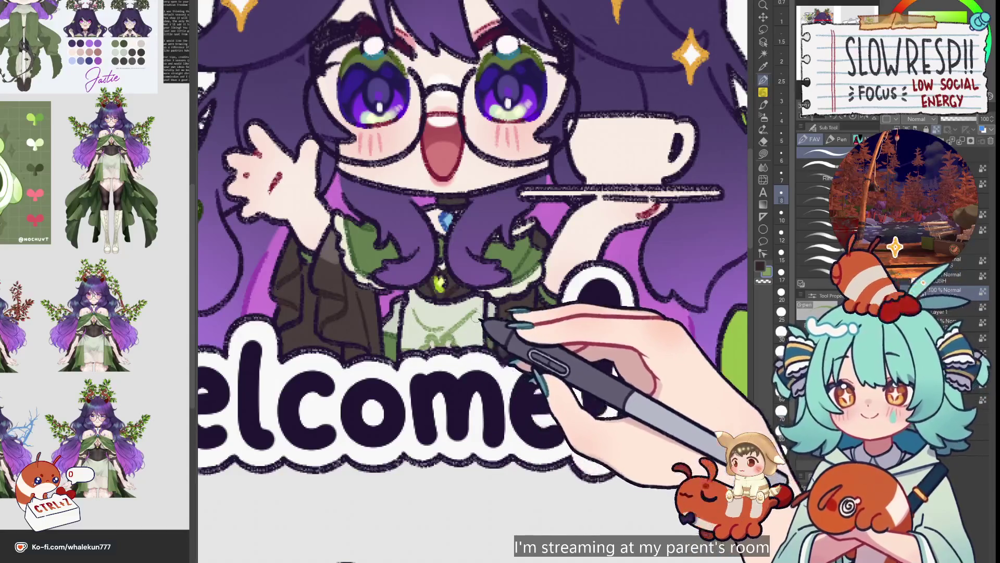
key(ctrl+minus)
key(ctrl+minus)
key(ctrl+minus)
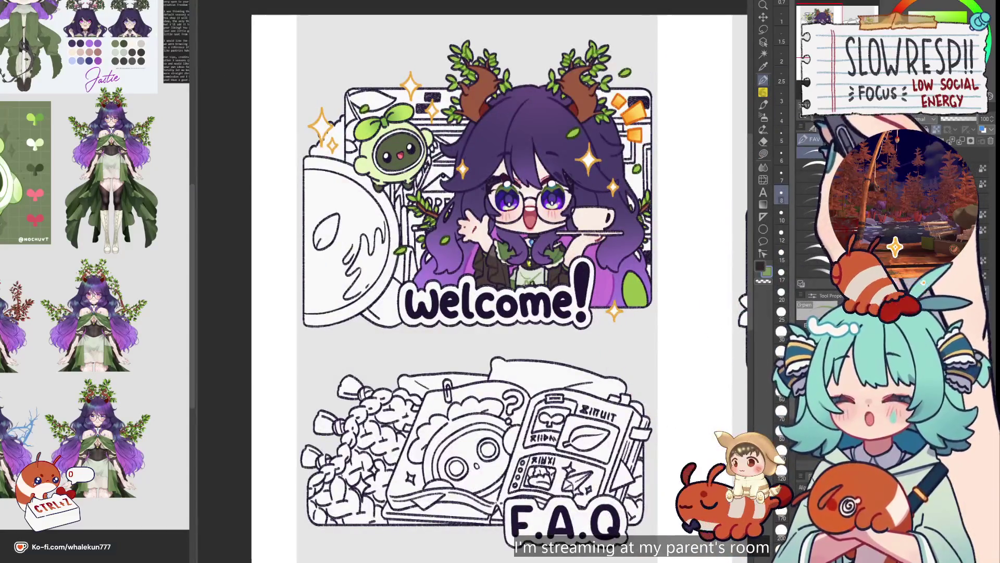
key(ctrl+plus)
key(ctrl+plus)
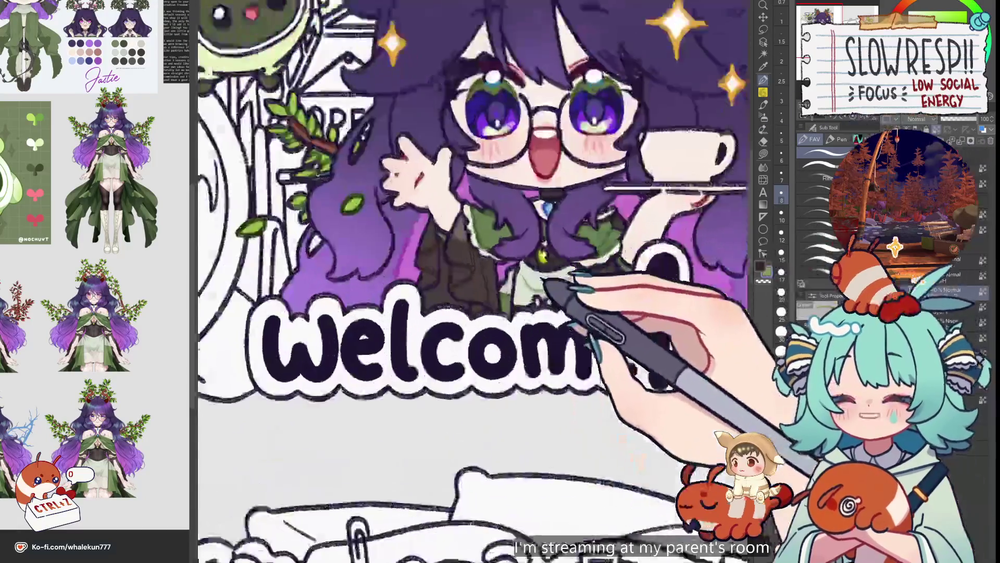
key(ctrl+plus)
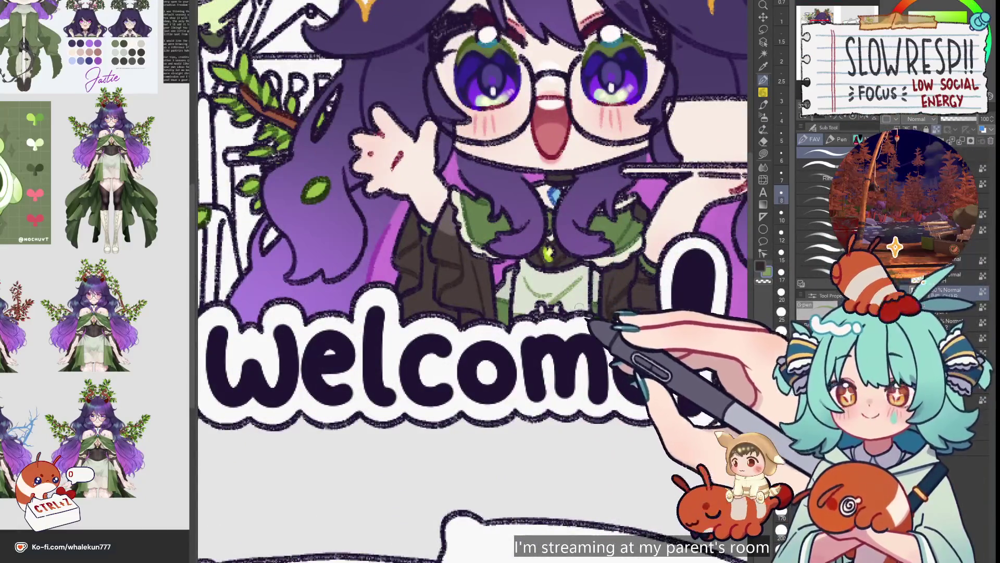
key(ctrl+minus)
scroll(591, 254, down, 5)
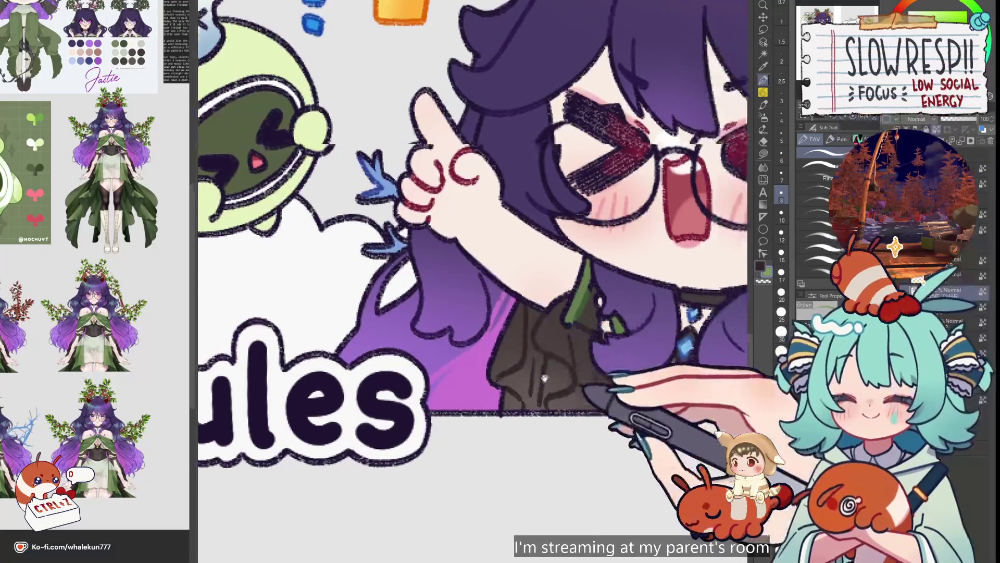
key(ctrl+plus)
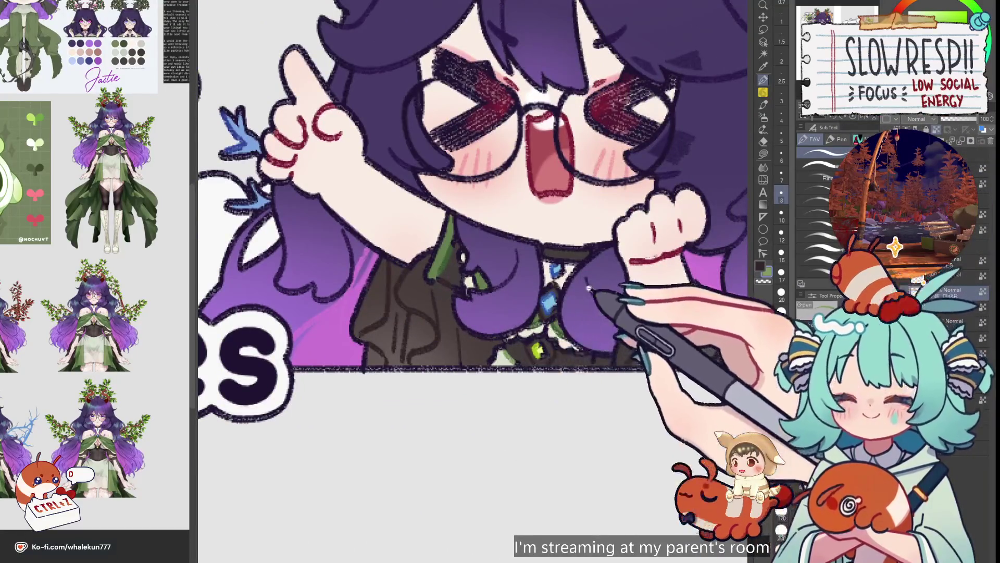
key(ctrl+minus)
key(ctrl+minus)
key(ctrl+plus)
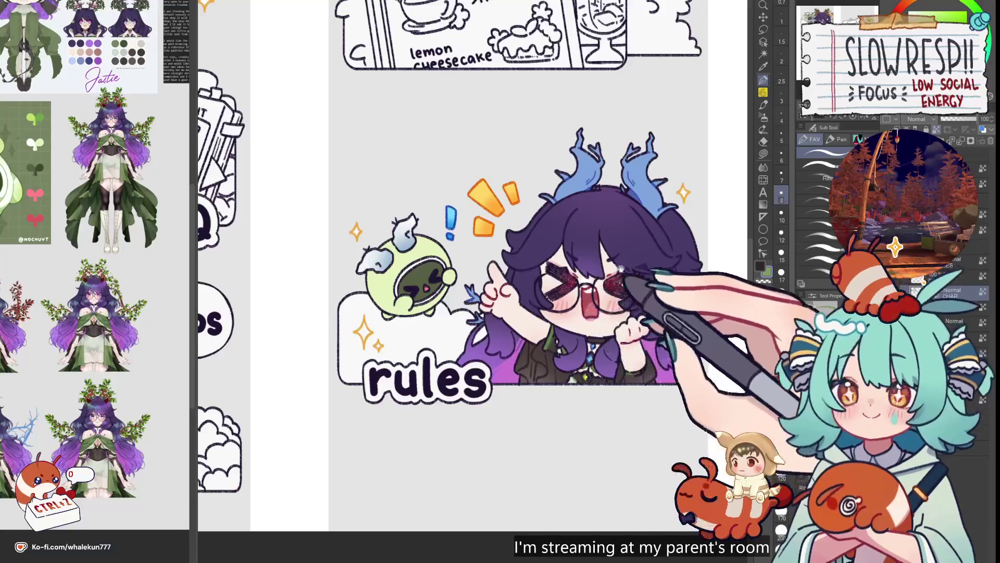
- Zoom in on the green mascot and paint its squinting eyes light green at brush size 7
key(ctrl+plus)
key(ctrl+plus)
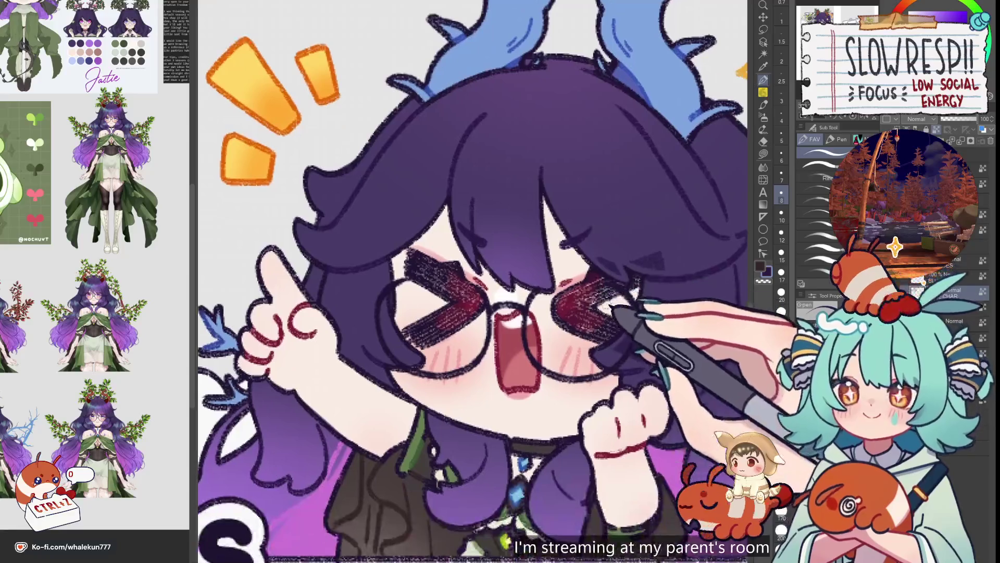
key(ctrl+minus)
key(ctrl+minus)
key(ctrl+minus)
key(ctrl+plus)
key(ctrl+plus)
key(ctrl+plus)
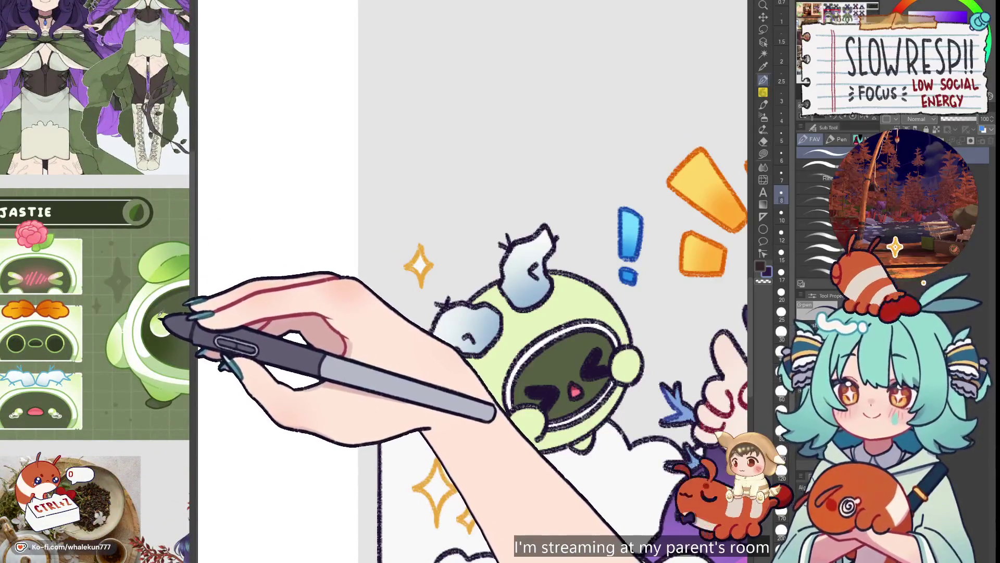
key(ctrl+plus)
key(ctrl+plus)
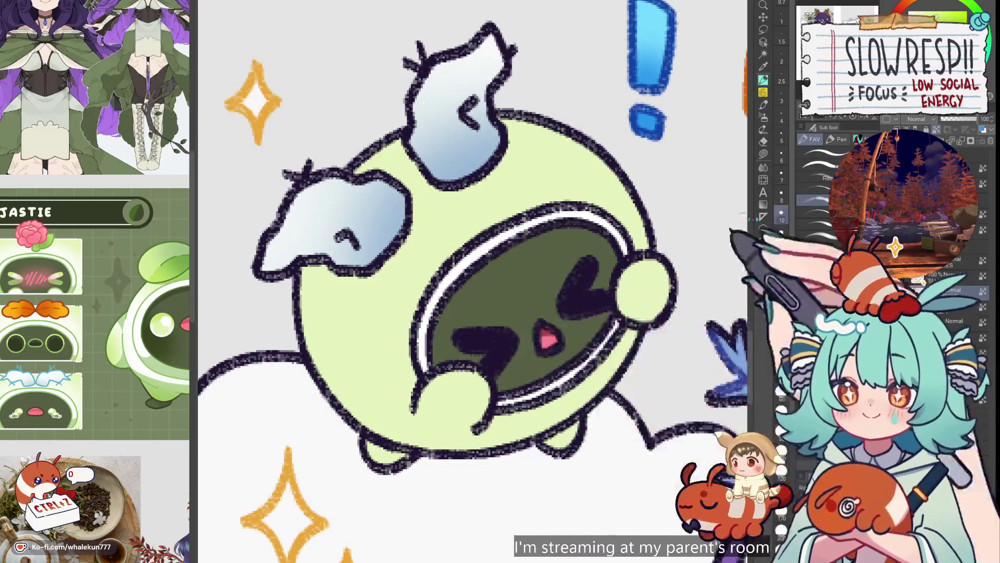
key(bracketleft)
key(bracketleft)
mouse_move(484, 339)
mouse_down()
mouse_move(469, 339)
mouse_move(496, 352)
mouse_move(526, 346)
mouse_move(495, 368)
mouse_move(502, 358)
mouse_move(476, 351)
mouse_move(516, 352)
mouse_up()
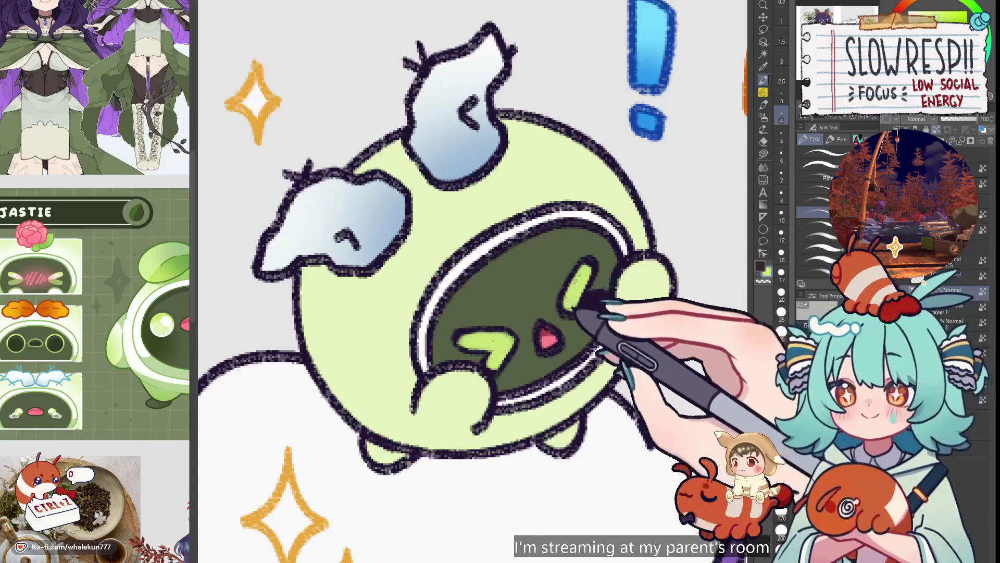
- Sample the mouth's red and outline the mascot's pink mouth in darker red
alt+click(544, 330)
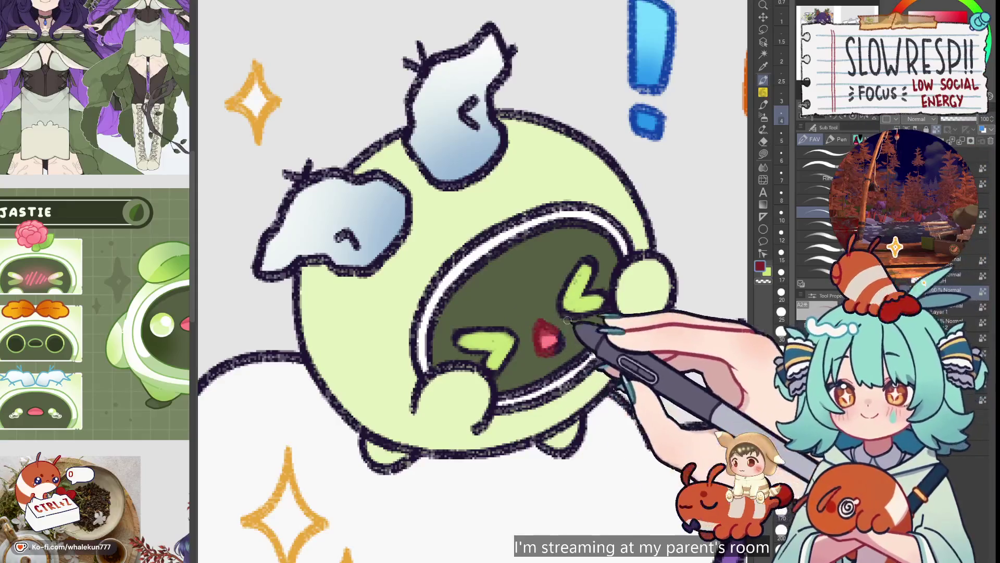
alt+click(615, 271)
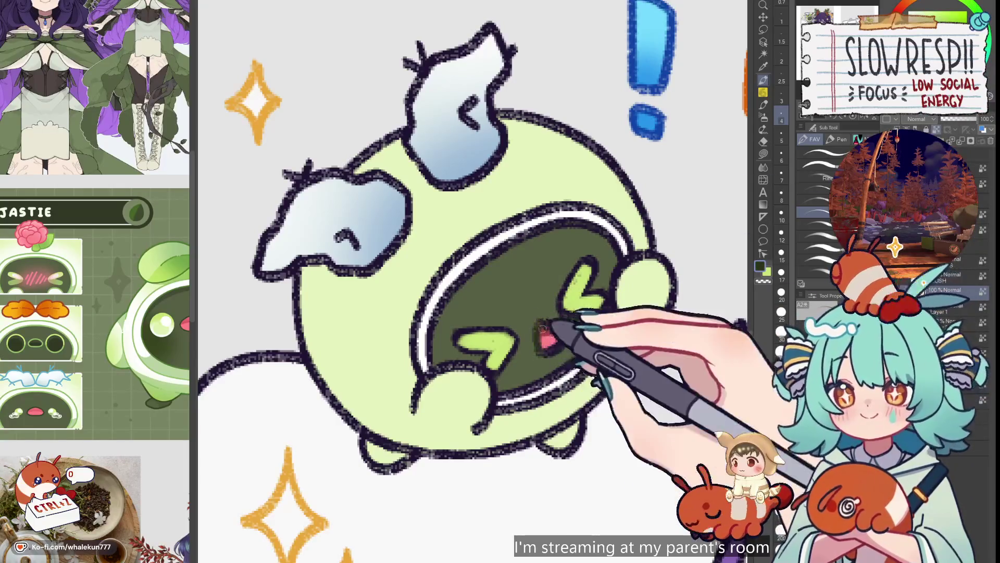
scroll(567, 333, down, 5)
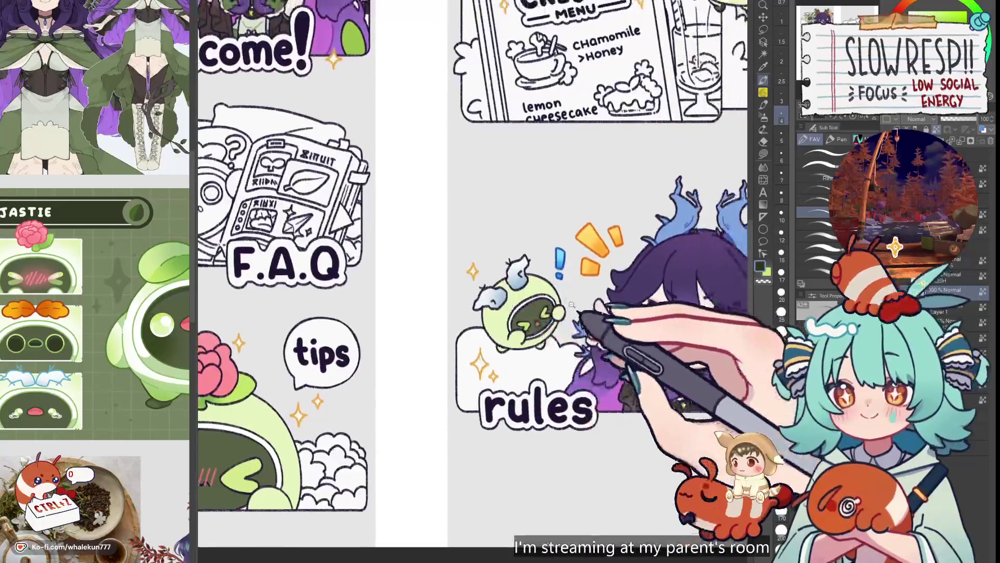
scroll(547, 336, up, 7)
alt+click(480, 346)
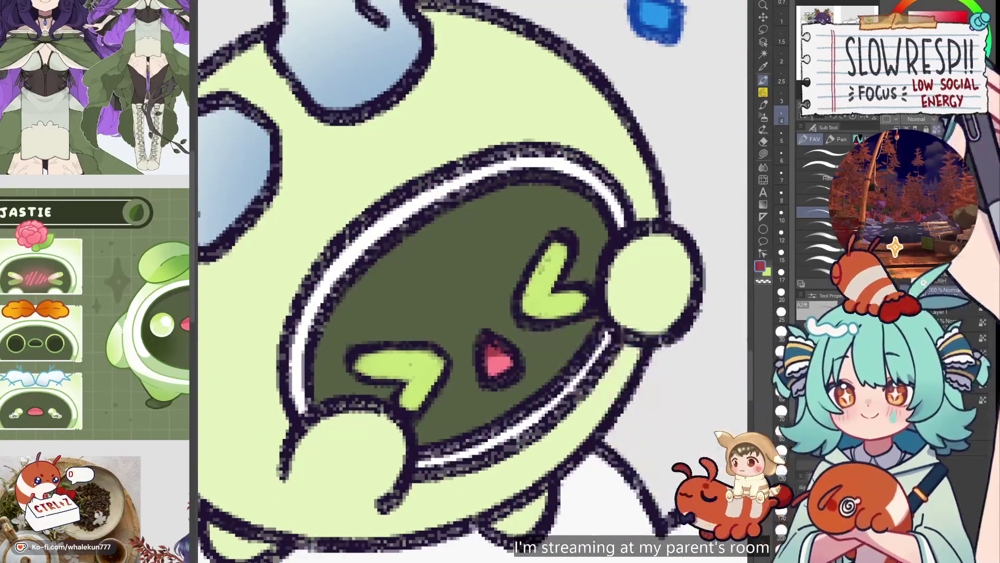
mouse_move(482, 320)
mouse_down()
mouse_move(487, 353)
mouse_move(516, 380)
mouse_up()
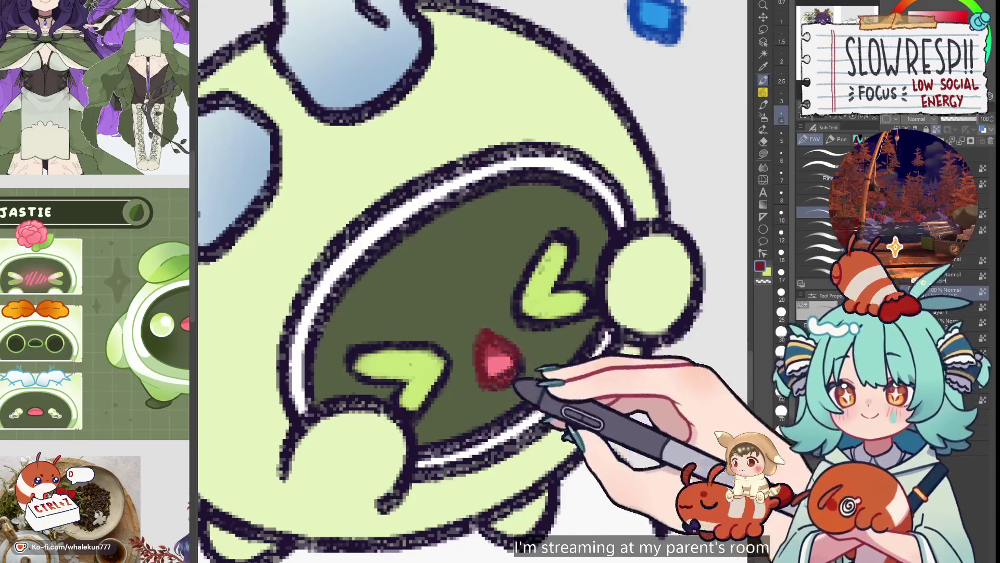
scroll(580, 322, down, 5)
scroll(335, 458, left, 8)
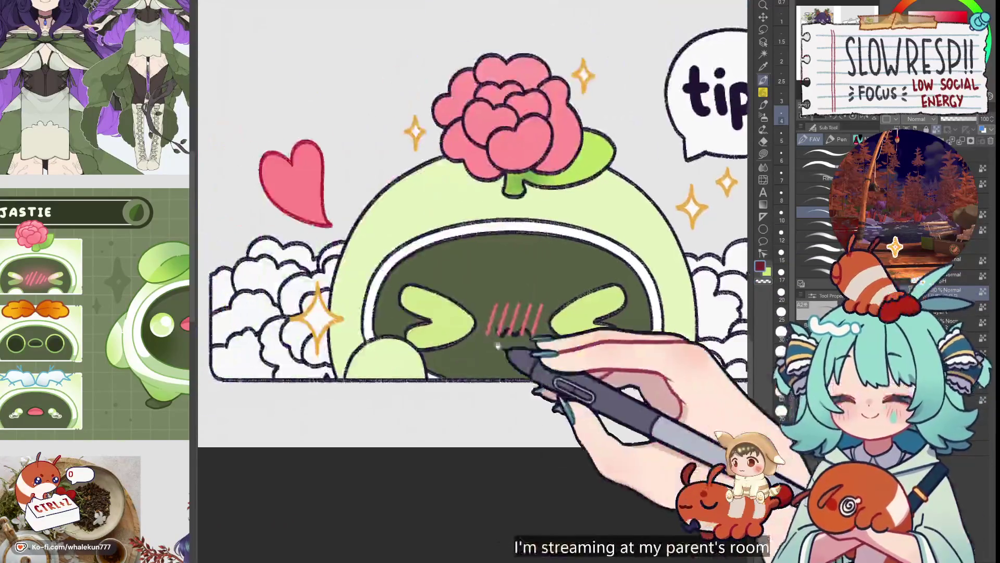
- Erase stray blush strokes, then paint dark green over the left eye outline at brush size 12
scroll(513, 357, up, 4)
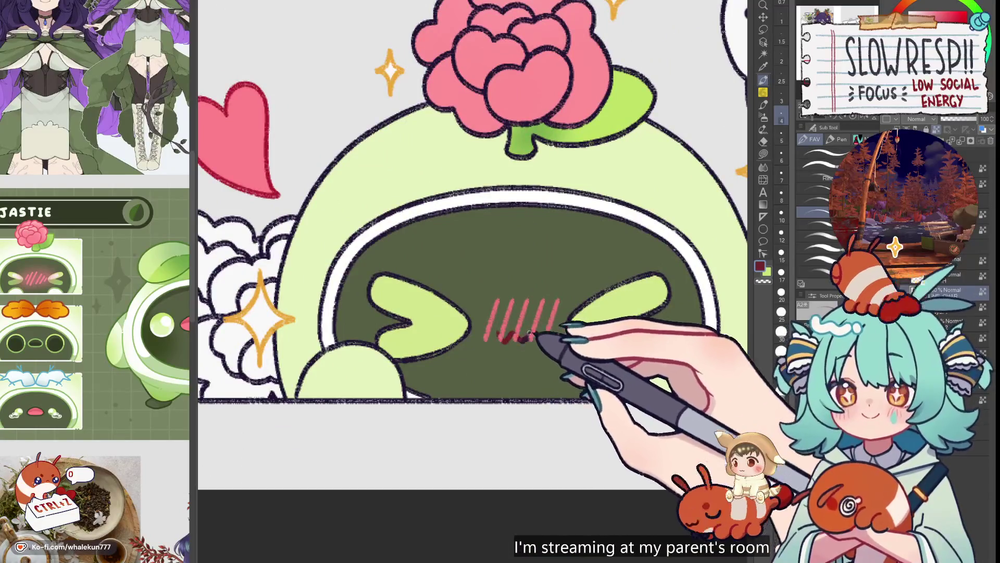
key(e)
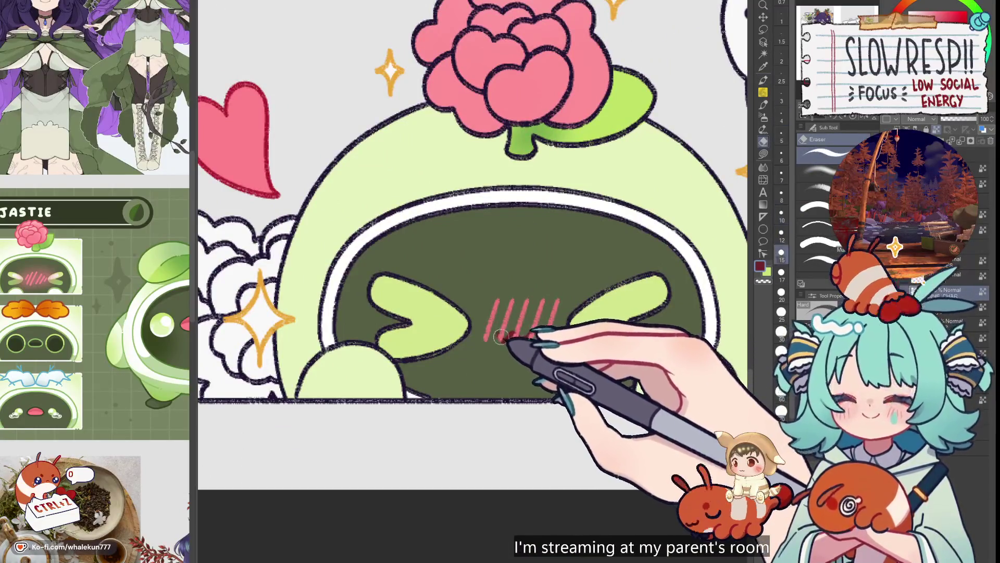
click(763, 79)
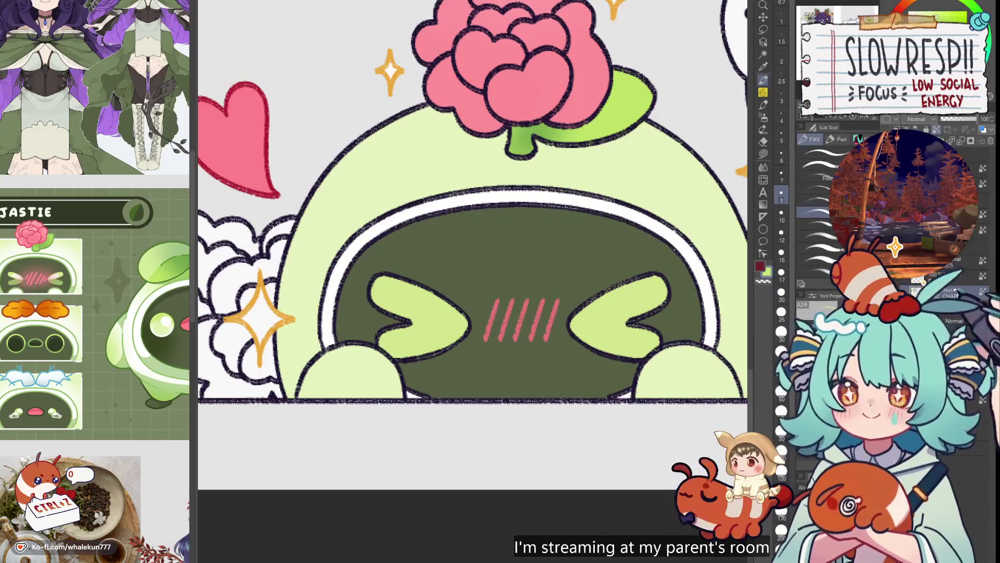
alt+click(578, 284)
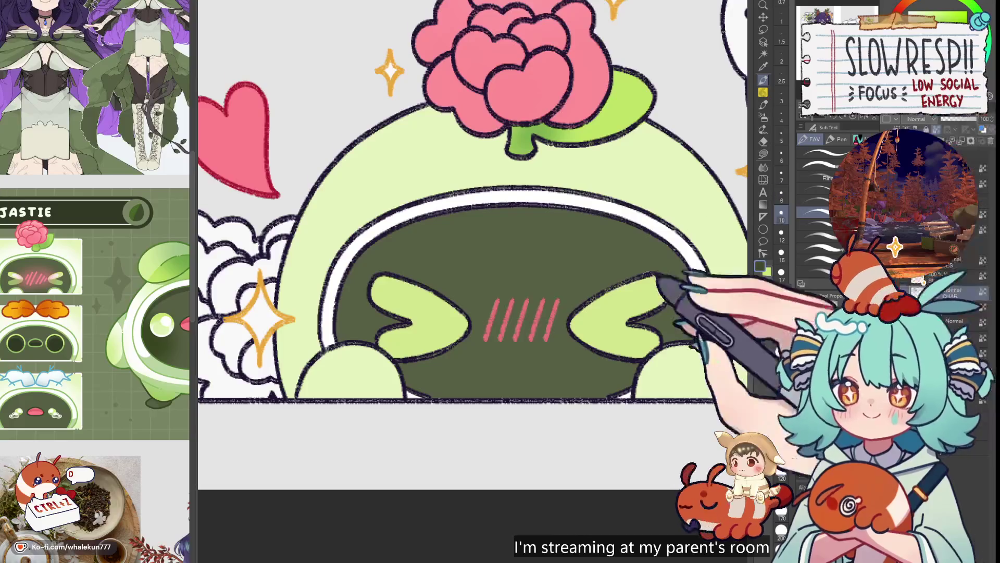
key(bracketright)
key(bracketright)
mouse_move(375, 281)
mouse_down()
mouse_move(424, 335)
mouse_move(442, 302)
mouse_move(473, 330)
mouse_up()
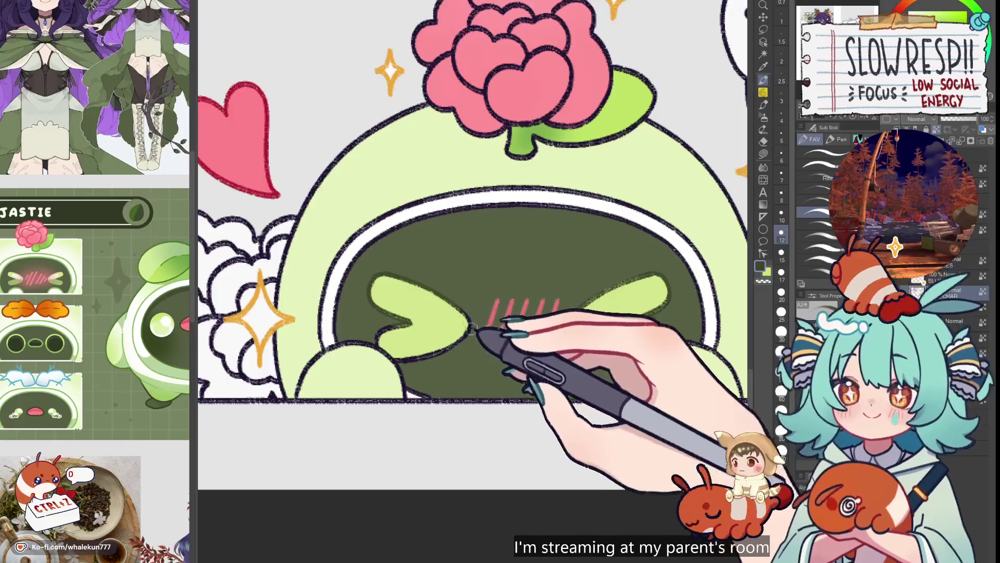
scroll(669, 347, right, 2)
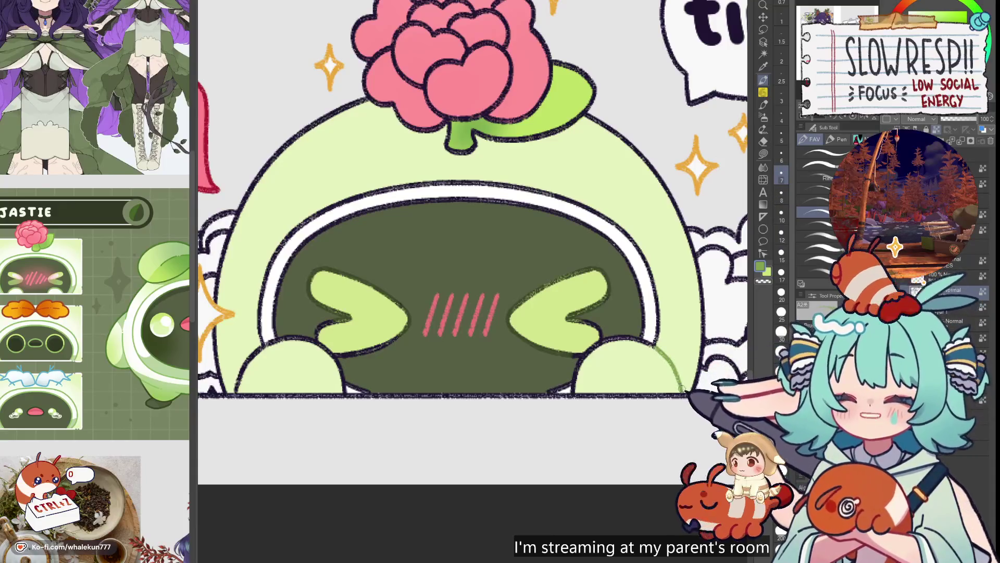
drag(619, 279, 712, 265)
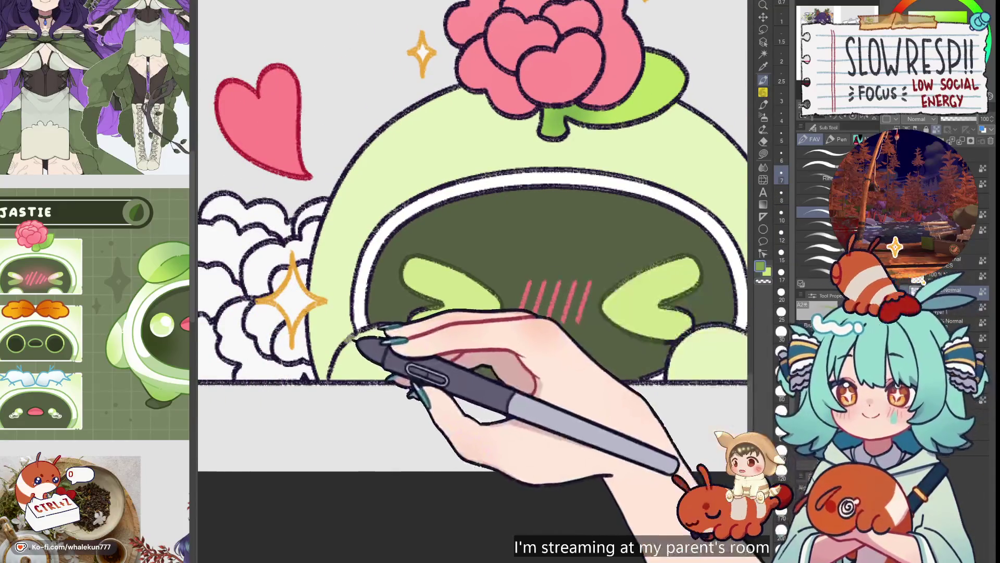
scroll(469, 260, down, 5)
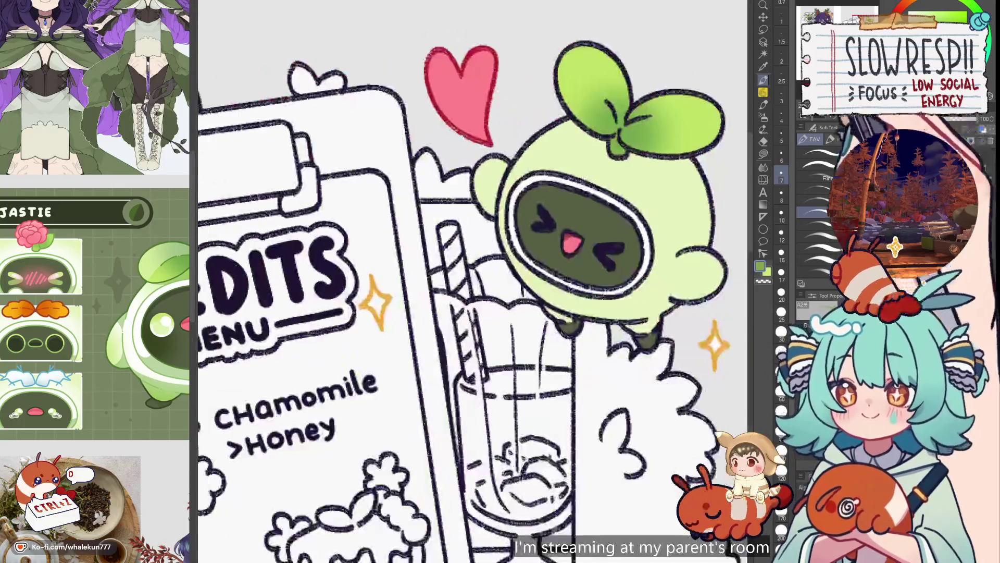
- With the canvas mirrored, paint the sprout mascot's eyes green, then switch to lasso fill and fit the whole sheet
scroll(604, 313, up, 3)
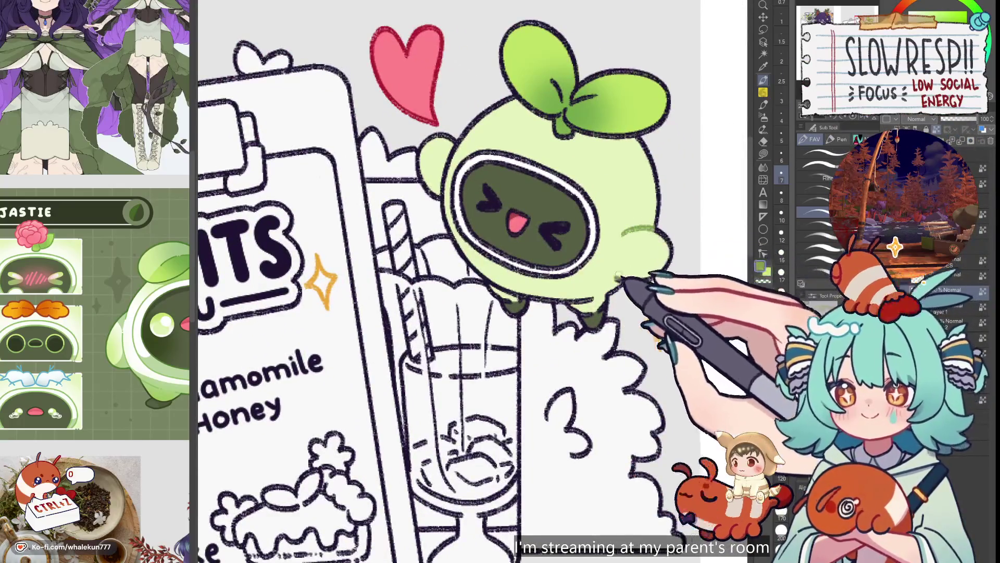
drag(497, 203, 529, 268)
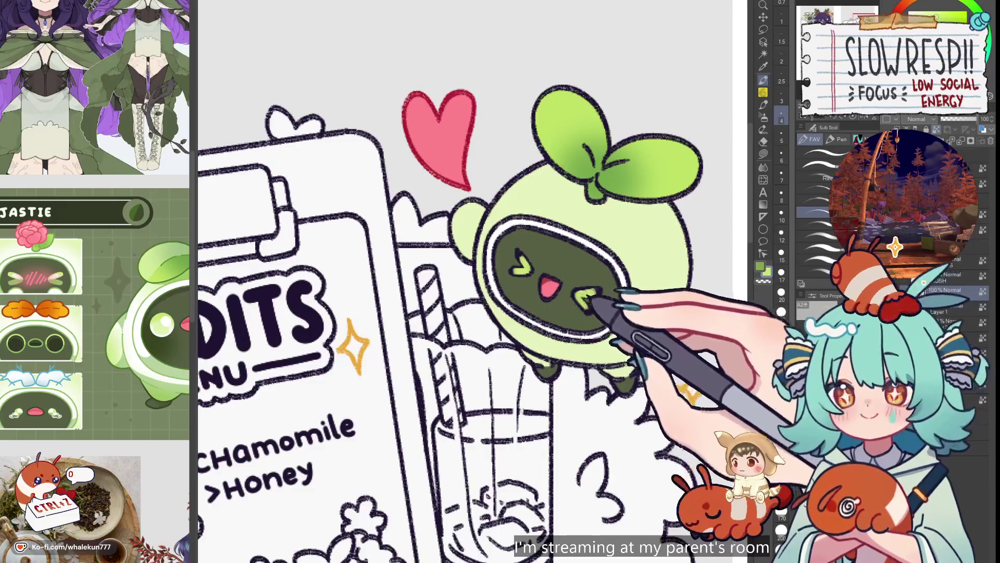
key(h)
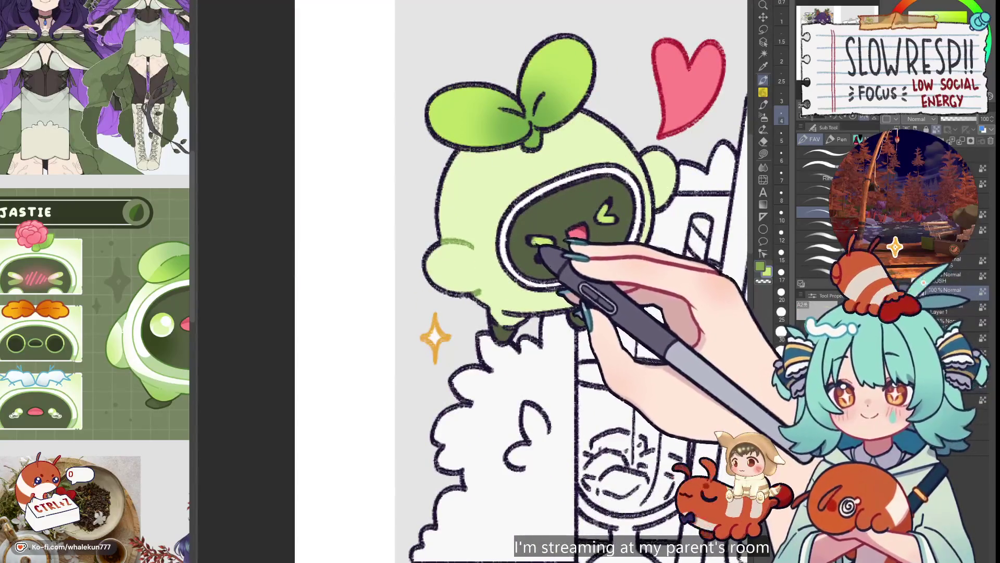
mouse_move(552, 245)
mouse_down()
mouse_move(534, 236)
mouse_move(535, 308)
mouse_up()
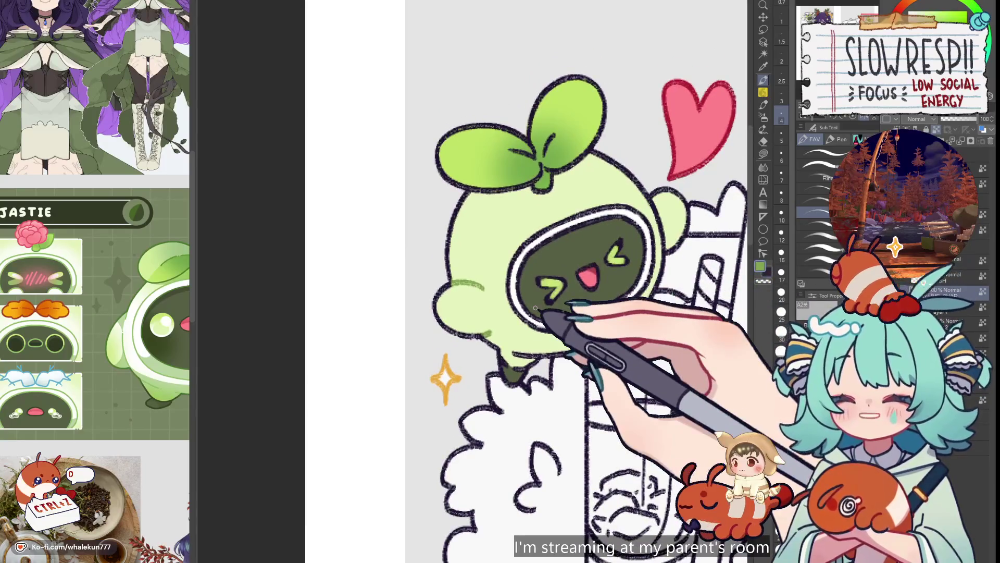
key(h)
drag(540, 348, 637, 322)
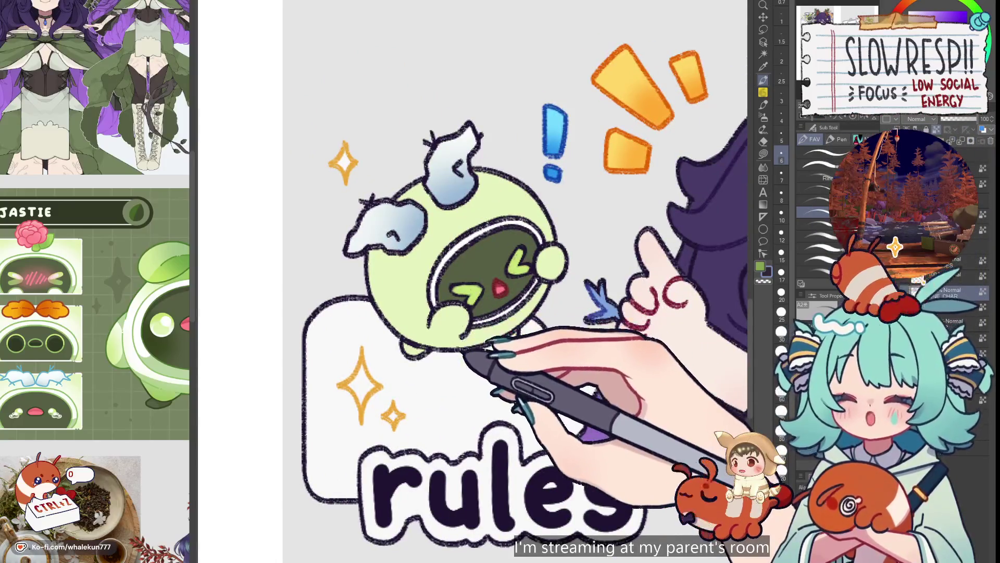
key(g)
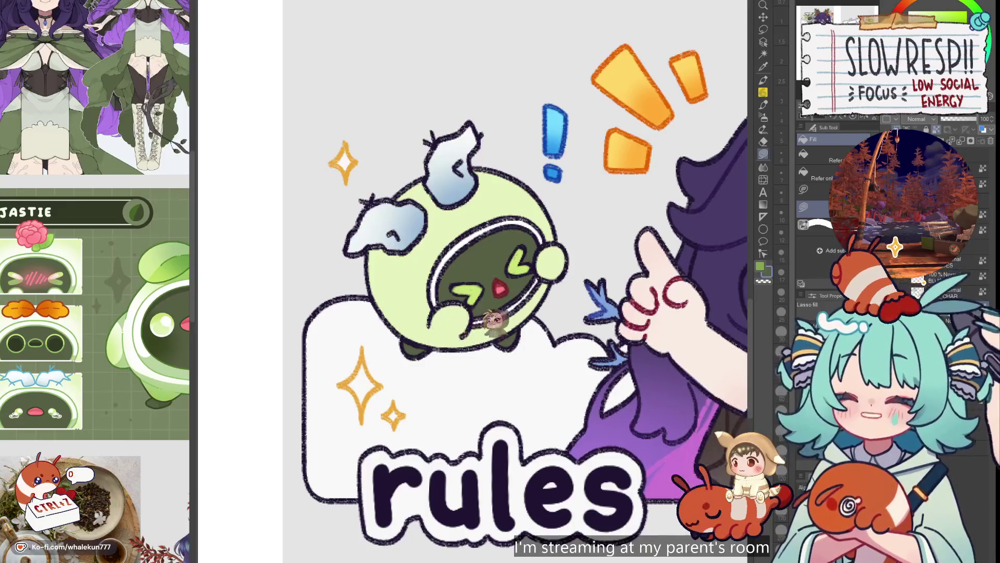
key(ctrl+0)
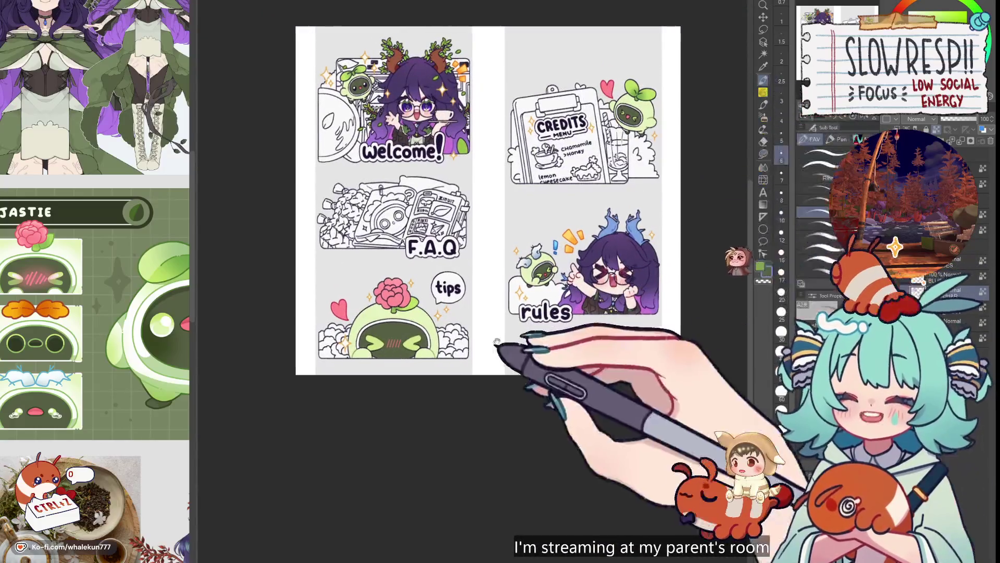
key(p)
scroll(502, 331, up, 5)
drag(503, 328, 540, 250)
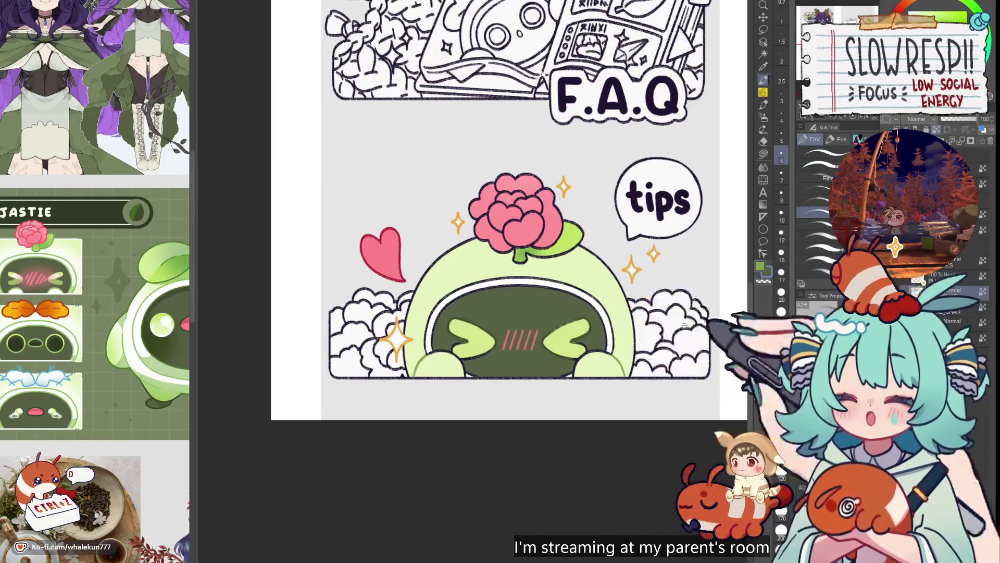
scroll(589, 289, down, 3)
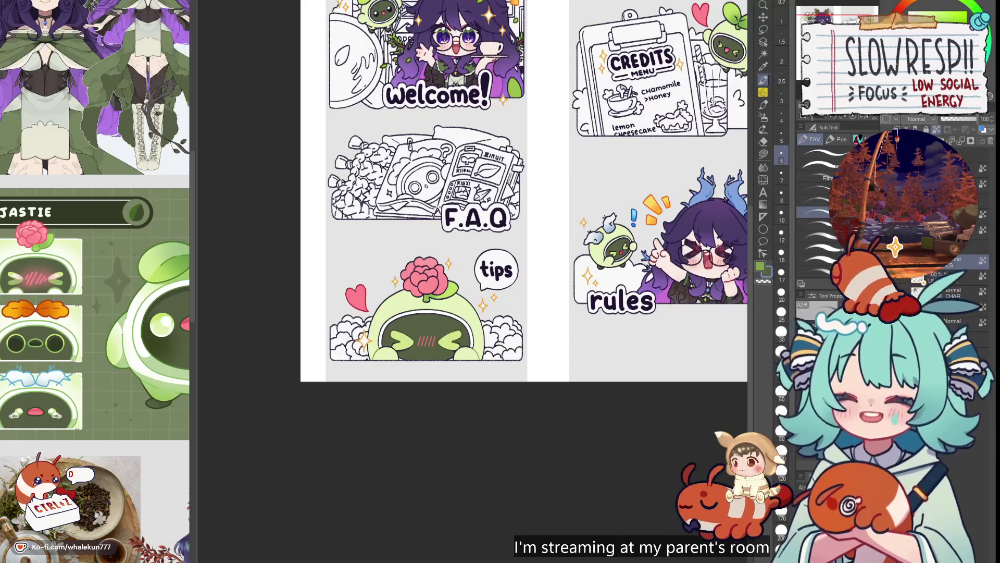
scroll(537, 152, up, 5)
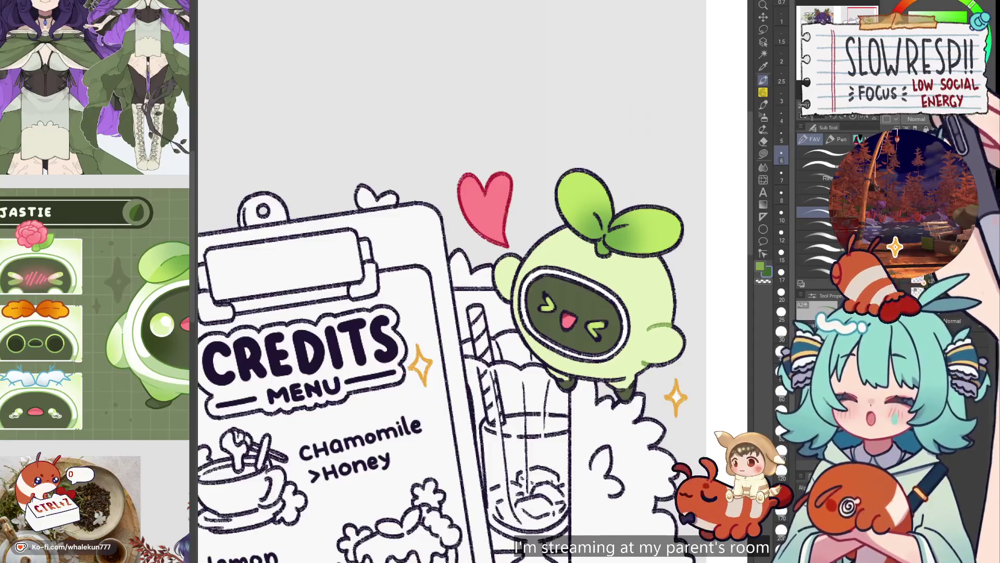
drag(468, 312, 455, 276)
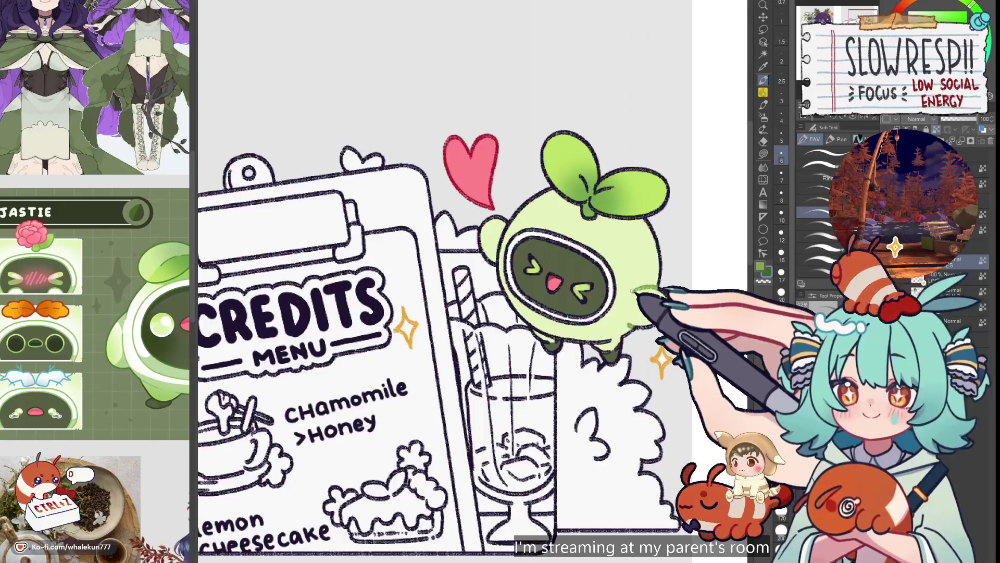
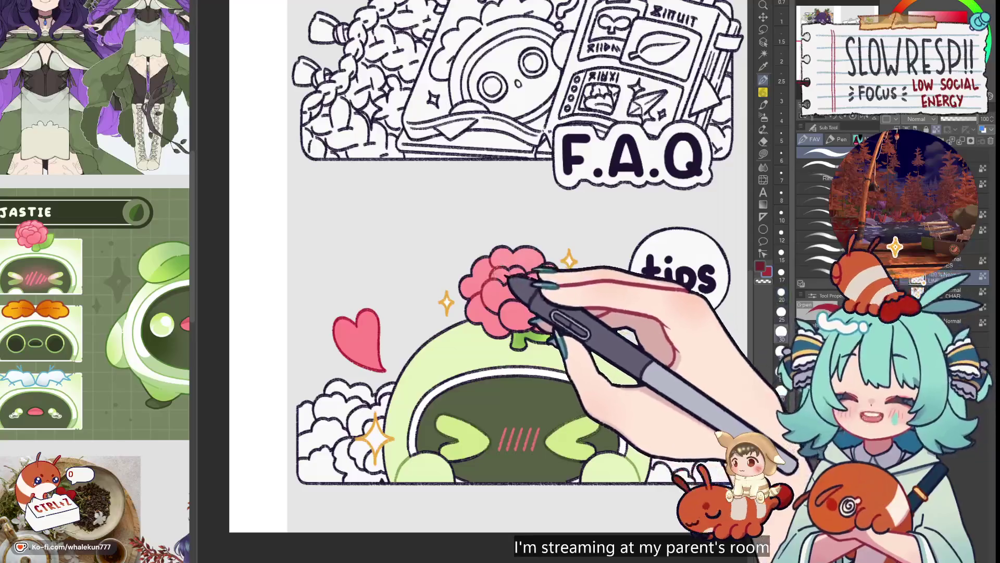
- Paint the tips sprout's pink flower and green leaf with a size 25 brush
drag(512, 302, 517, 251)
scroll(513, 256, up, 2)
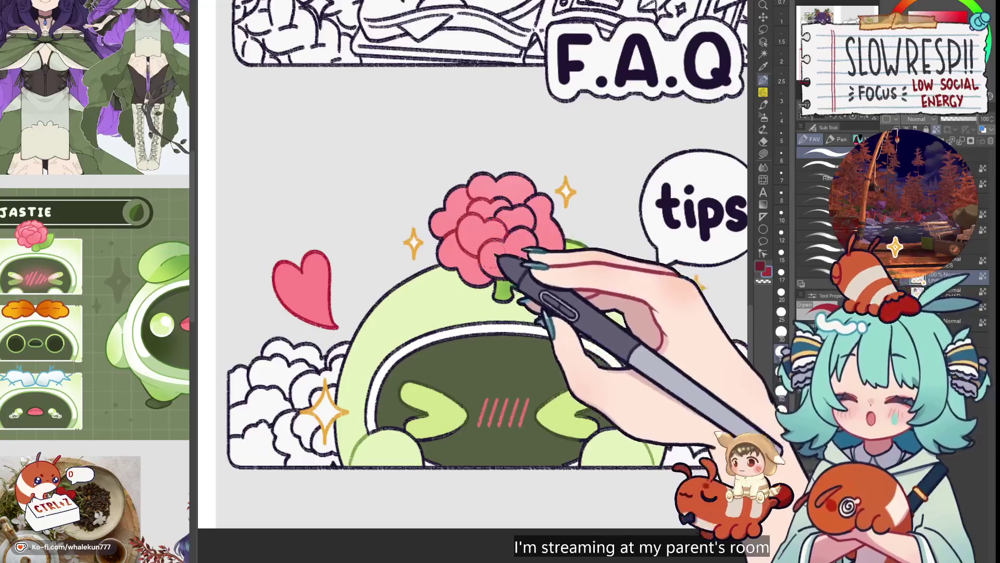
key(bracketright)
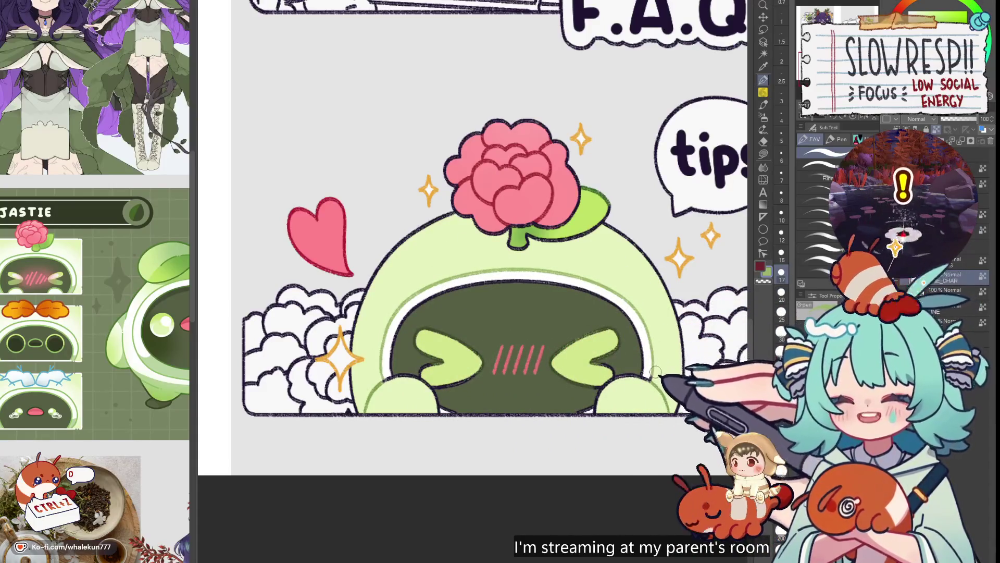
scroll(668, 352, down, 6)
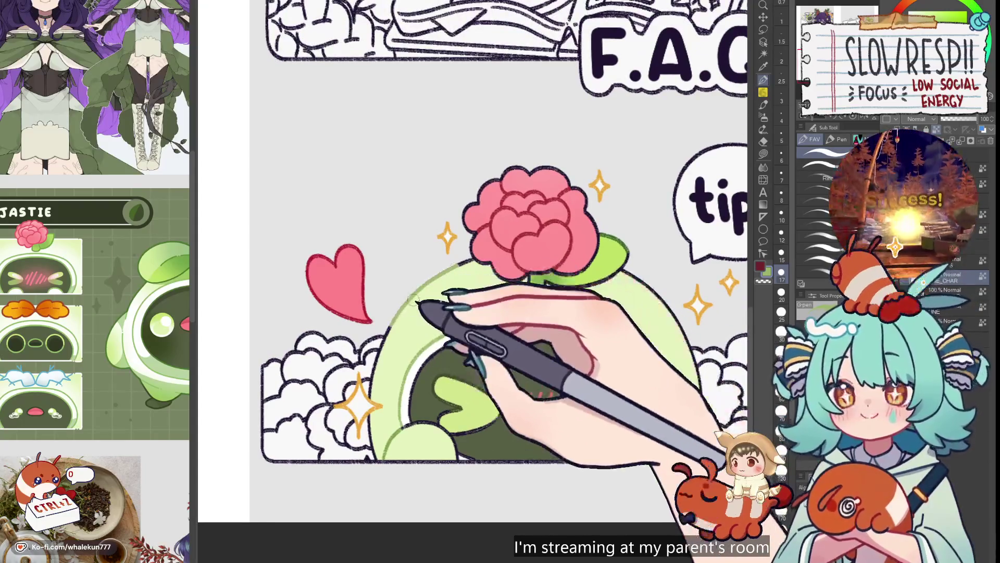
scroll(646, 276, up, 8)
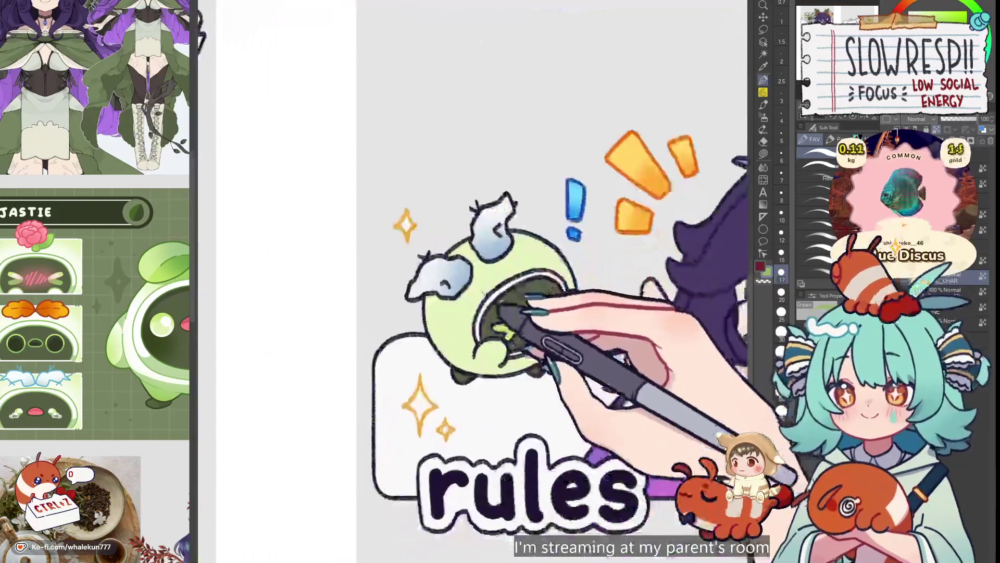
- Paint a light-green highlight along the face's top, right and inner left rim
mouse_move(442, 232)
mouse_down()
mouse_move(552, 211)
mouse_move(584, 219)
mouse_up()
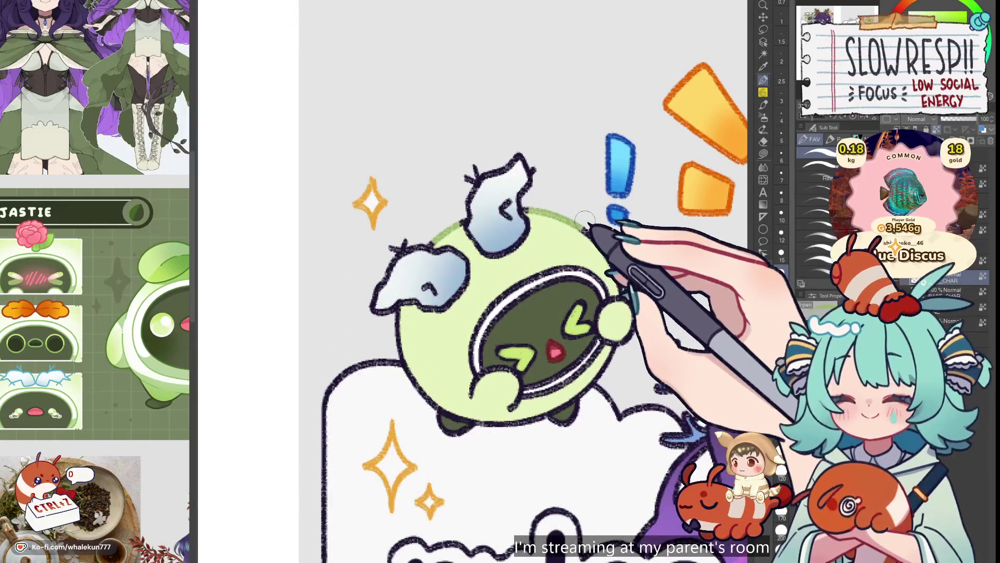
drag(536, 202, 615, 260)
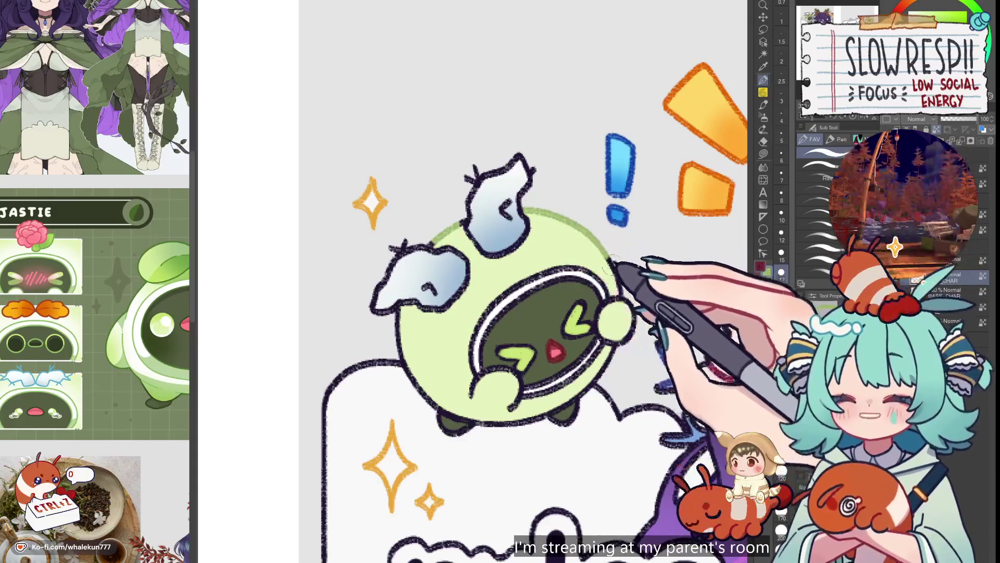
mouse_move(471, 327)
mouse_down()
mouse_move(480, 391)
mouse_move(469, 402)
mouse_up()
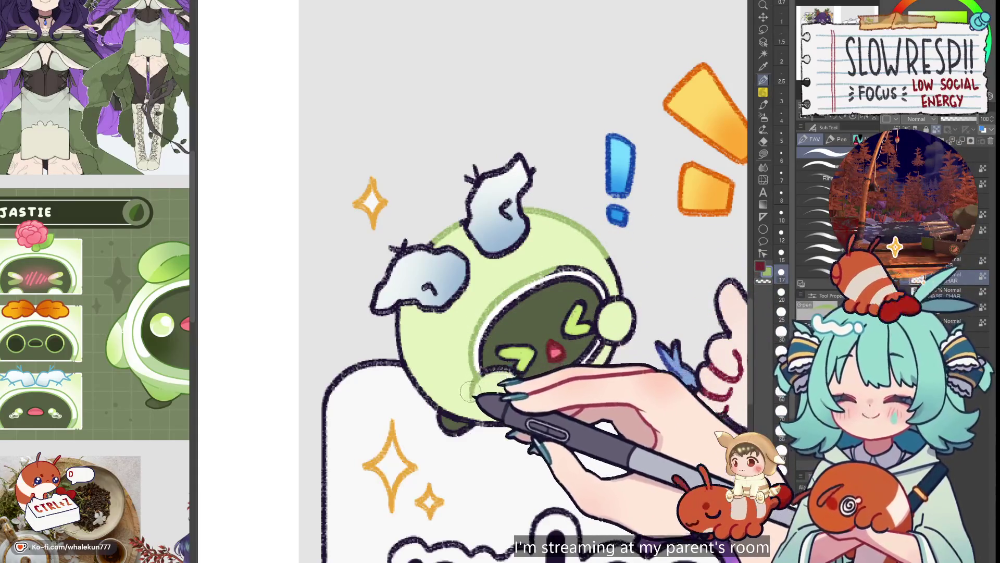
key(bracketleft)
key(bracketleft)
key(bracketleft)
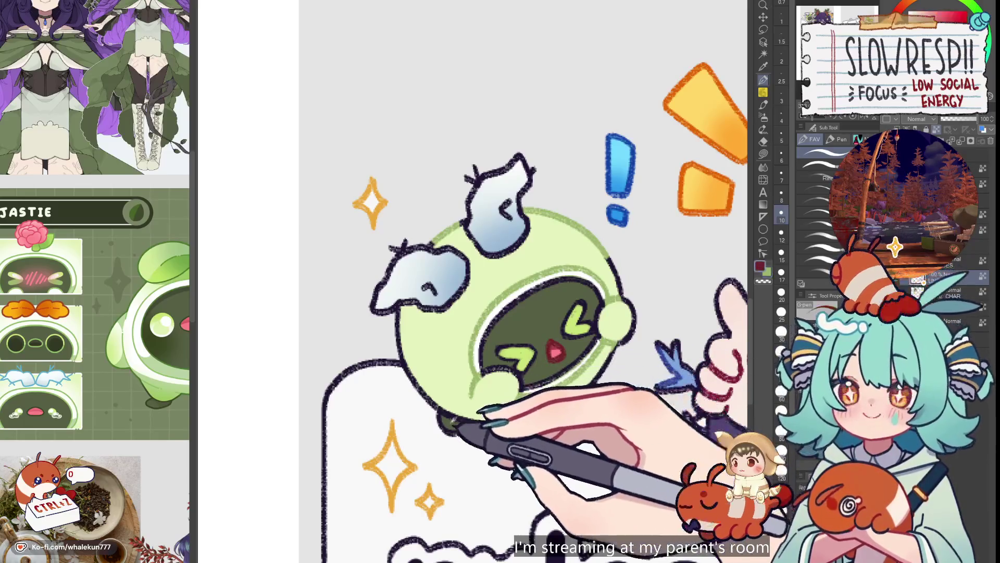
- Outline and shade both pale ears in blue at brush sizes 10–15
alt+click(422, 268)
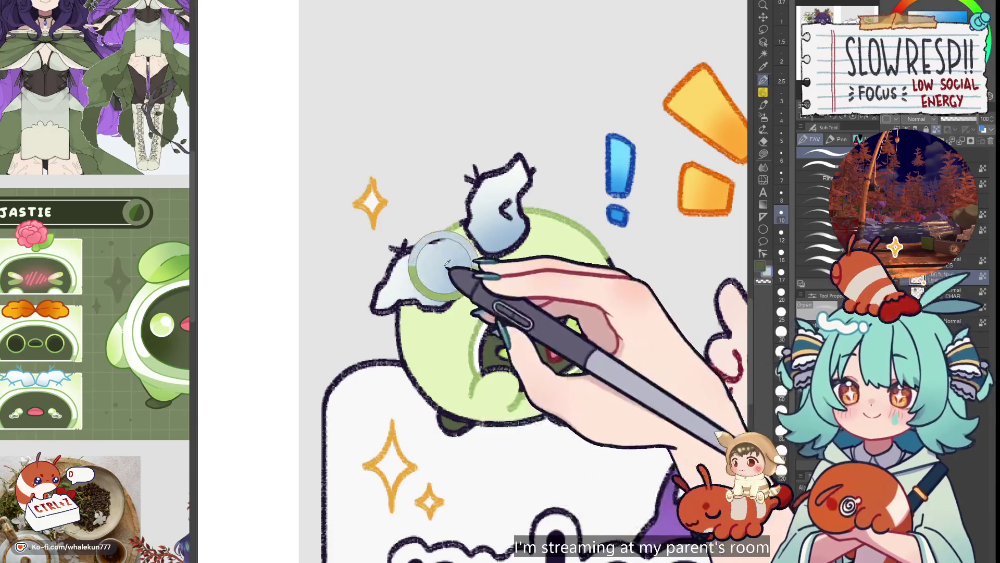
key(])
mouse_move(404, 243)
mouse_down()
mouse_move(384, 313)
mouse_move(455, 305)
mouse_move(436, 293)
mouse_up()
key(bracketleft)
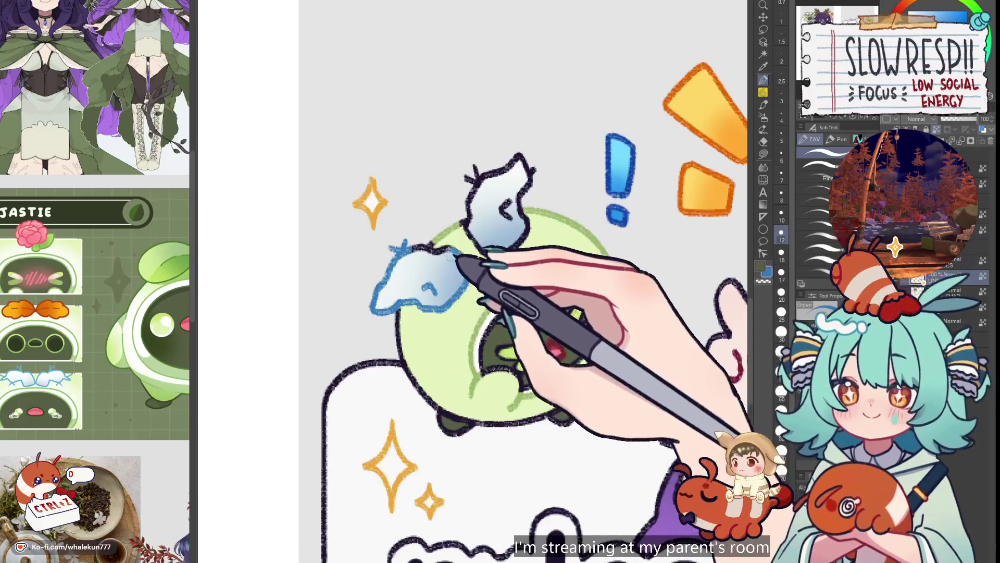
alt+click(443, 231)
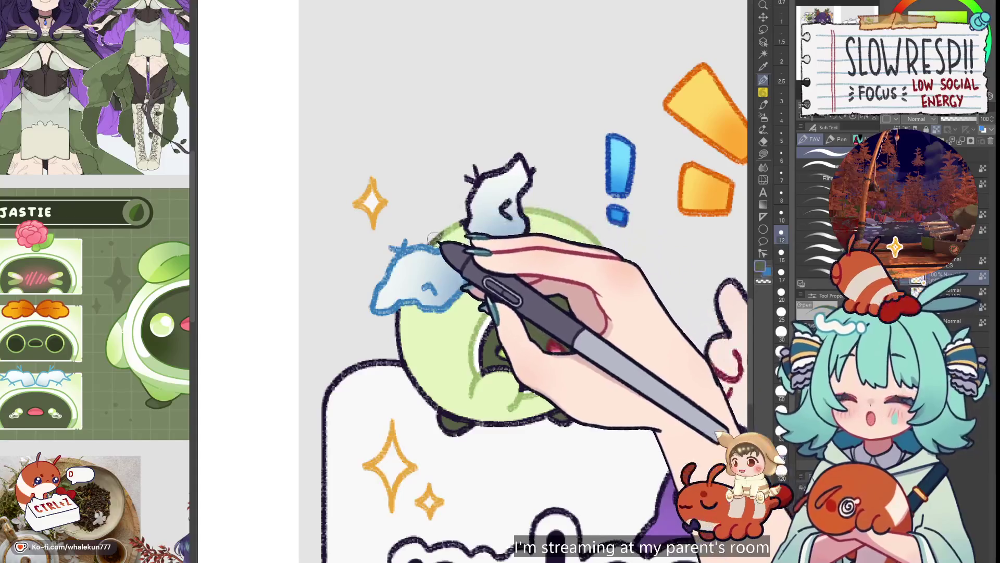
drag(475, 167, 472, 233)
alt+click(464, 222)
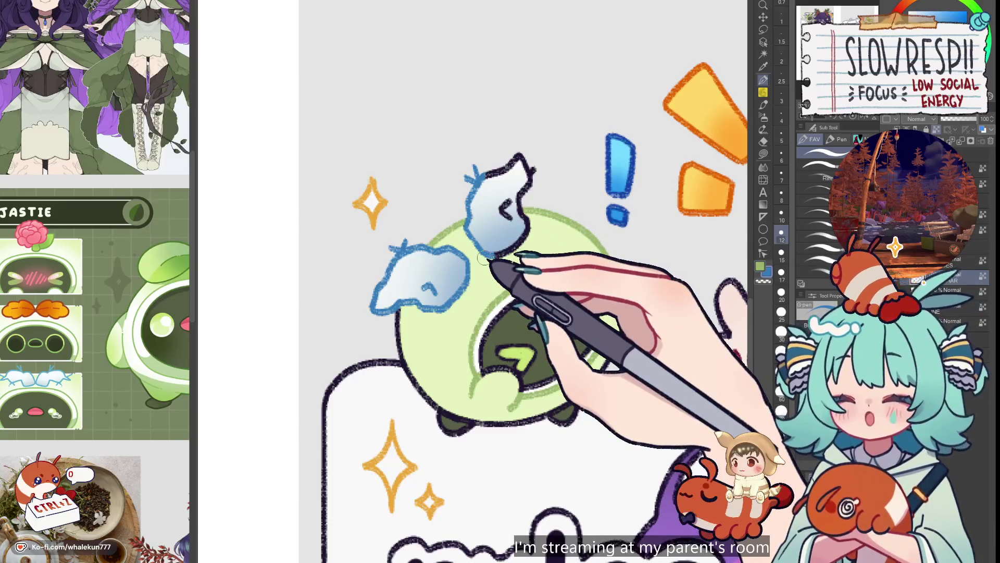
scroll(541, 255, up, 3)
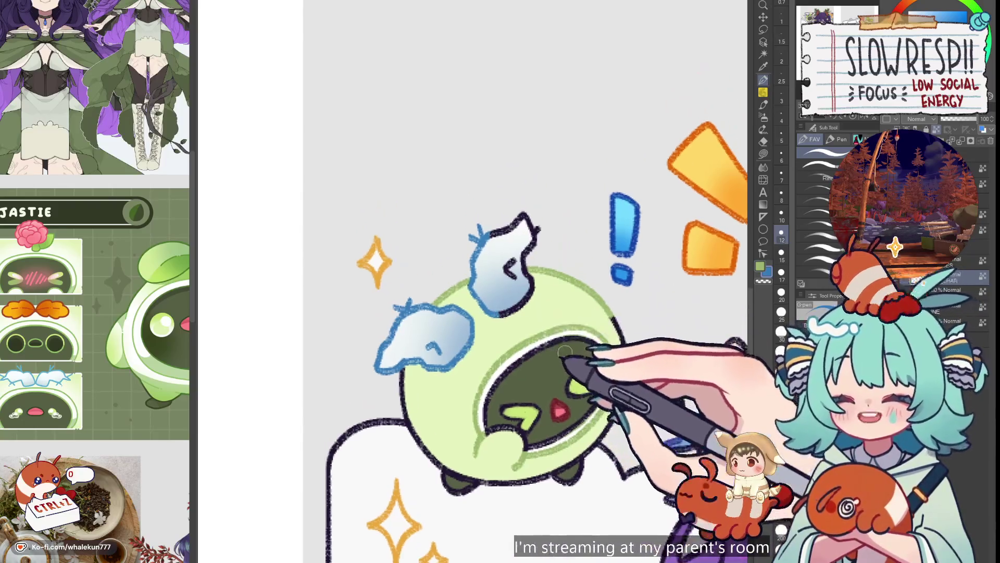
scroll(542, 338, up, 1)
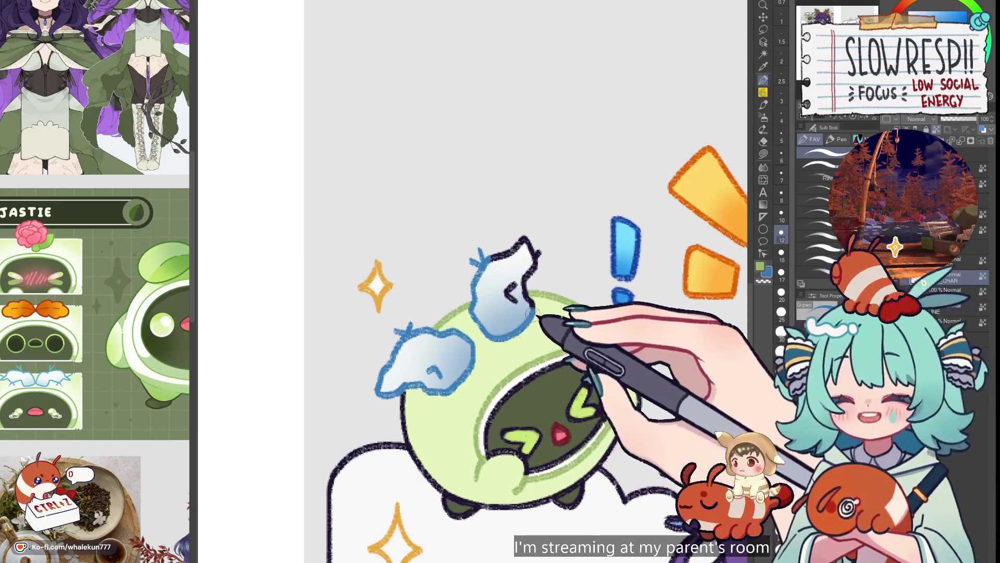
scroll(529, 315, up, 1)
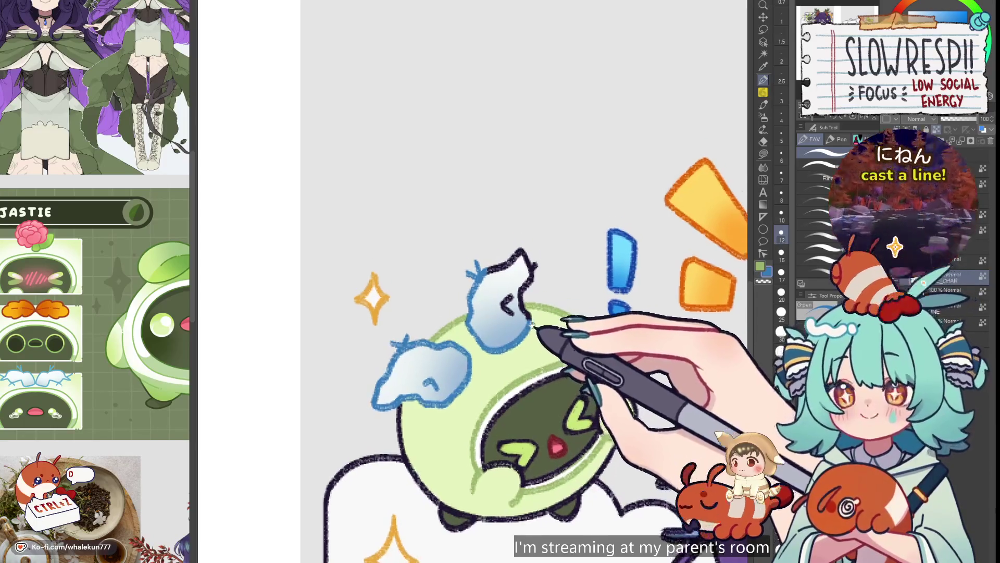
scroll(523, 326, up, 2)
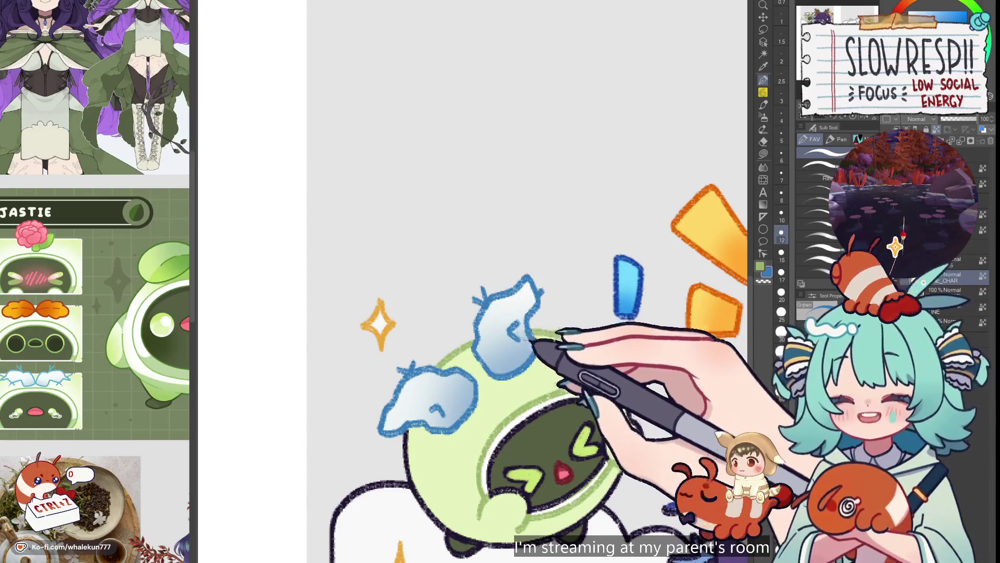
scroll(541, 345, down, 4)
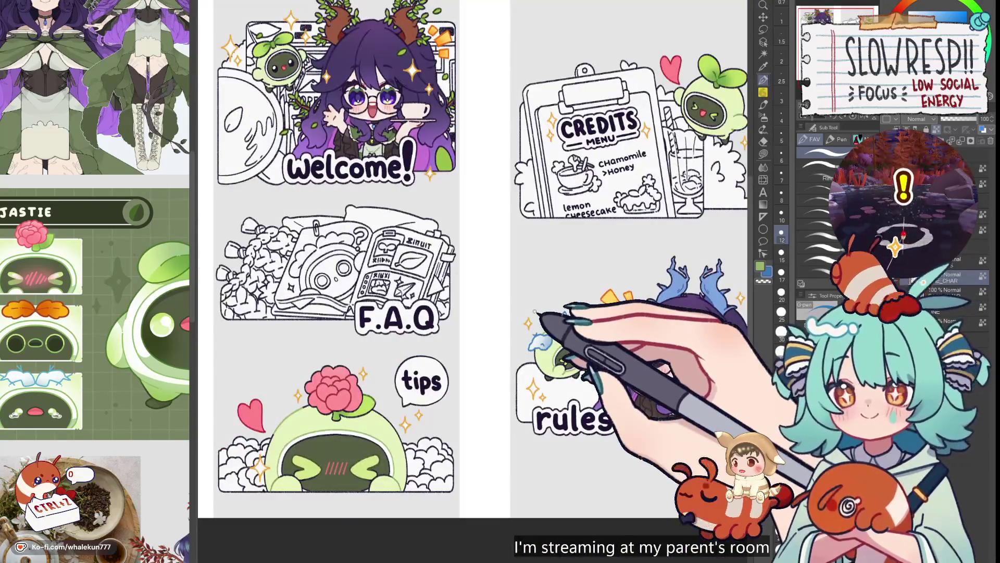
- Pan to check the Credits sprout, then zoom in close on the Welcome panel's sprout
mouse_move(535, 312)
mouse_down()
mouse_move(461, 323)
mouse_move(412, 349)
mouse_move(411, 400)
mouse_move(473, 409)
mouse_up()
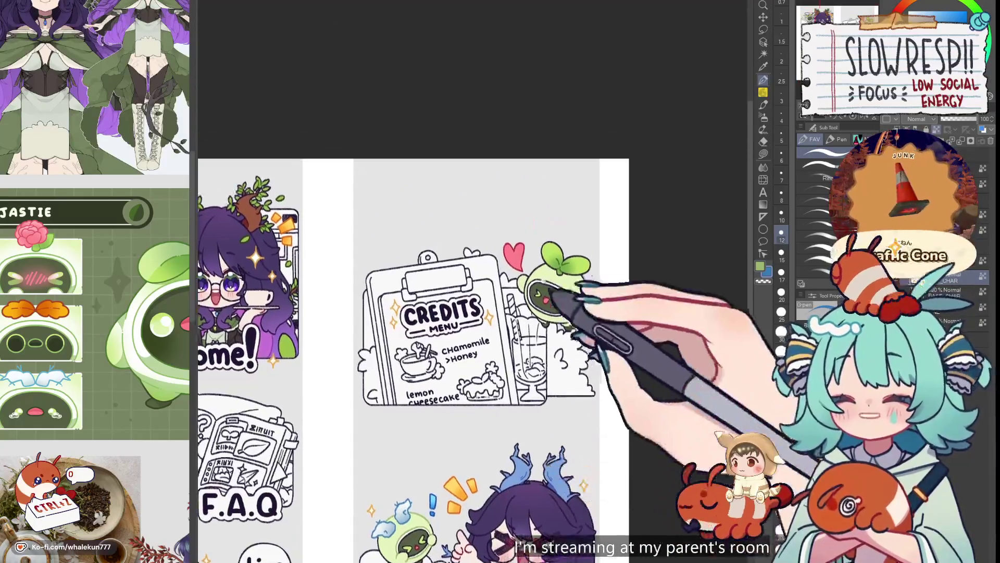
scroll(534, 264, up, 4)
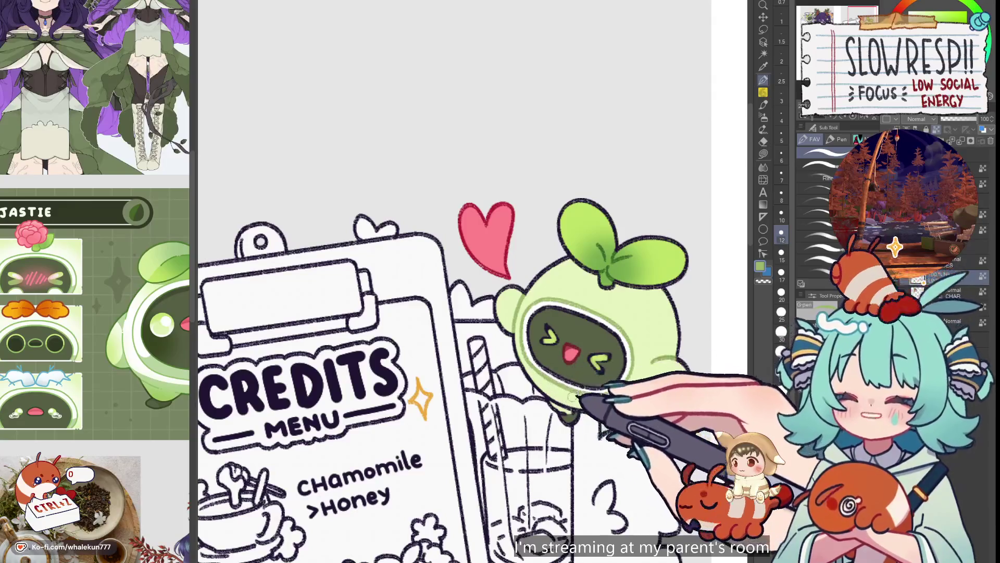
scroll(632, 374, down, 5)
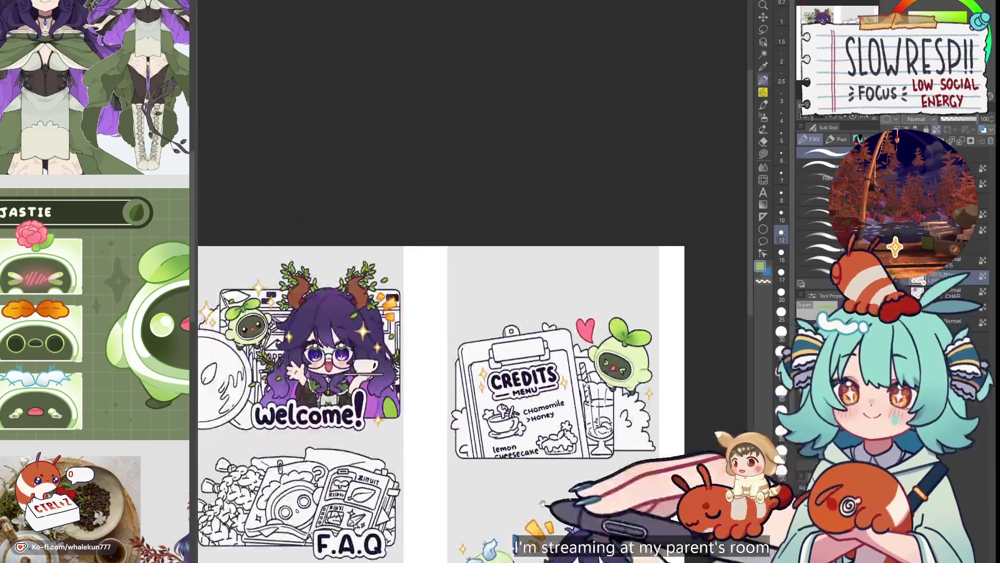
scroll(541, 302, up, 5)
scroll(541, 302, up, 2)
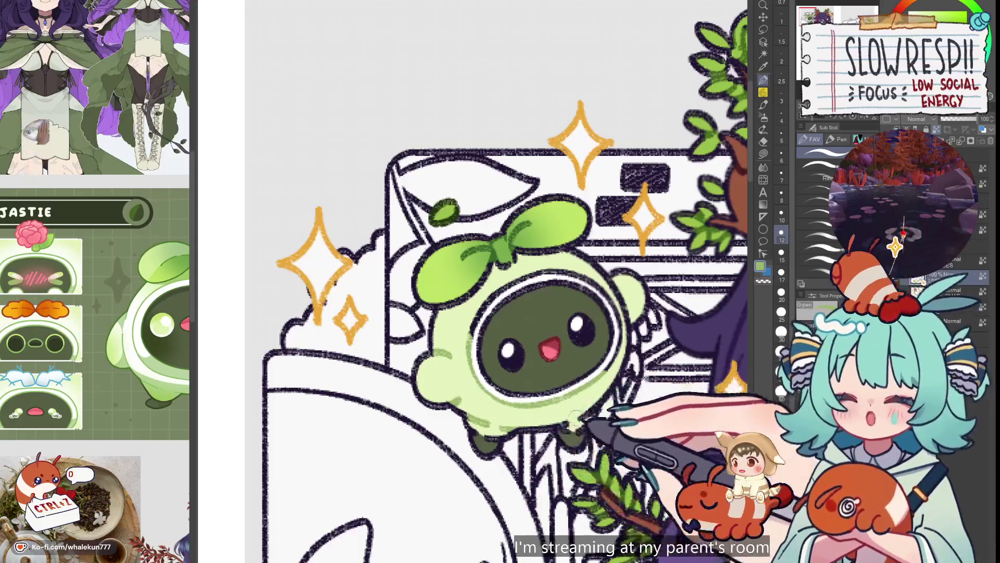
- Reduce the brush to size 7 and dab white highlights on the sprout's eyes
scroll(484, 328, up, 2)
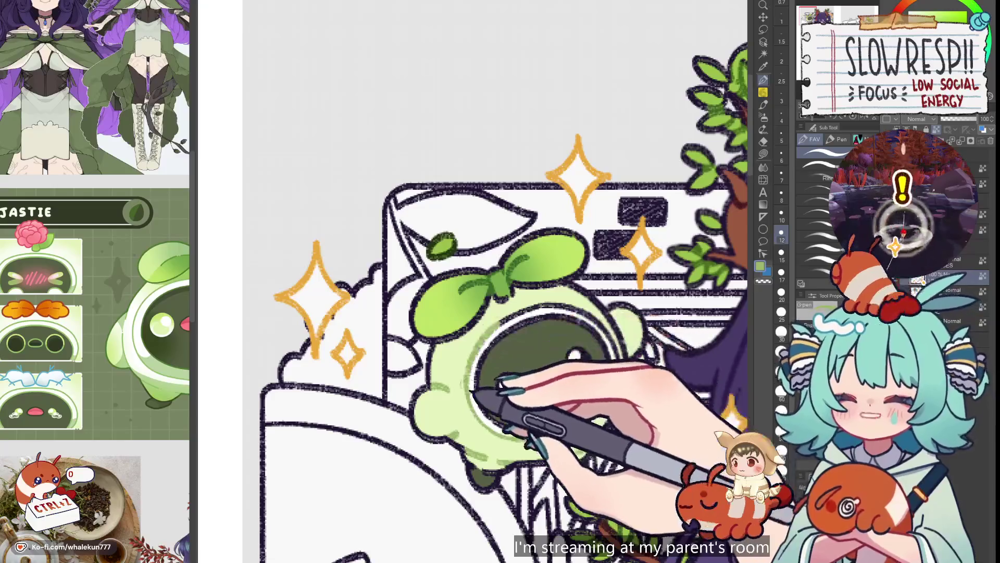
key(bracketleft)
key(bracketleft)
key(bracketleft)
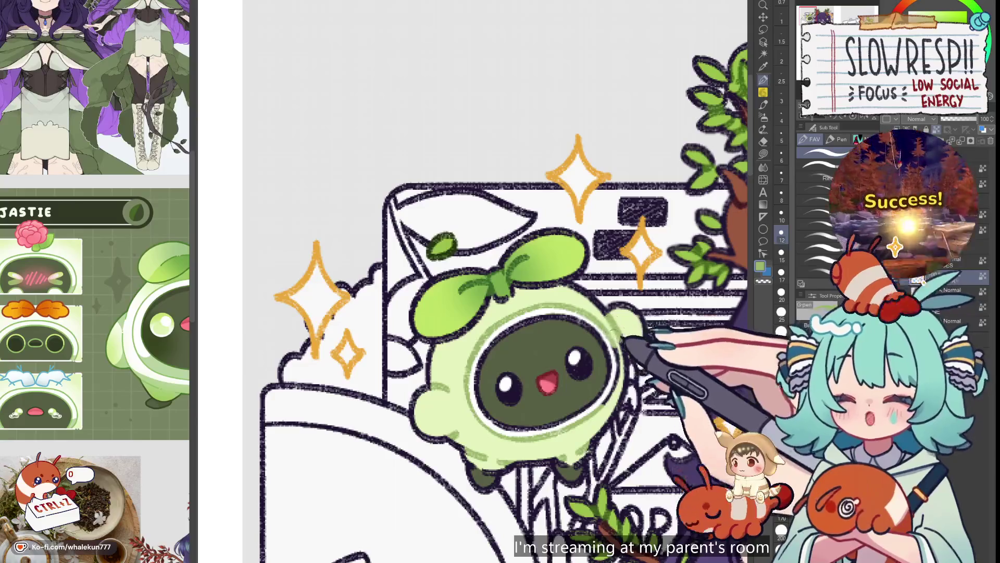
key(bracketright)
key(bracketright)
key(bracketleft)
key(bracketleft)
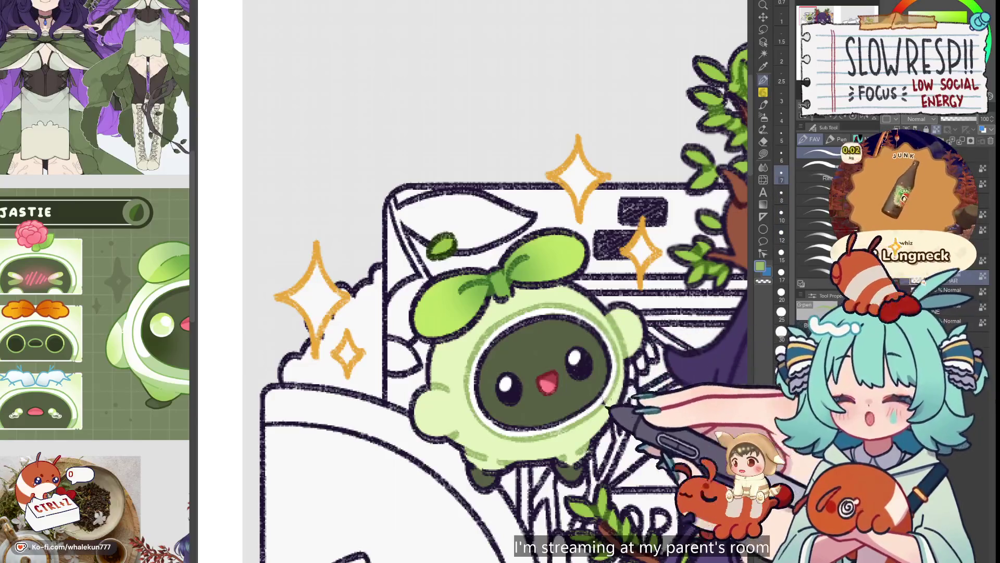
scroll(621, 348, down, 5)
scroll(612, 486, up, 3)
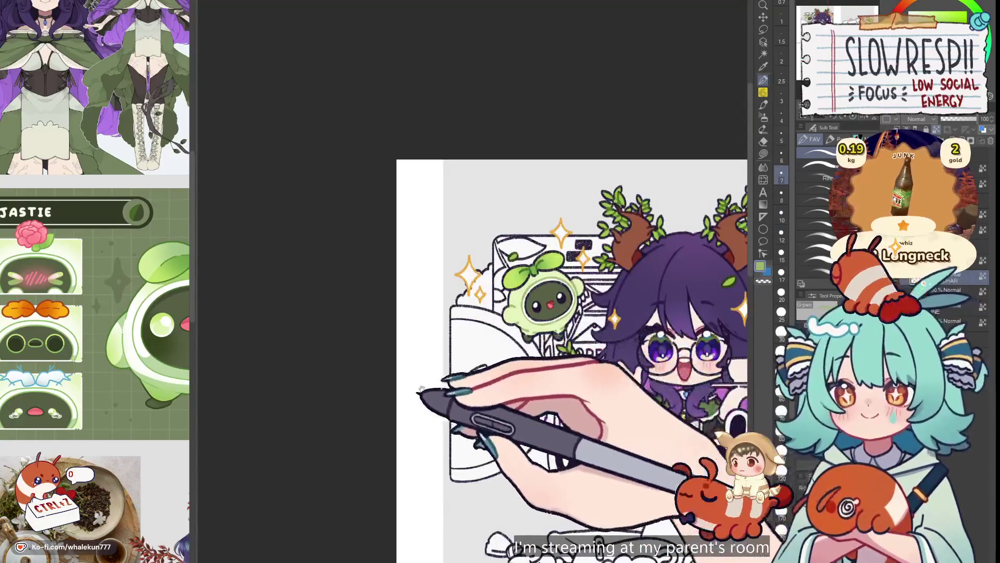
- Reframe the Welcome sprout, refine its white eye highlights, and zoom out to the whole sheet
drag(750, 521, 549, 309)
mouse_move(661, 482)
mouse_down()
mouse_move(571, 361)
mouse_move(482, 269)
mouse_up()
scroll(544, 329, up, 3)
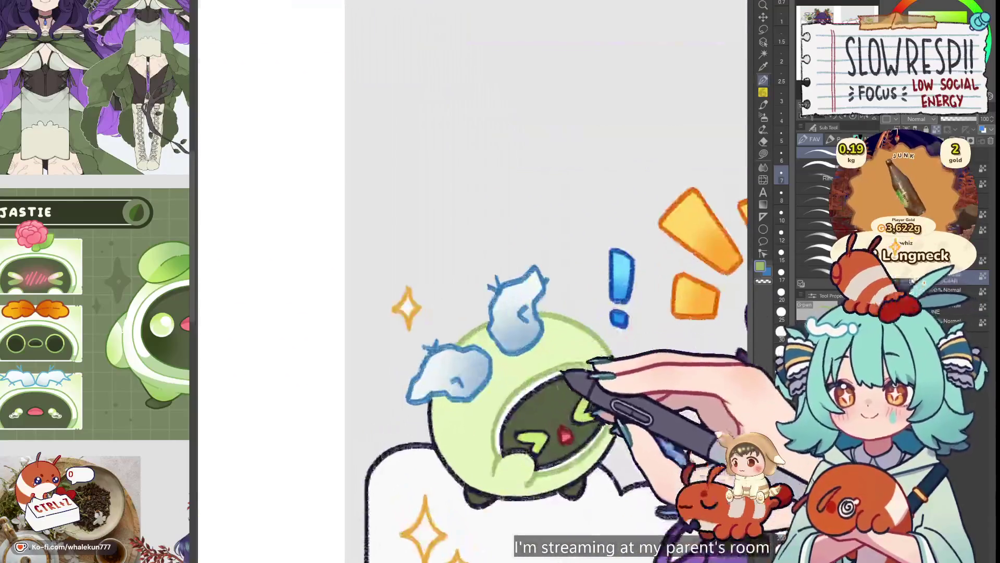
scroll(544, 329, down, 3)
scroll(513, 415, up, 5)
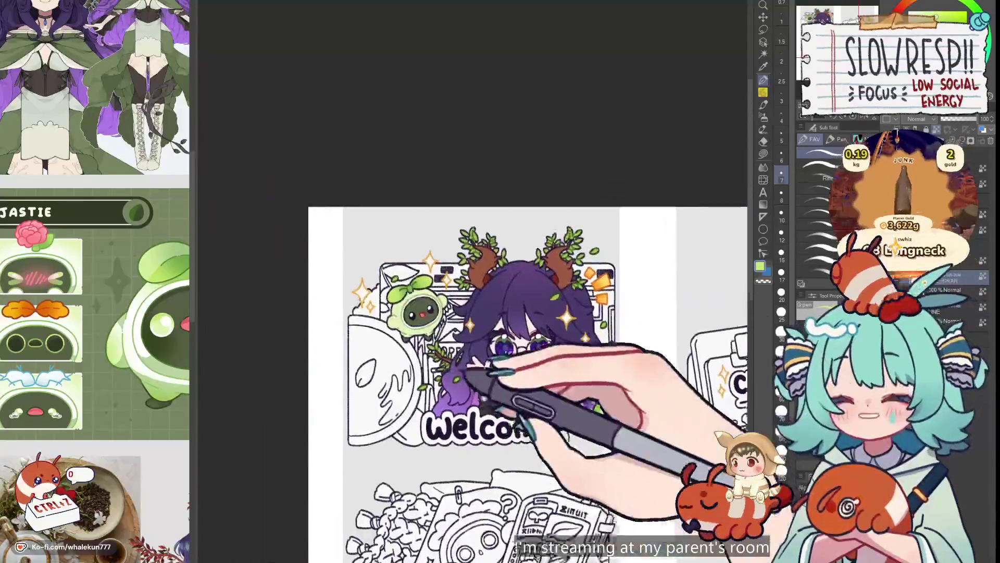
key(bracketright)
key(bracketright)
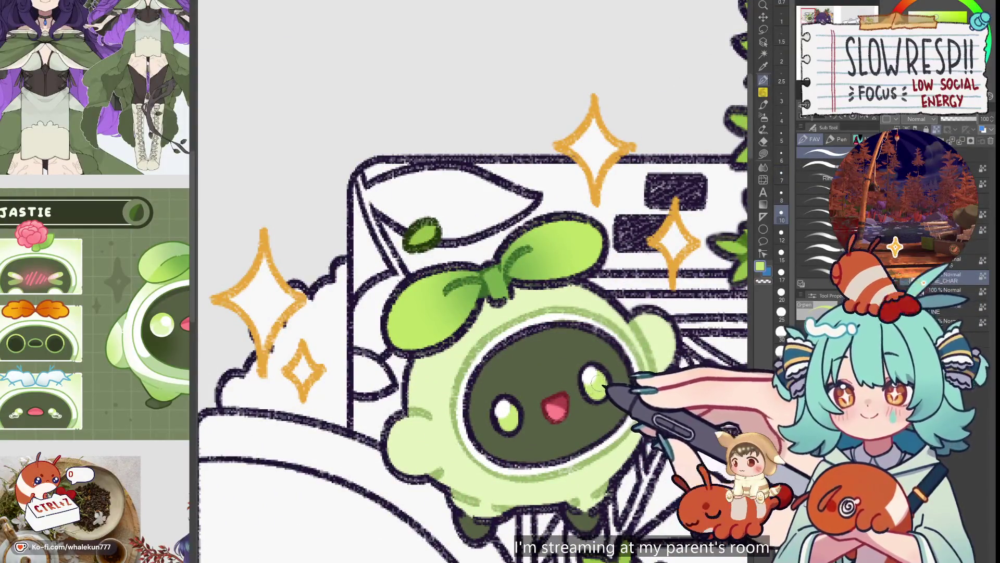
scroll(599, 388, down, 4)
scroll(581, 396, up, 4)
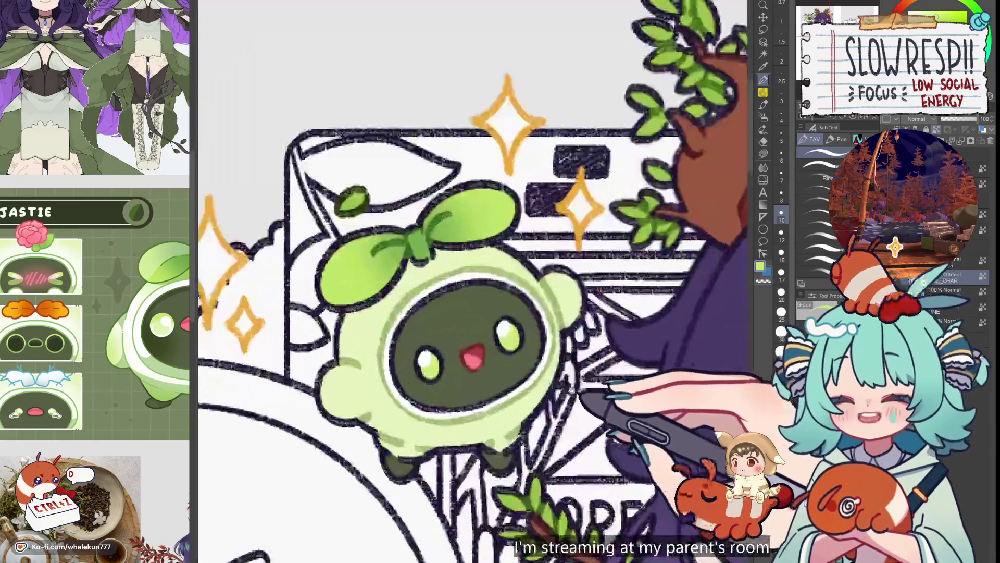
drag(469, 281, 492, 319)
scroll(505, 381, up, 2)
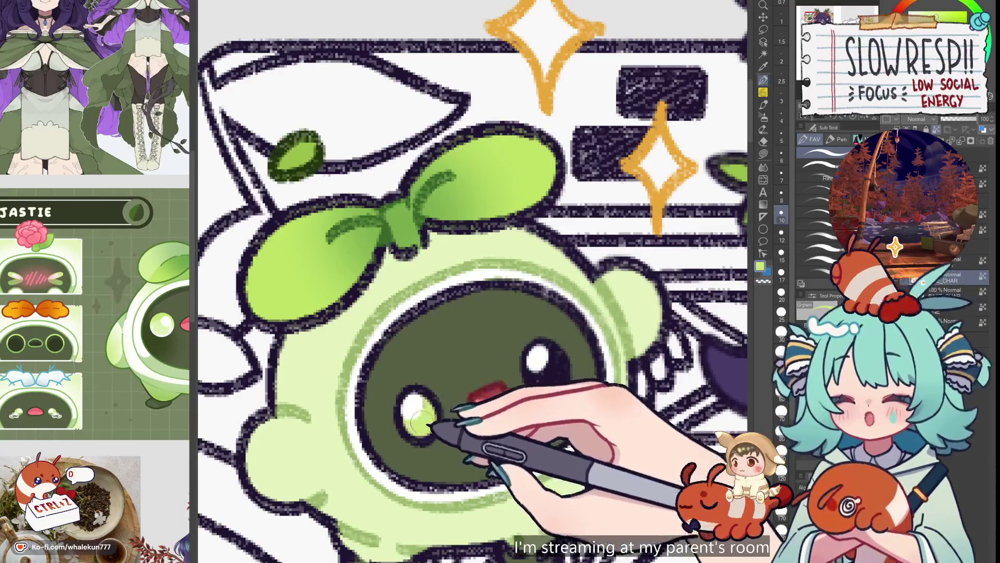
key(bracketleft)
key(bracketleft)
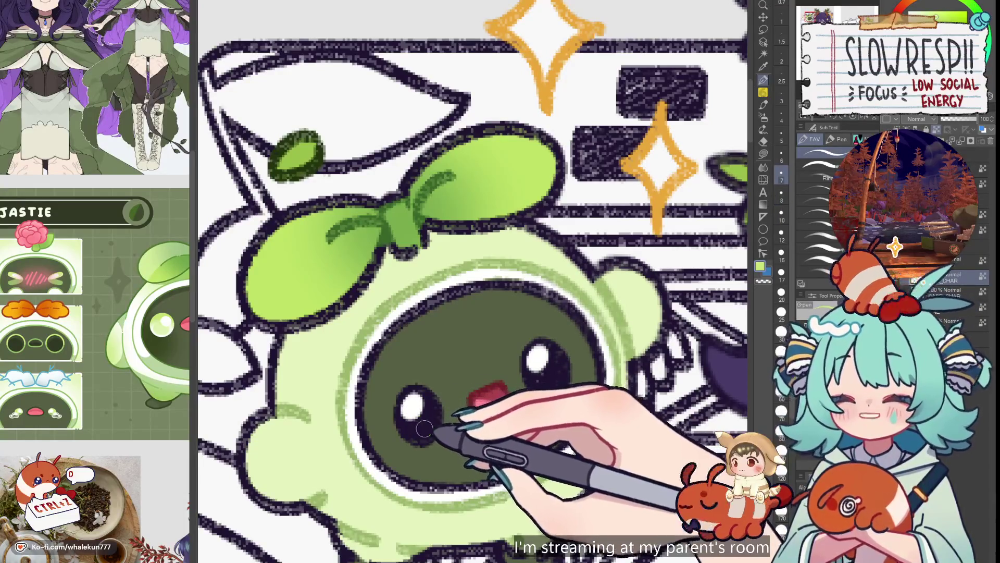
scroll(557, 380, down, 4)
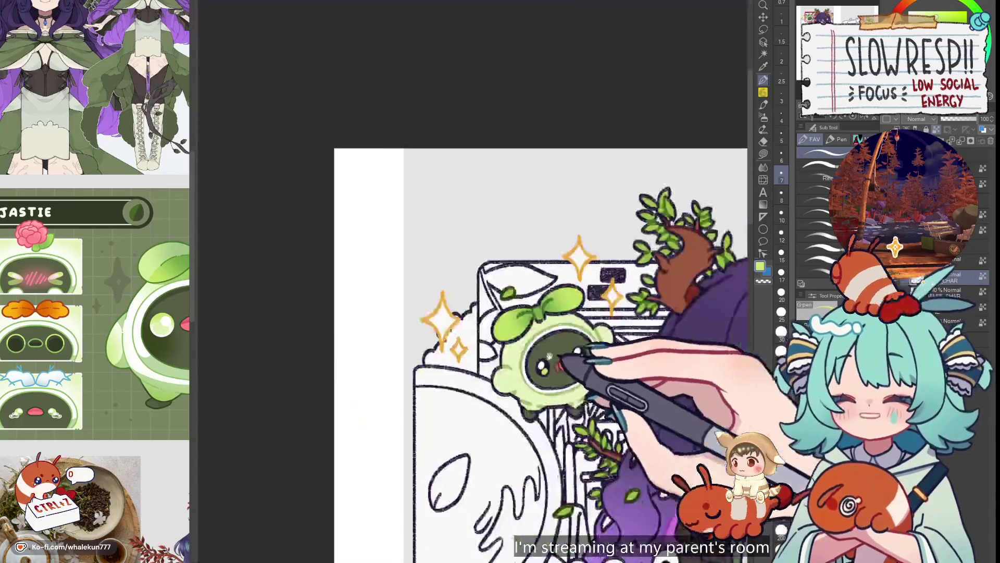
scroll(549, 357, down, 5)
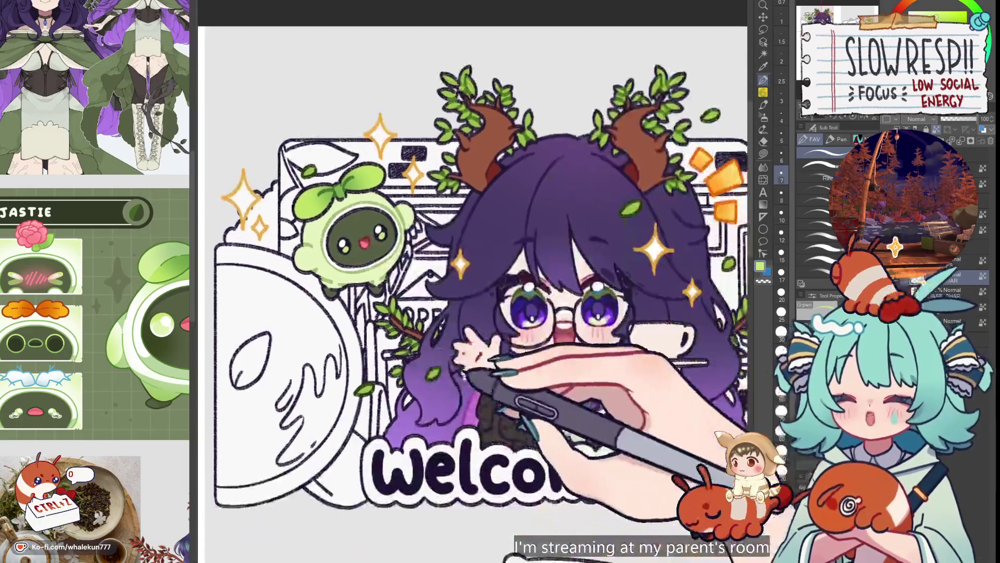
scroll(581, 410, up, 3)
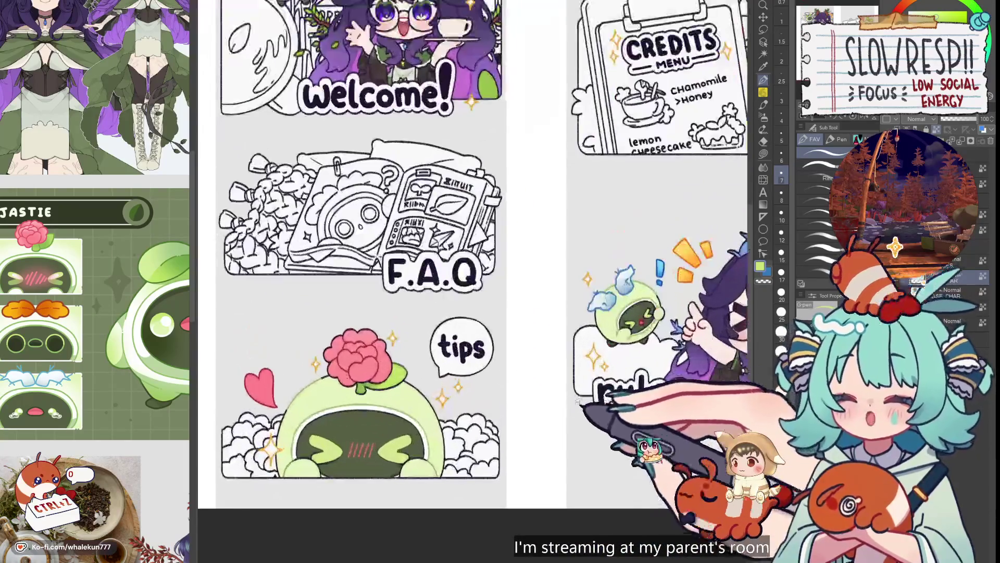
- Auto-select the tips sprout's face and airbrush a trial pink blush, then undo it
drag(417, 431, 506, 362)
key(w)
click(450, 401)
key(b)
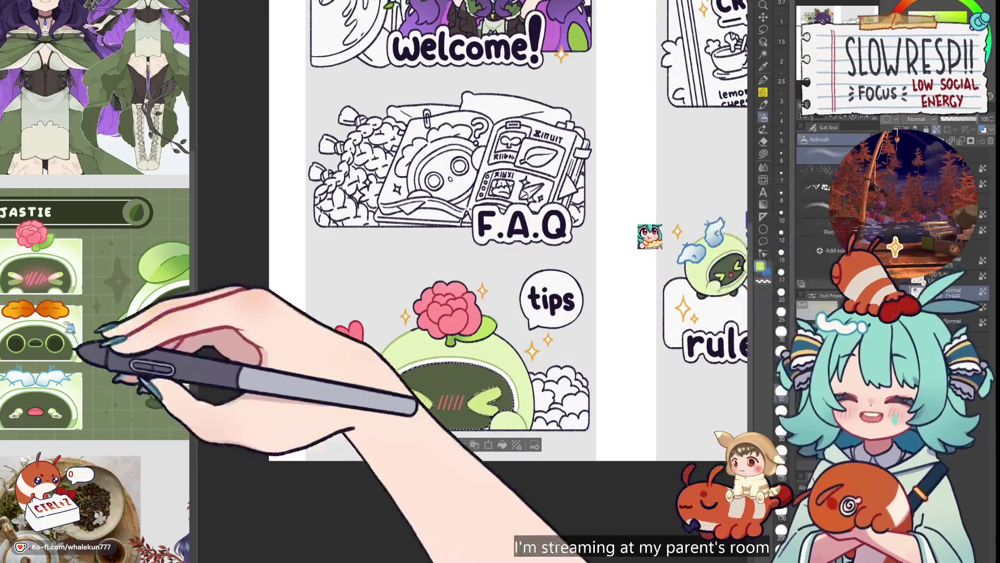
alt+click(47, 276)
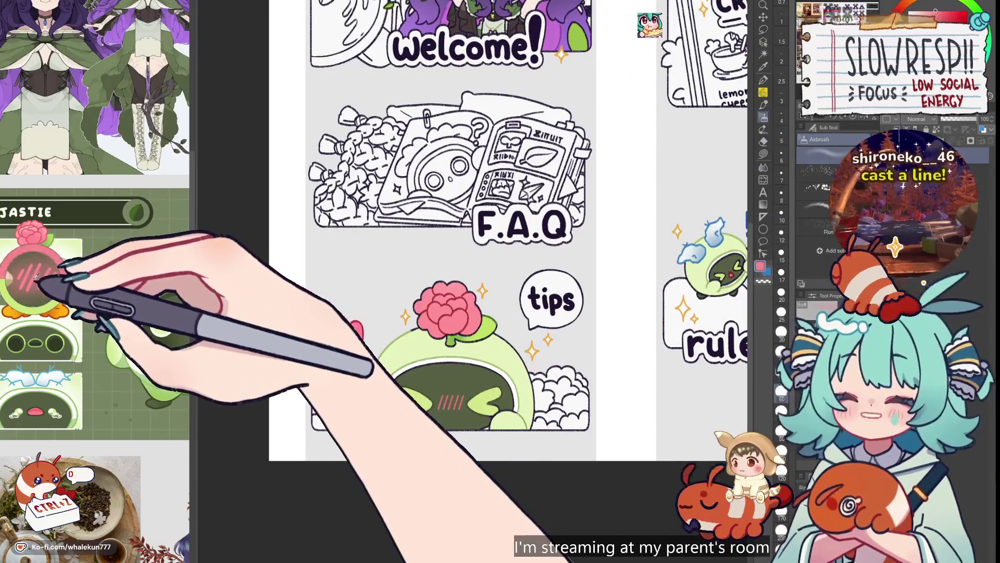
mouse_move(463, 409)
mouse_down()
mouse_move(443, 406)
mouse_move(475, 406)
mouse_up()
key(ctrl+z)
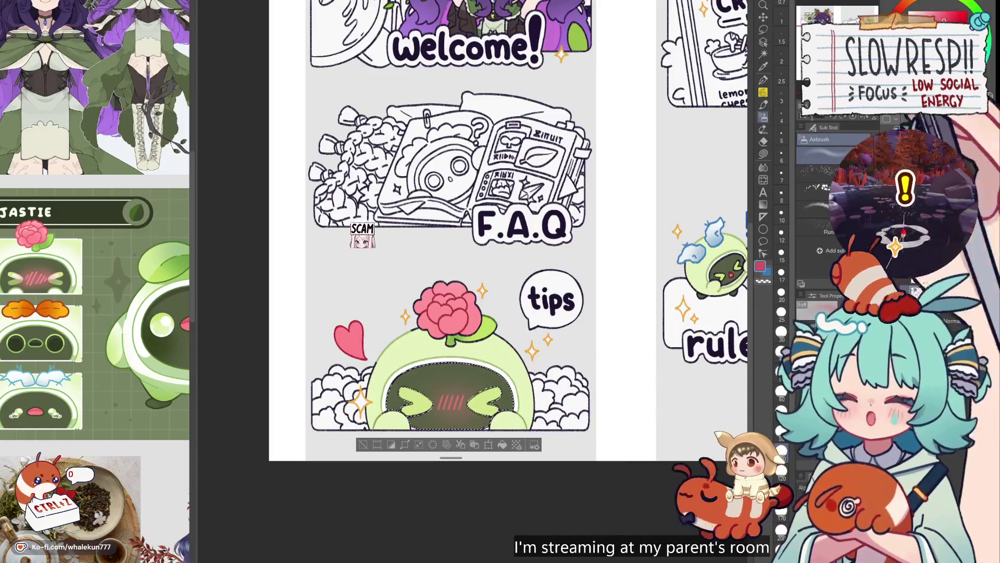
- Airbrush a deeper red blush over the hatch marks, deselect, and return to the Pen
alt+click(477, 402)
scroll(477, 401, down, 5)
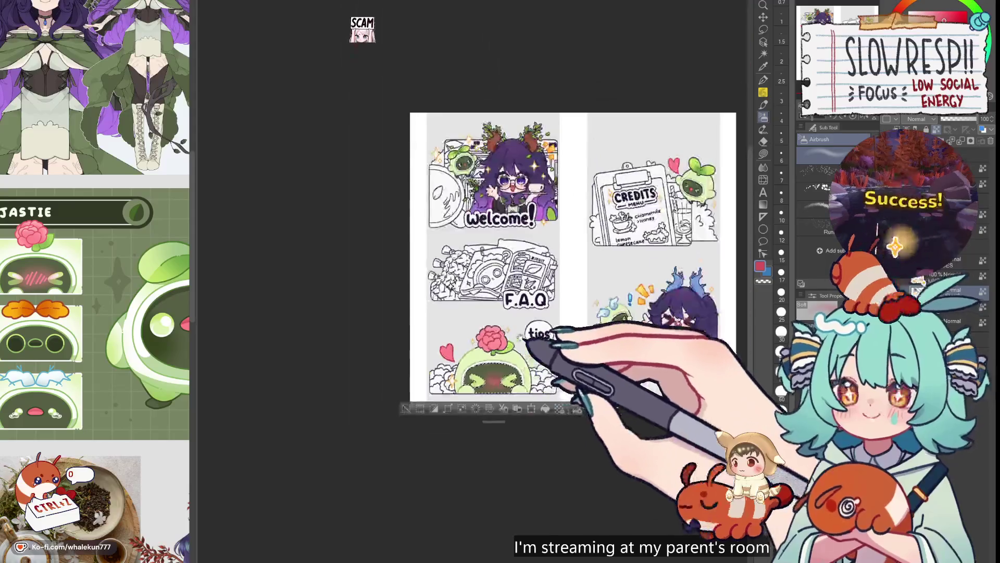
scroll(477, 401, up, 6)
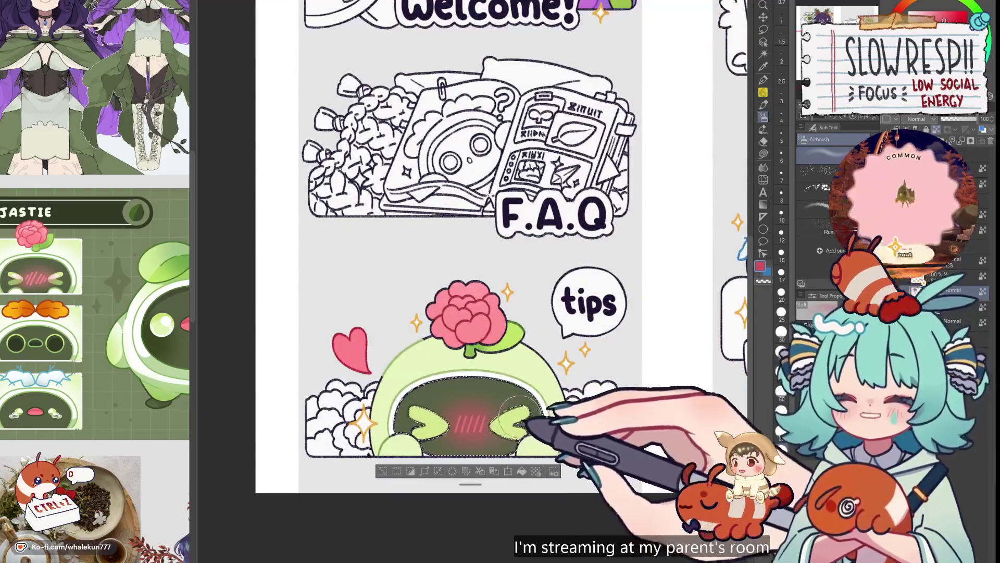
key(ctrl+d)
key(p)
scroll(521, 417, down, 2)
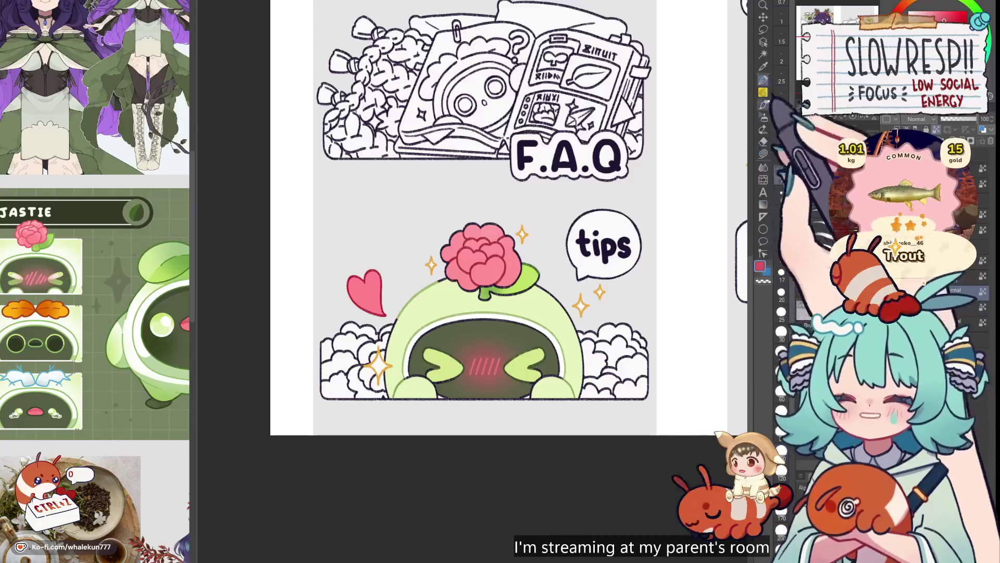
scroll(515, 358, up, 2)
scroll(515, 359, up, 2)
- Paint white glints on the sprout's squinting eyes at brush size 15, checking with a canvas flip
alt+click(547, 306)
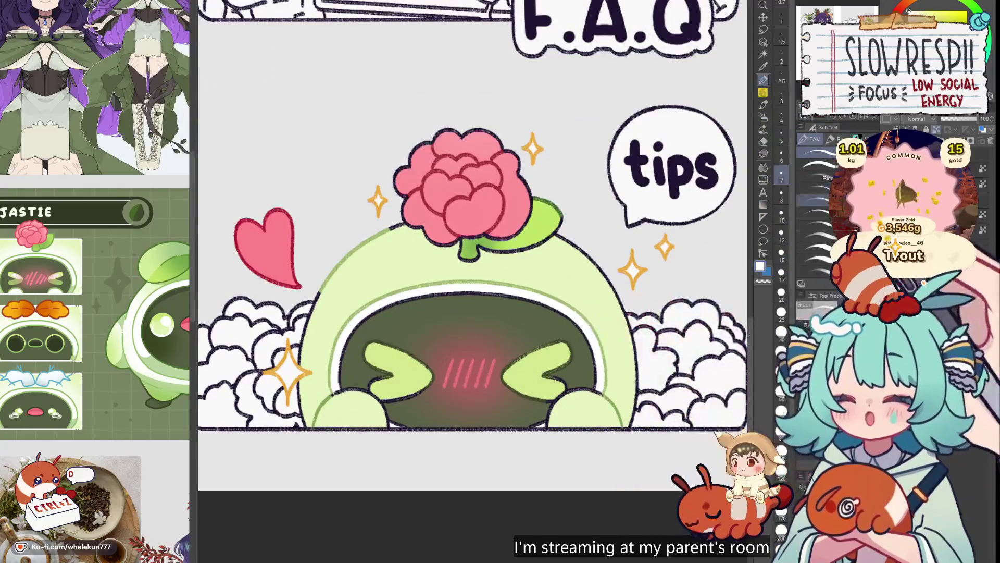
key(bracketright)
key(bracketright)
key(bracketright)
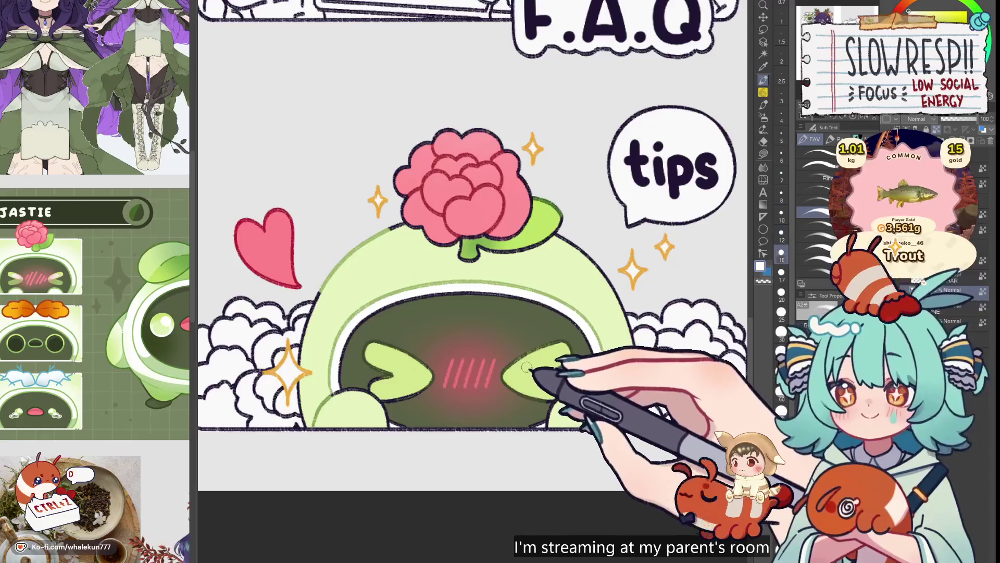
key(h)
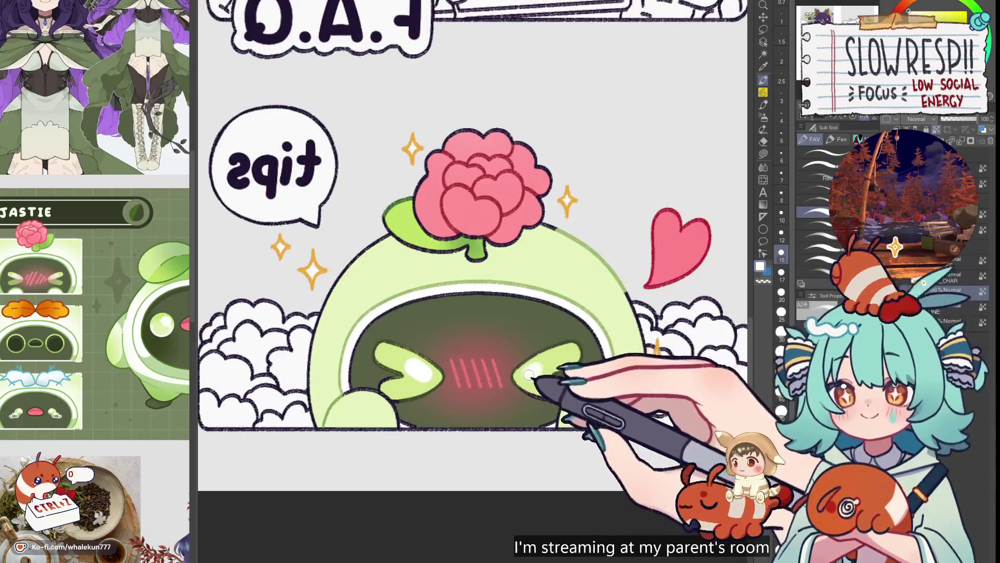
key(h)
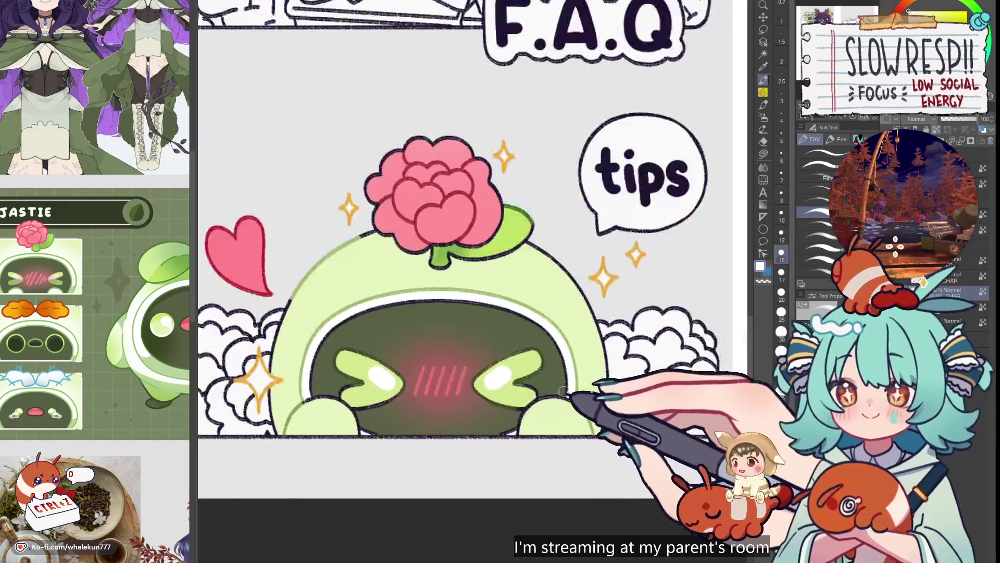
- Colour the rose's stem and the leaf beside it green
drag(525, 345, 537, 454)
alt+click(536, 291)
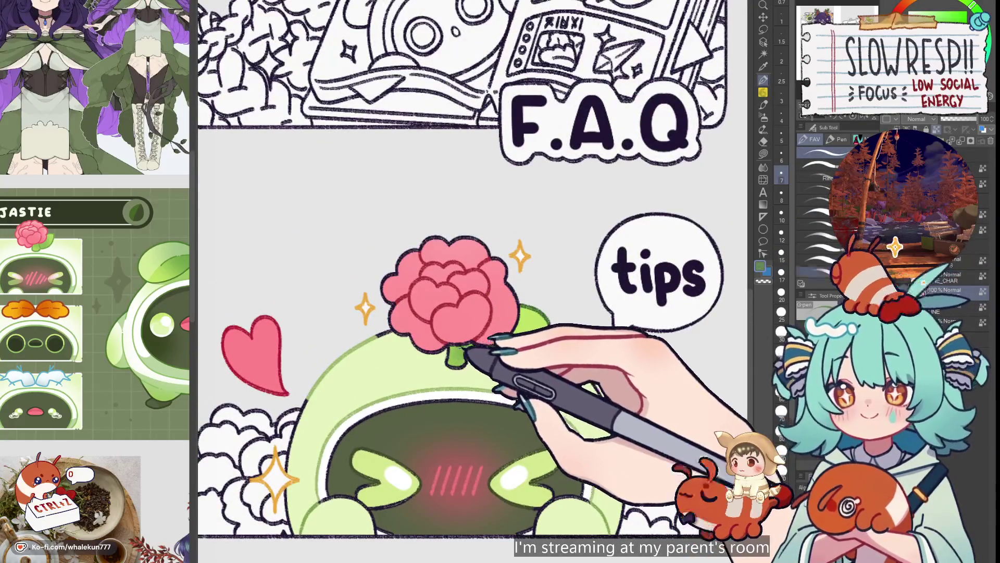
key(bracketright)
key(bracketright)
key(bracketright)
drag(453, 356, 458, 352)
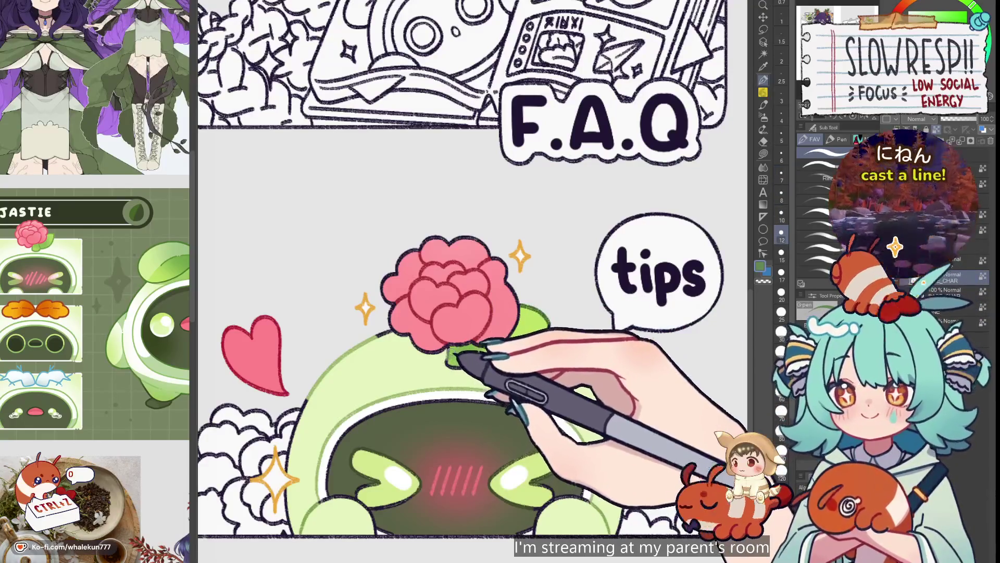
drag(526, 302, 539, 323)
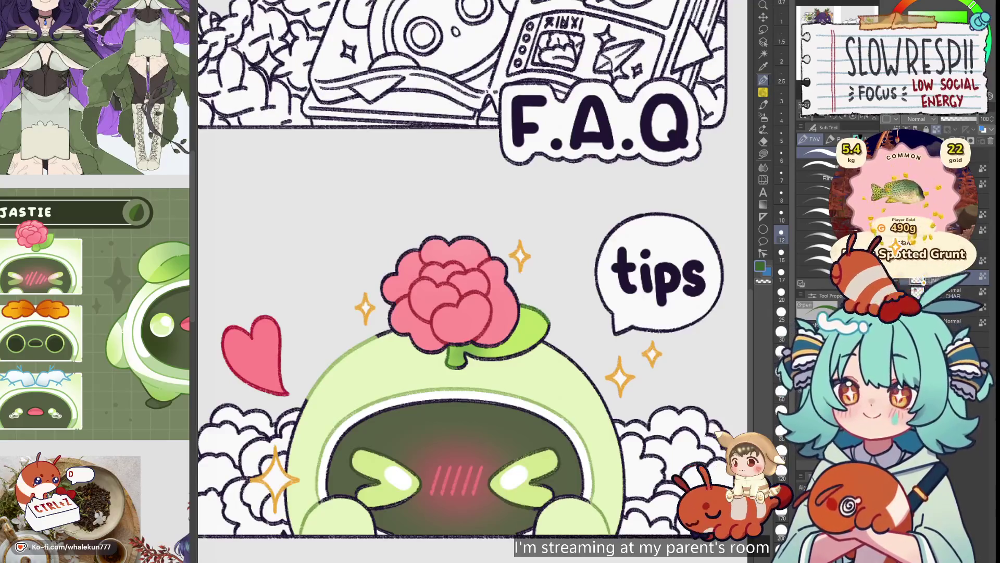
scroll(586, 290, down, 2)
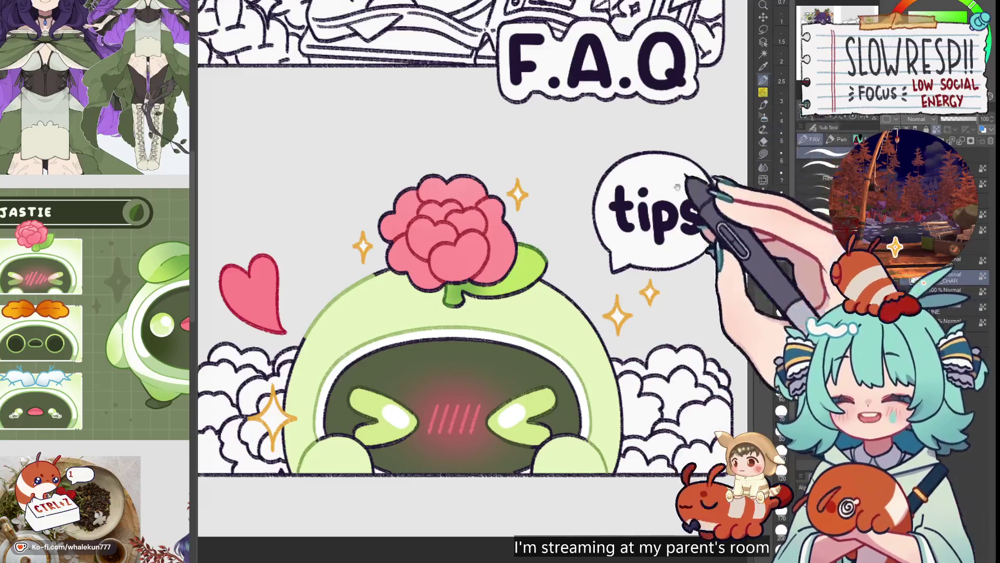
scroll(698, 208, down, 3)
- Fit both pages in the window and pan around to review the coloured panels
drag(672, 221, 580, 351)
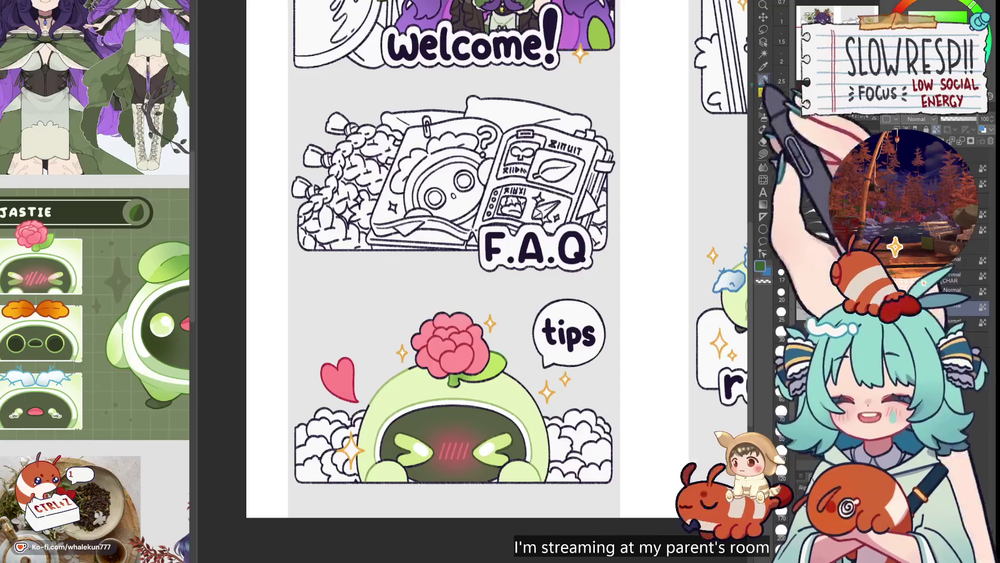
scroll(632, 380, up, 3)
key(ctrl+0)
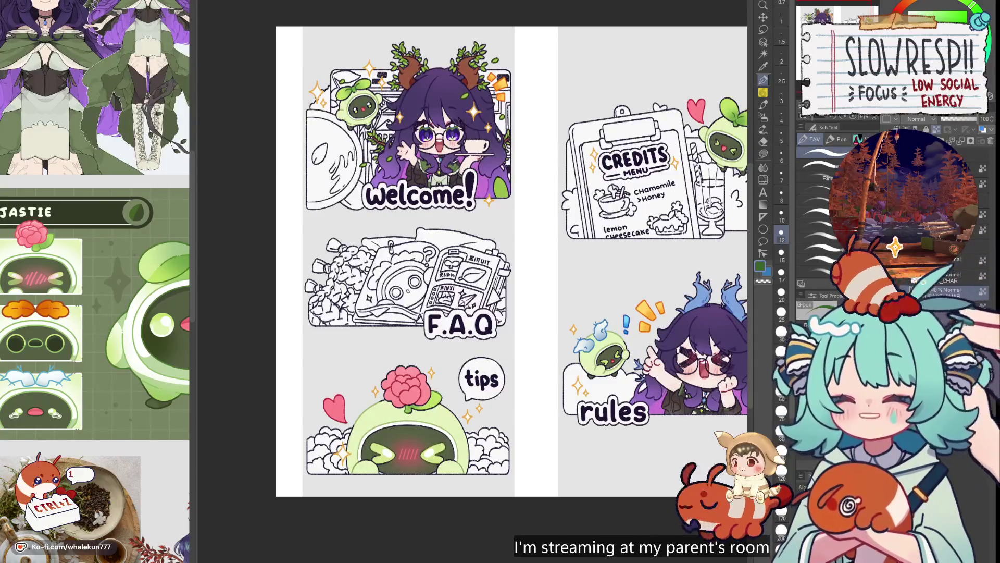
scroll(555, 229, down, 4)
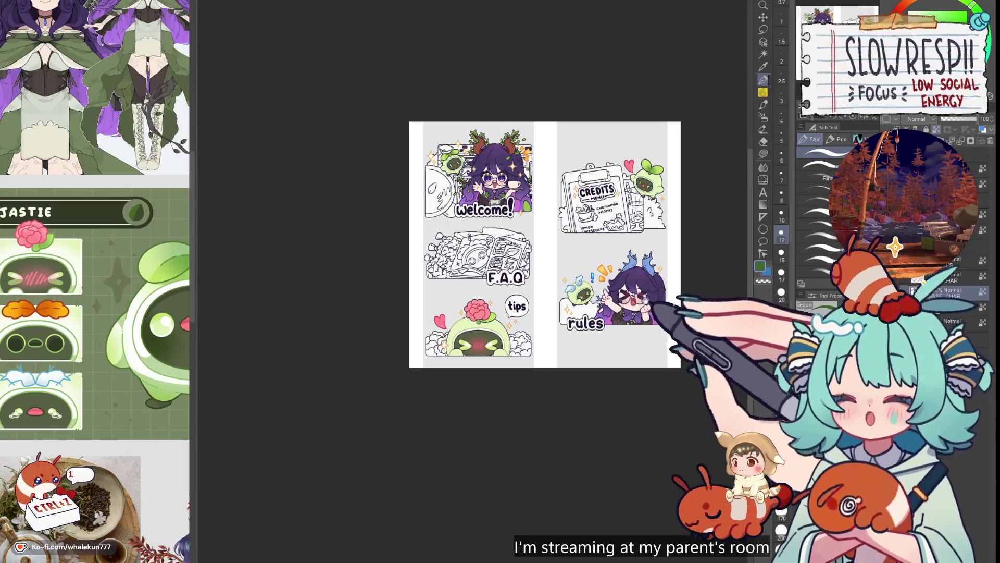
drag(544, 244, 569, 305)
scroll(637, 364, up, 2)
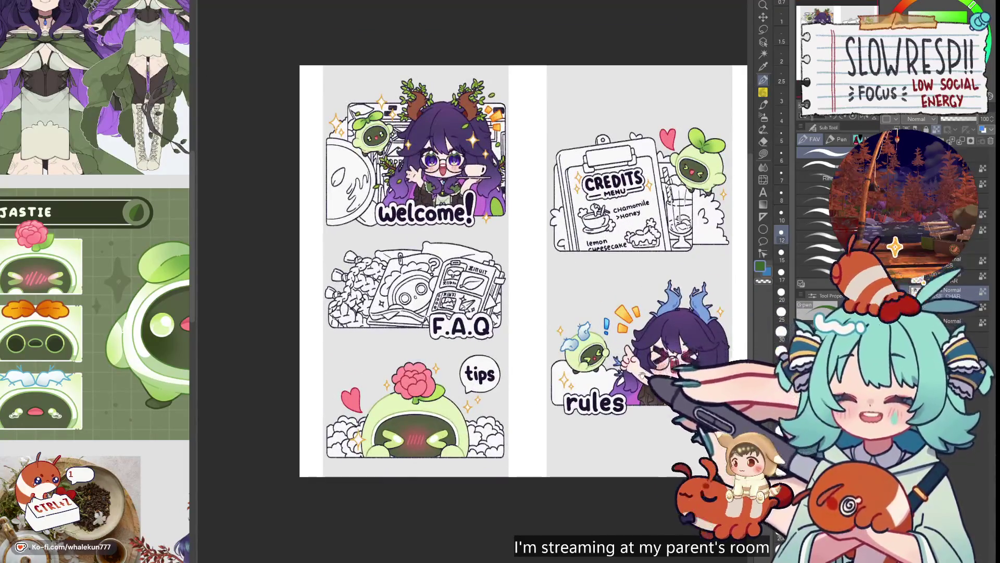
drag(637, 363, 599, 306)
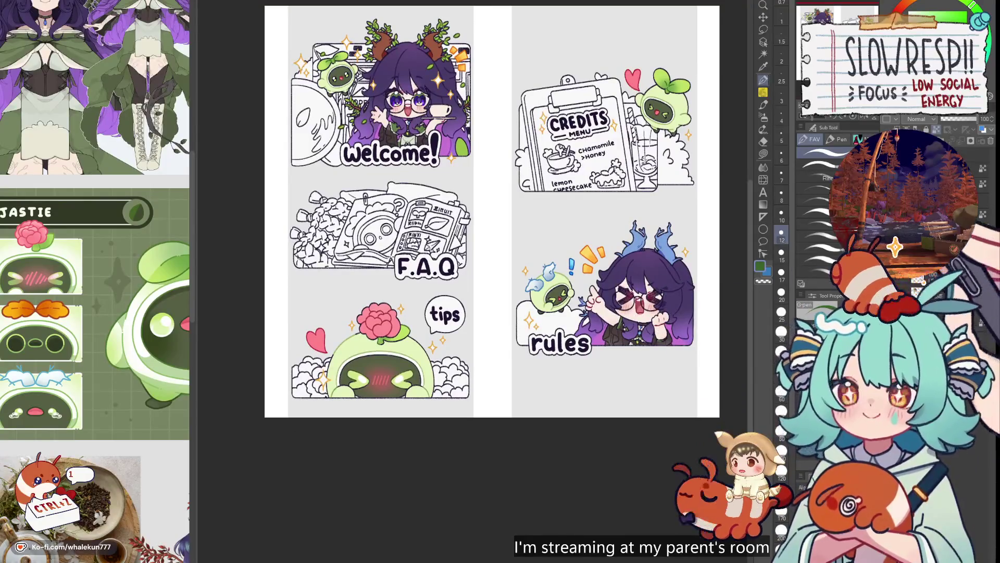
- Select the Fill tool's Lasso fill sub tool and zoom into the FAQ panel
click(763, 154)
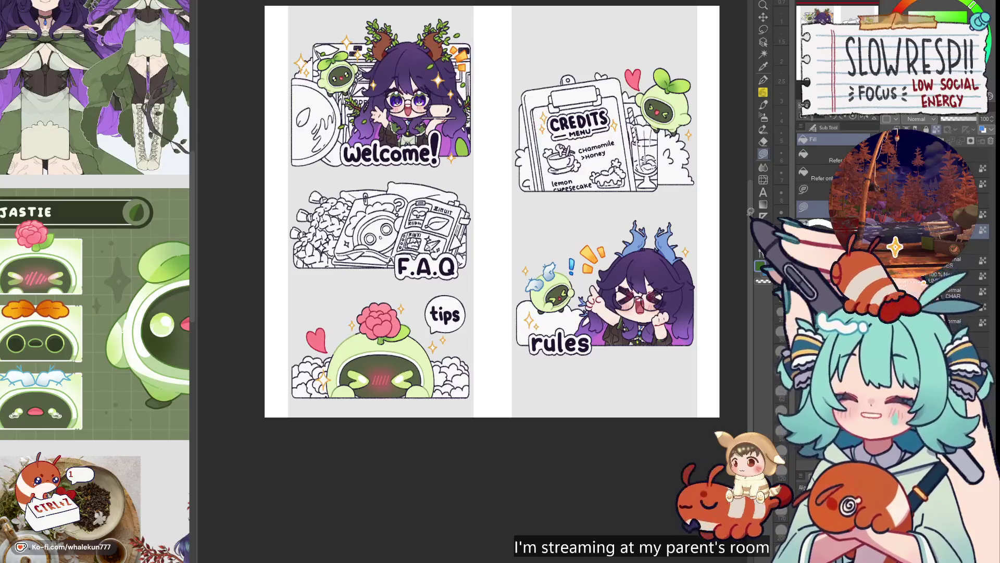
drag(750, 211, 855, 213)
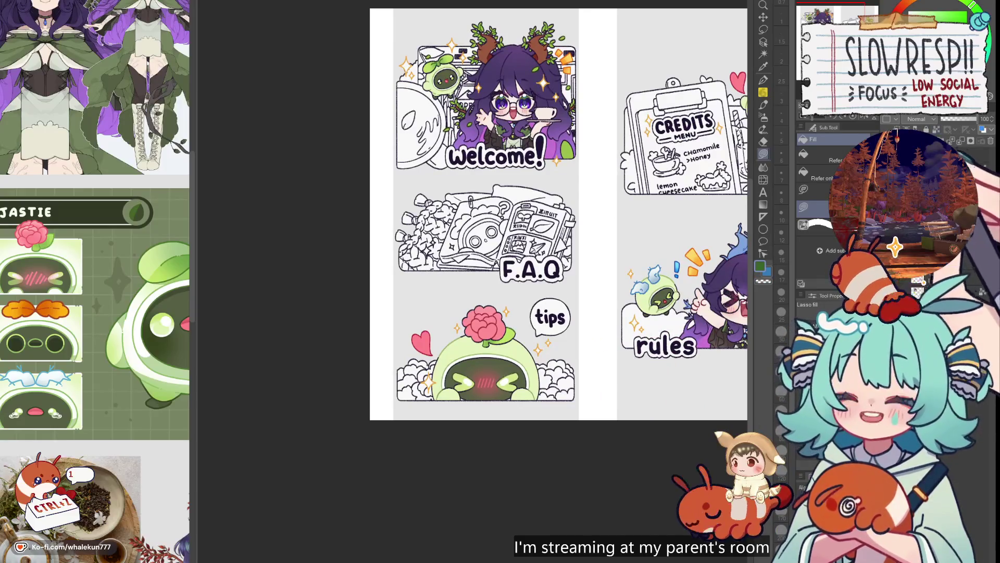
scroll(484, 234, up, 4)
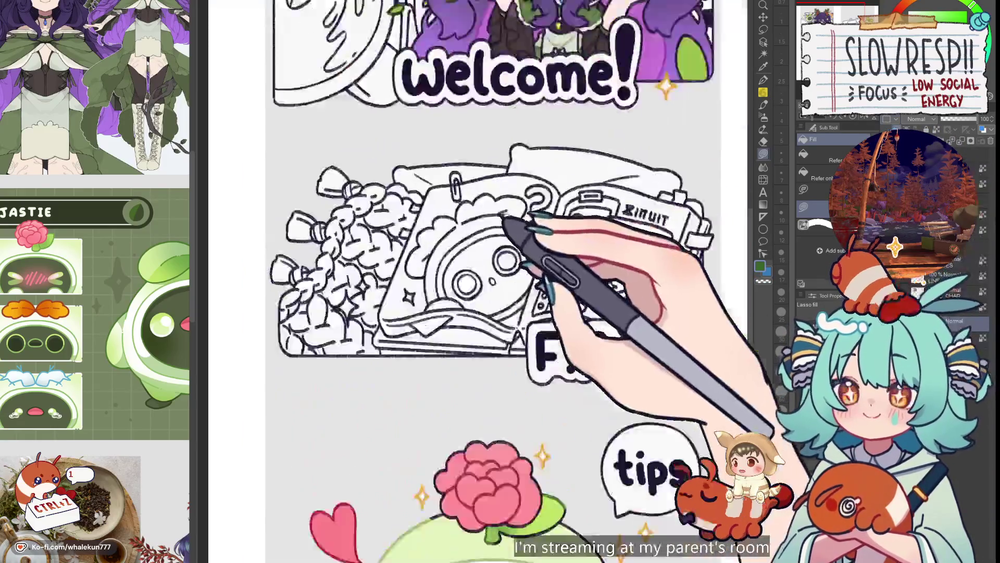
- Pick orange and lasso-fill the mascot's leafy crown, undoing one stray lobe
scroll(521, 313, down, 4)
scroll(528, 356, up, 2)
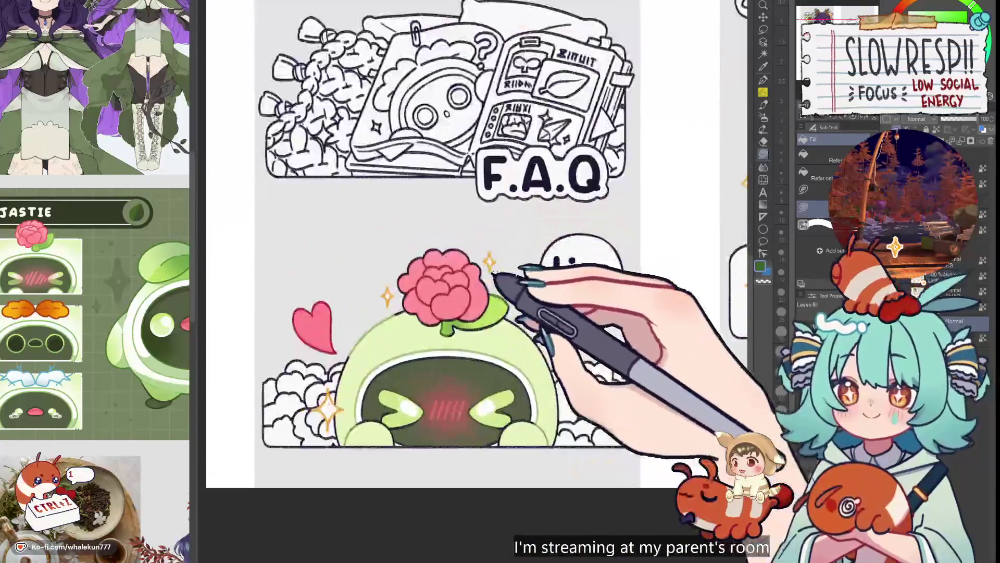
scroll(521, 313, down, 1)
scroll(500, 231, up, 5)
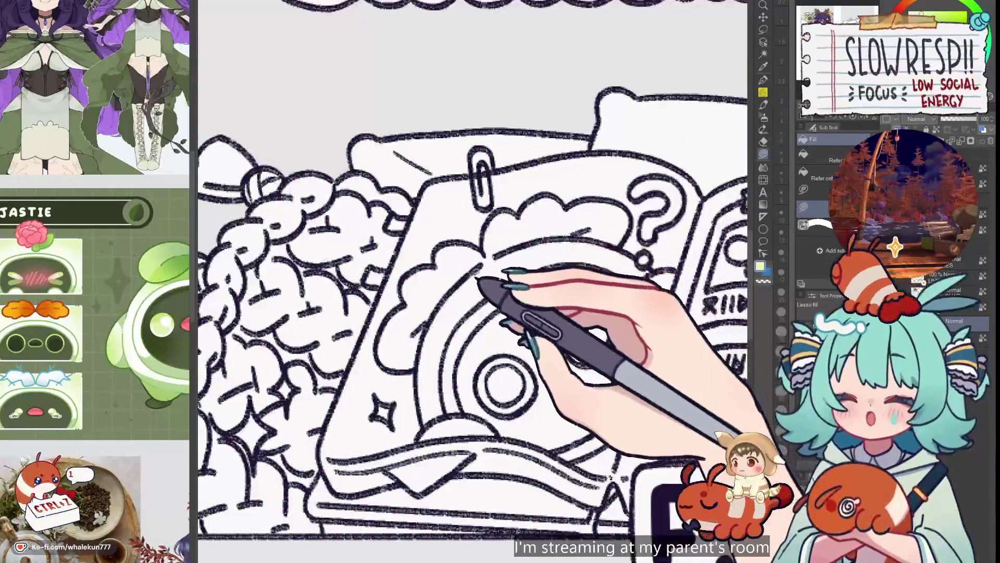
mouse_move(482, 263)
mouse_down()
mouse_move(421, 364)
mouse_move(431, 440)
mouse_move(442, 442)
mouse_move(554, 249)
mouse_move(602, 261)
mouse_up()
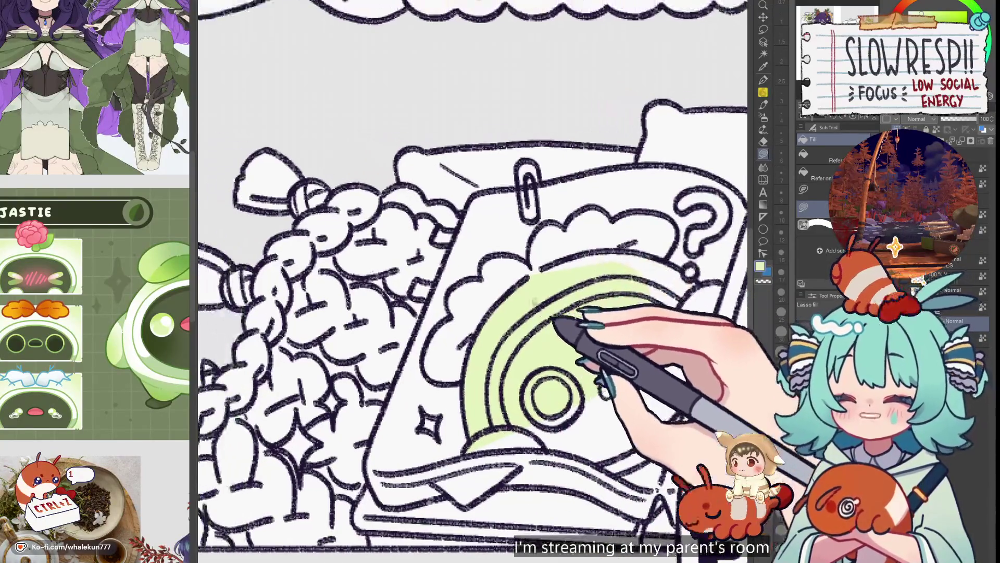
click(62, 304)
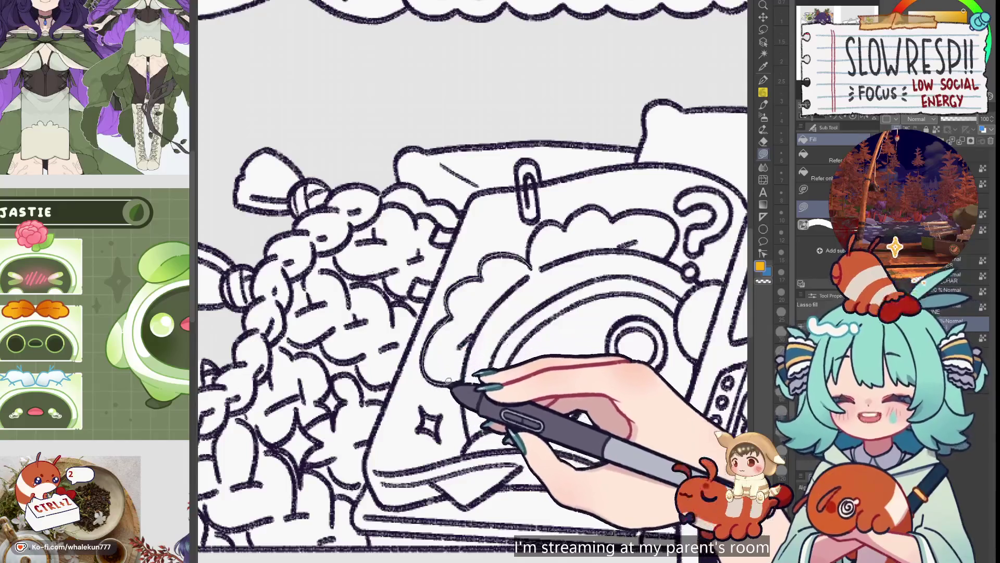
drag(448, 380, 558, 313)
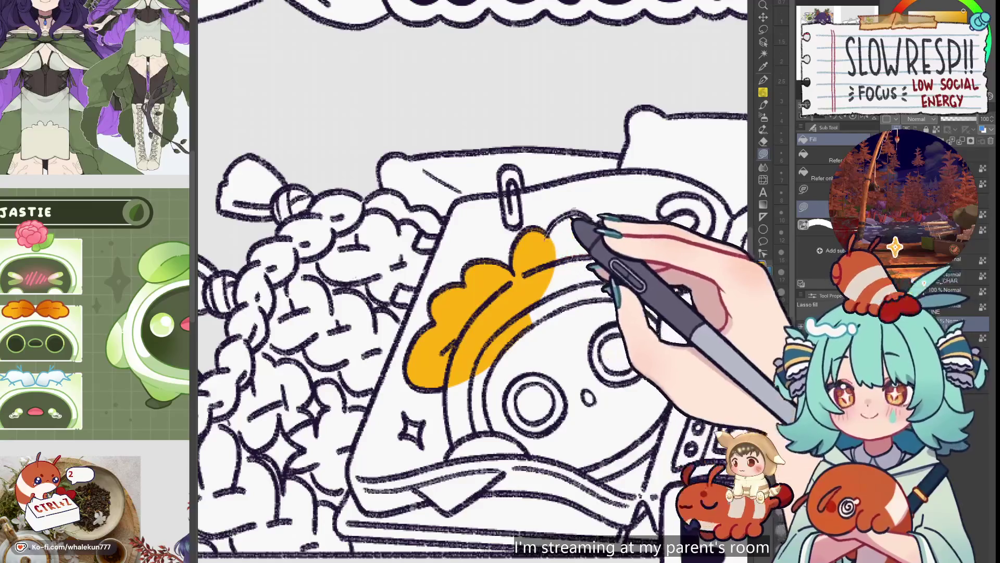
drag(573, 216, 572, 219)
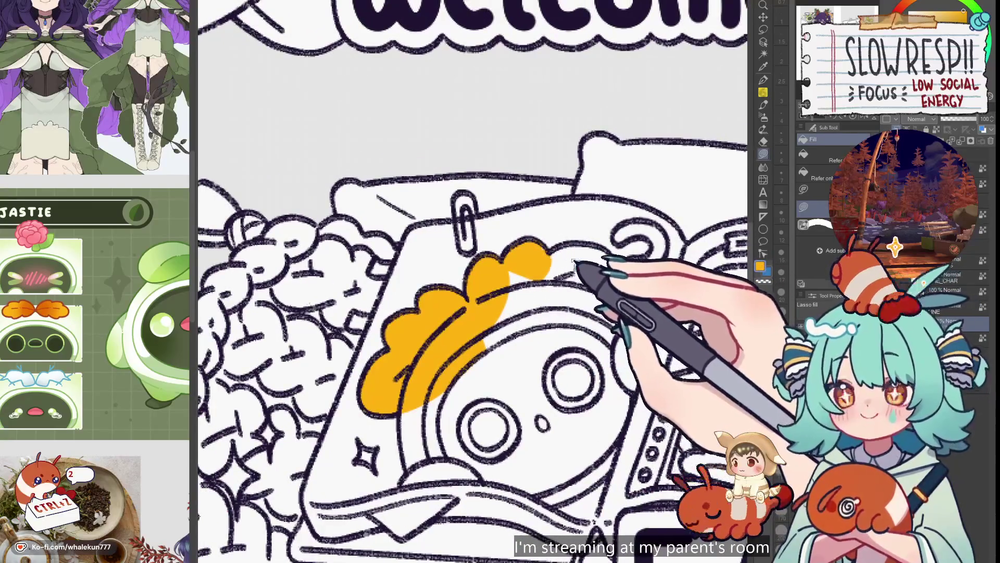
key(ctrl+z)
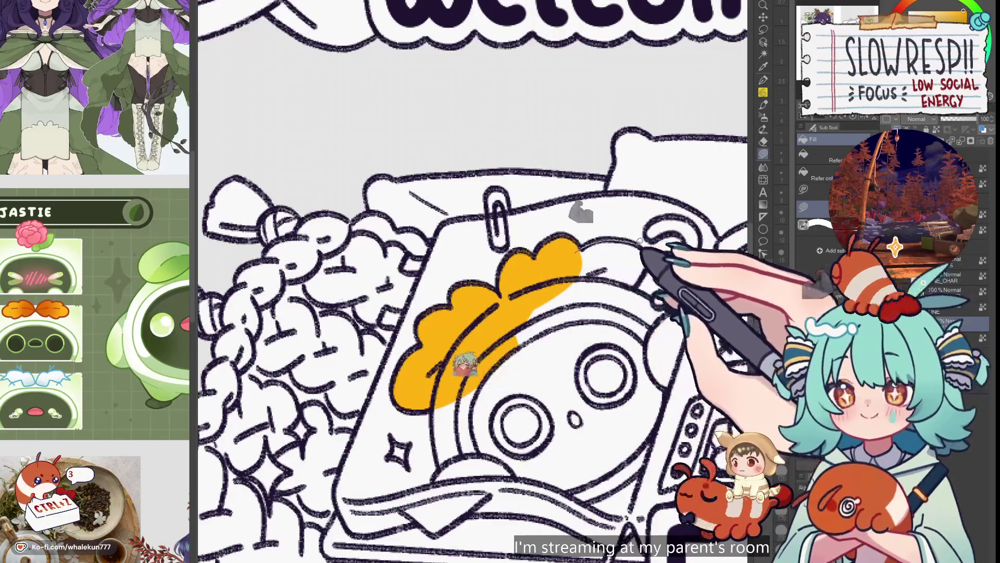
- Lasso-fill the right side of the head and the white areas around and below the eye orange
drag(544, 303, 504, 243)
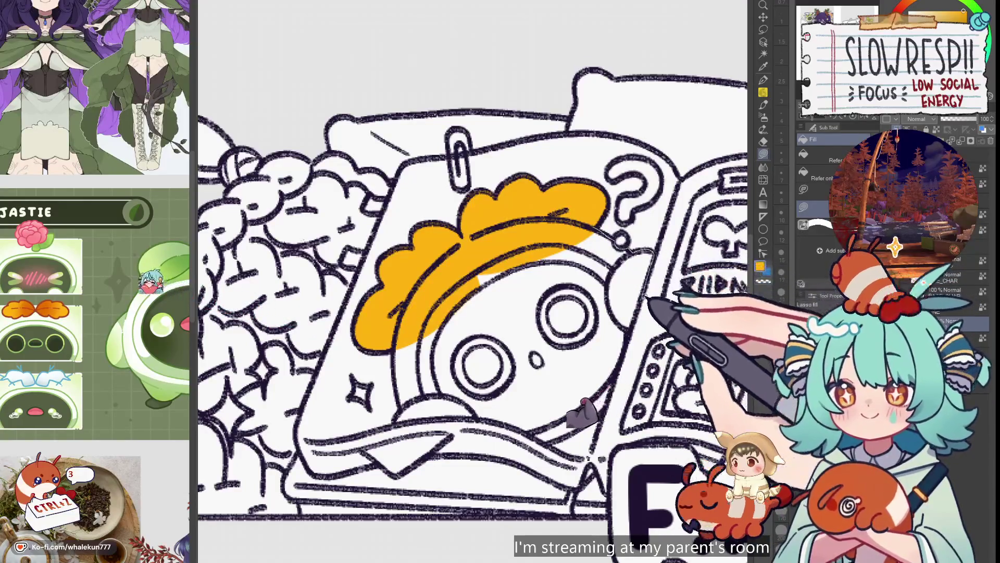
drag(625, 355, 526, 322)
mouse_move(540, 378)
mouse_down()
mouse_move(548, 353)
mouse_move(527, 313)
mouse_up()
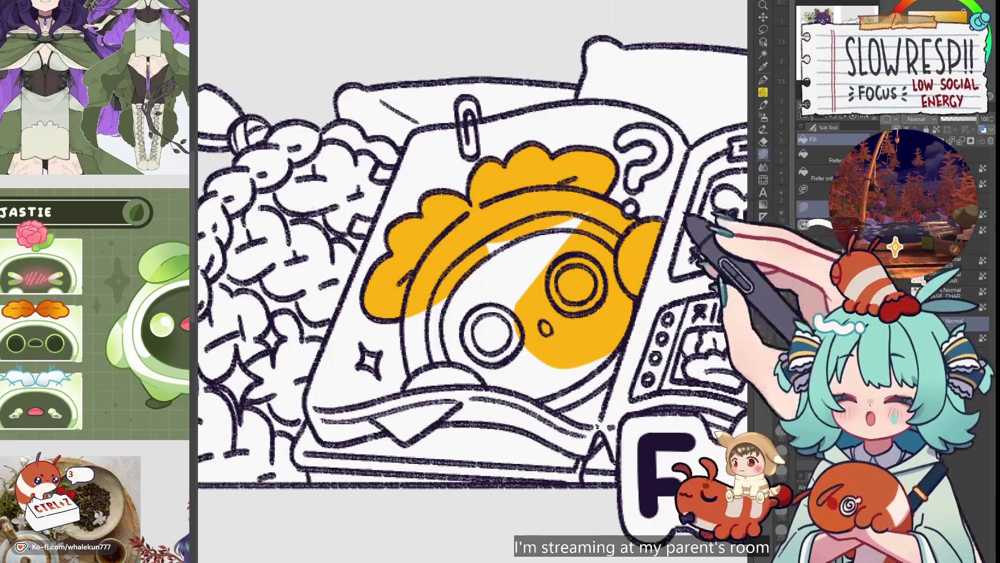
drag(419, 324, 410, 281)
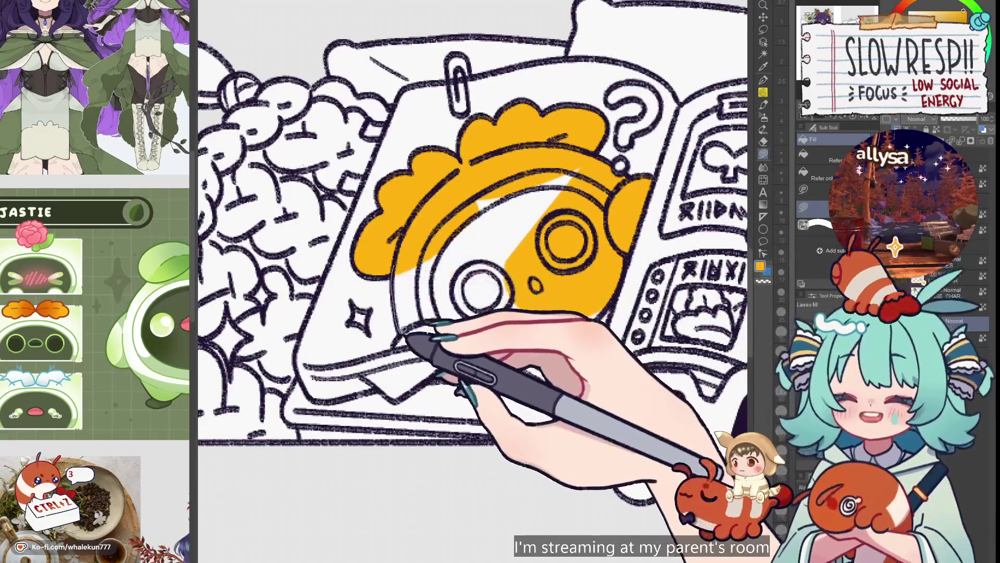
mouse_move(411, 344)
mouse_down()
mouse_move(571, 180)
mouse_move(543, 190)
mouse_up()
mouse_move(585, 216)
mouse_down()
mouse_move(559, 301)
mouse_move(458, 317)
mouse_move(593, 308)
mouse_move(596, 328)
mouse_move(469, 330)
mouse_up()
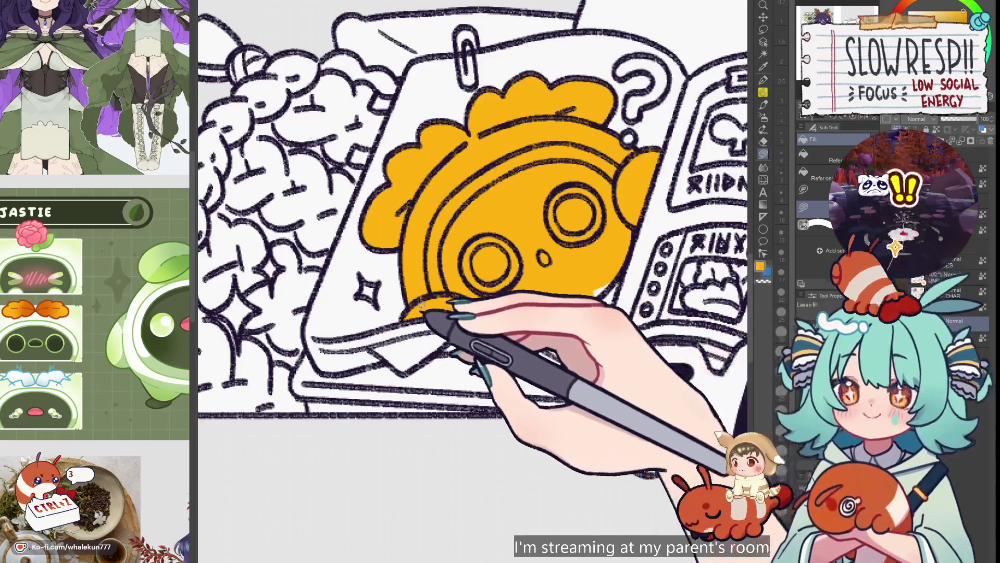
mouse_move(438, 330)
mouse_down()
mouse_move(580, 304)
mouse_move(615, 276)
mouse_move(588, 353)
mouse_move(637, 279)
mouse_move(625, 268)
mouse_up()
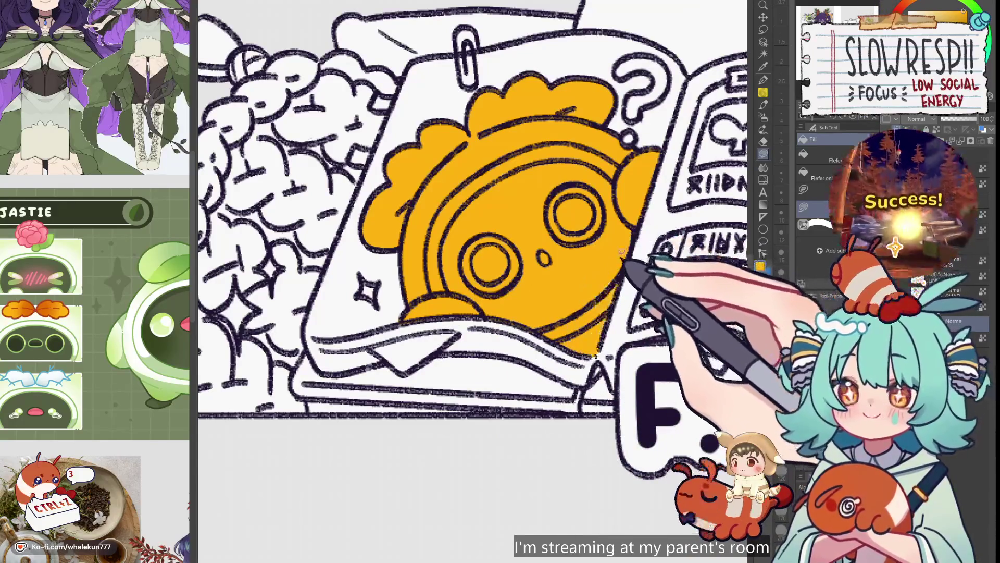
scroll(610, 315, up, 2)
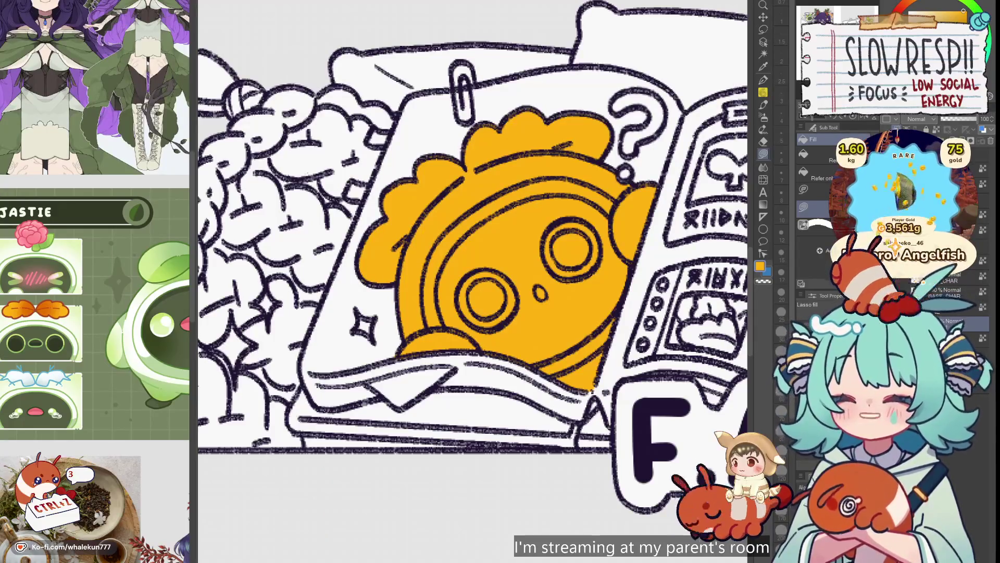
key(p)
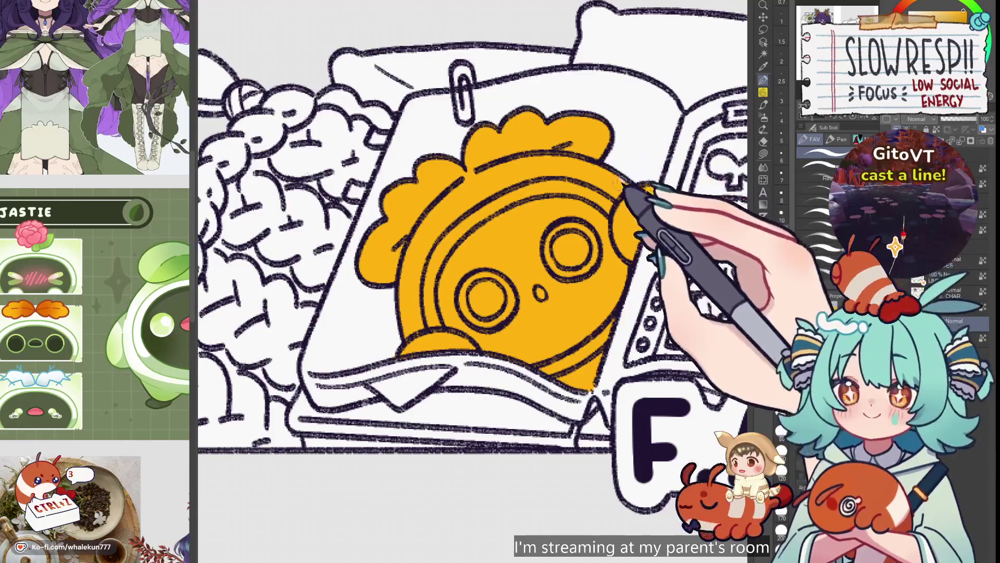
key(g)
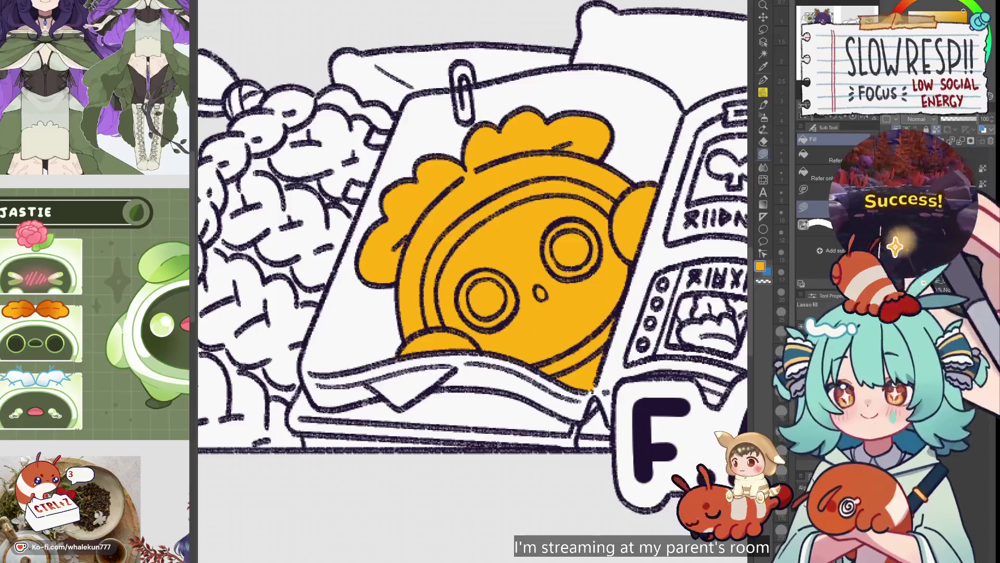
key(ctrl+0)
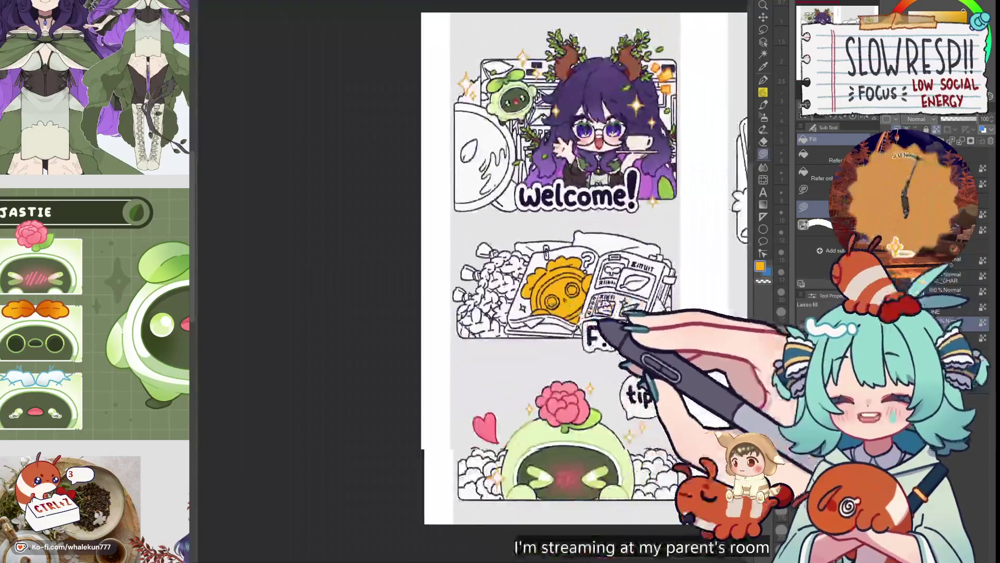
- Sample the Welcome panel's sparkle colour and fill the three sparkles beside the FAQ mascot
scroll(651, 292, up, 3)
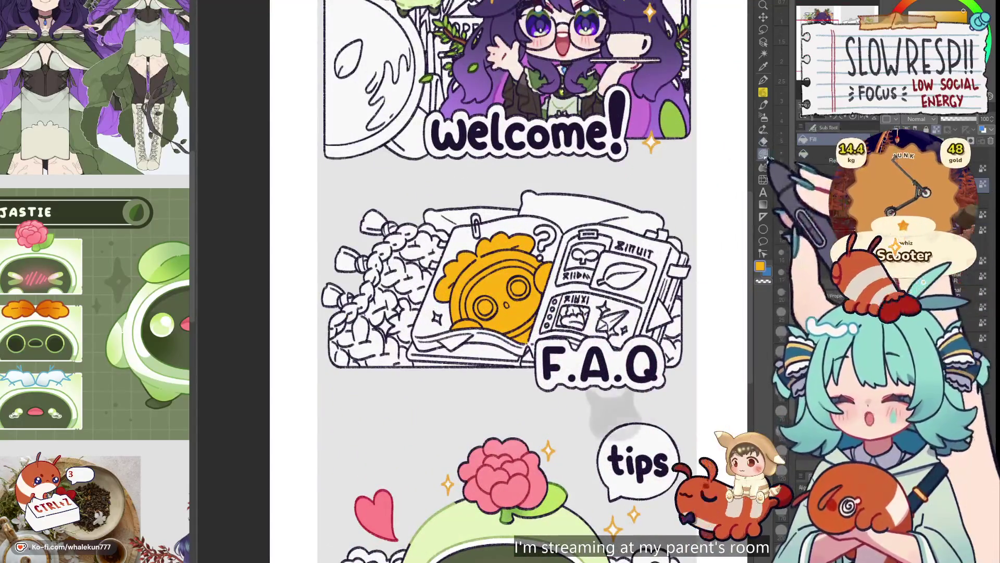
scroll(633, 268, up, 4)
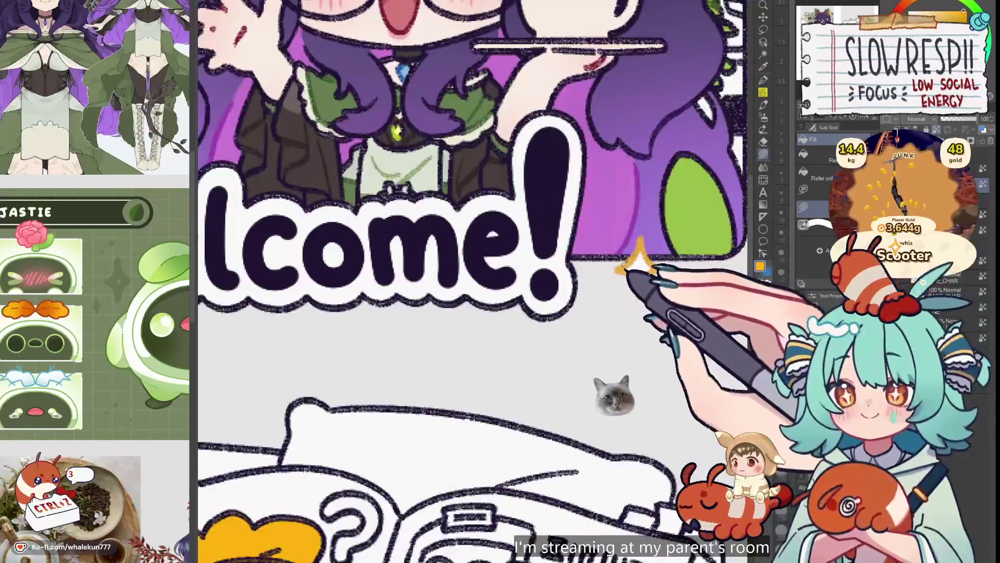
click(623, 268)
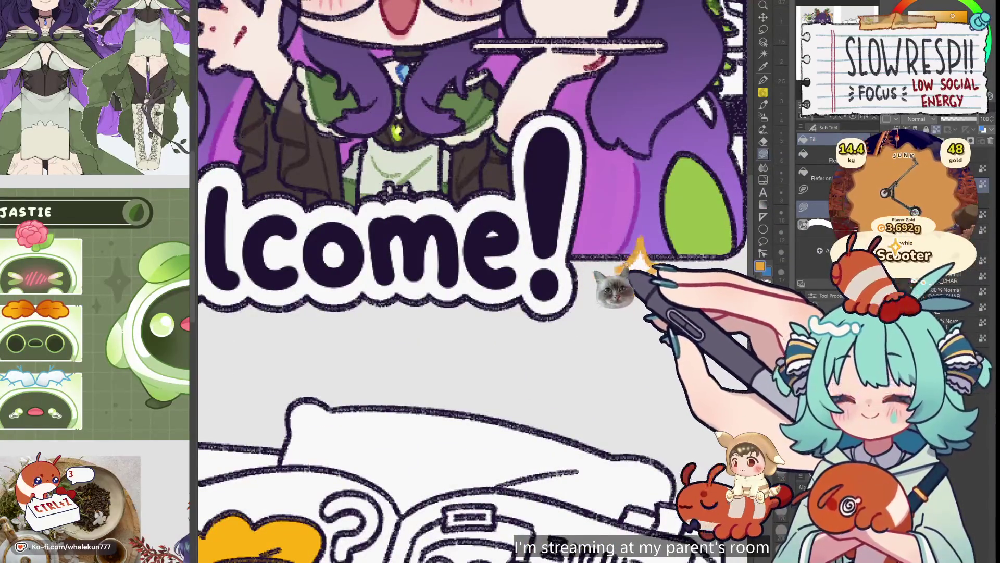
scroll(633, 268, up, 5)
click(521, 260)
scroll(536, 256, down, 10)
scroll(553, 227, up, 5)
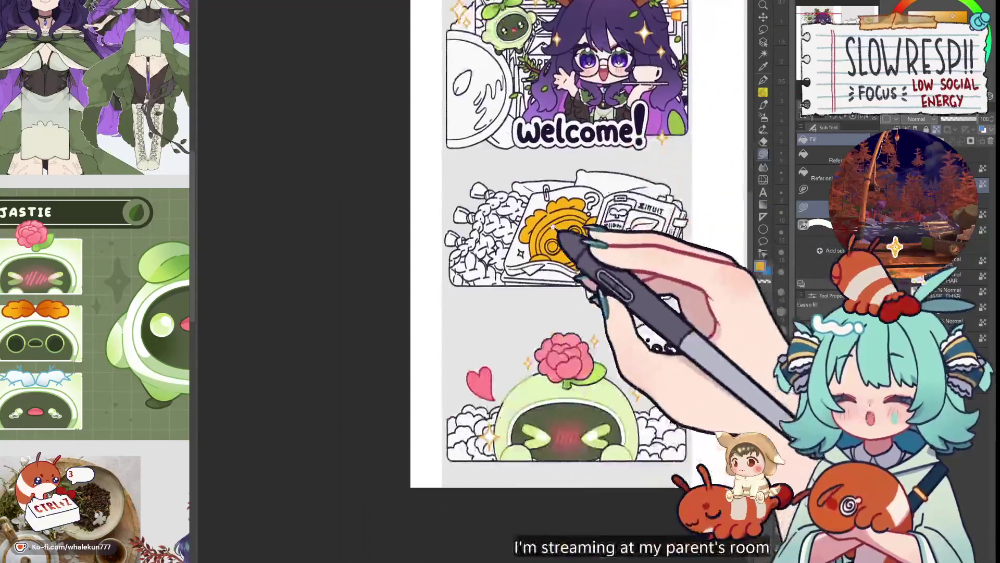
scroll(553, 228, up, 3)
drag(675, 308, 632, 291)
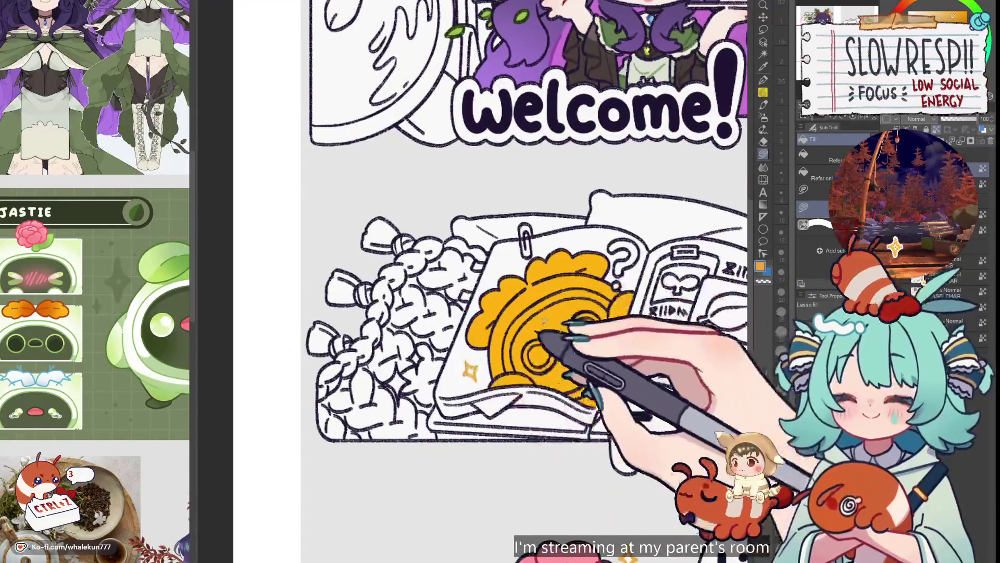
click(470, 371)
click(397, 378)
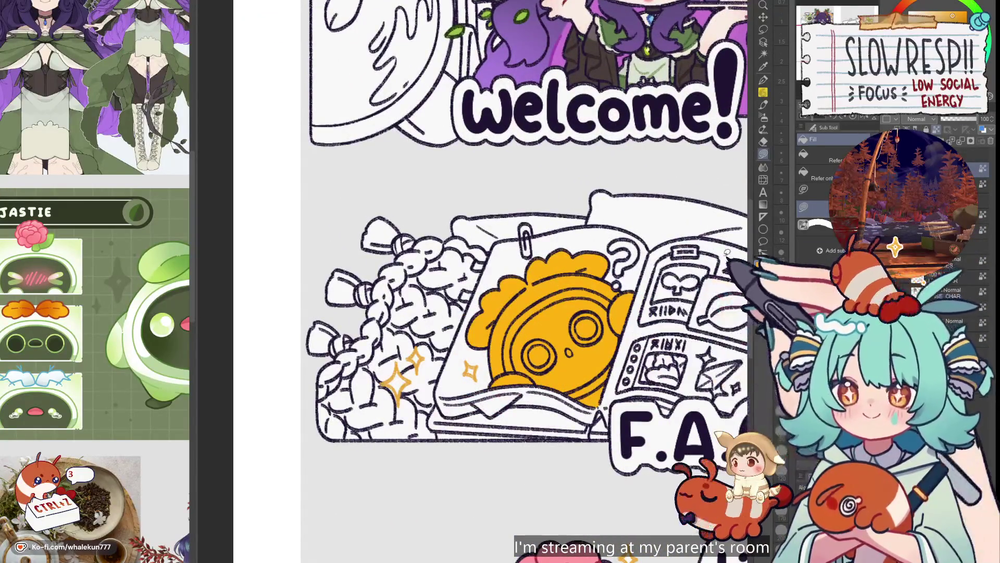
- Pan across the sheet to check the Credits and Rules panels
scroll(486, 238, down, 4)
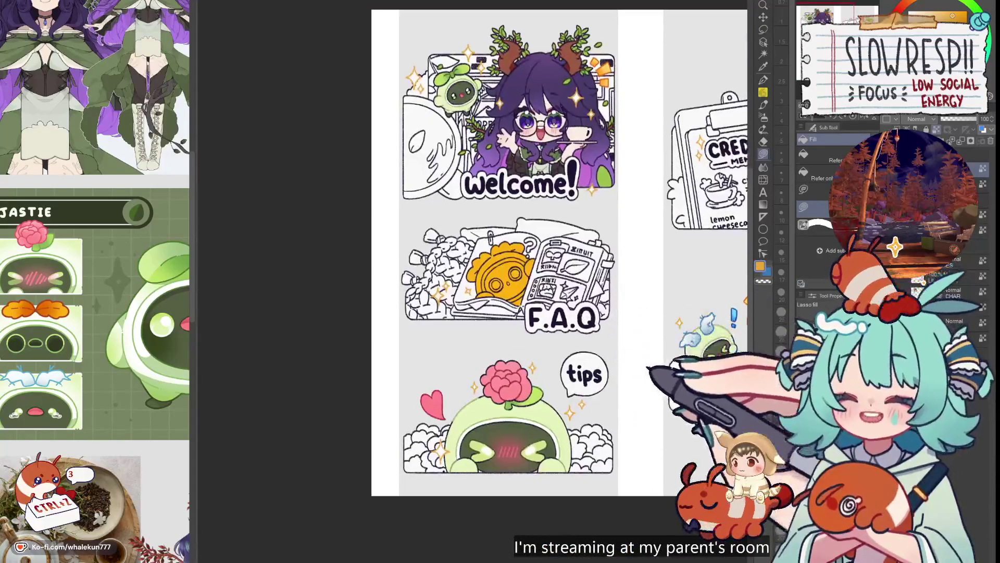
drag(649, 367, 580, 330)
drag(669, 258, 684, 267)
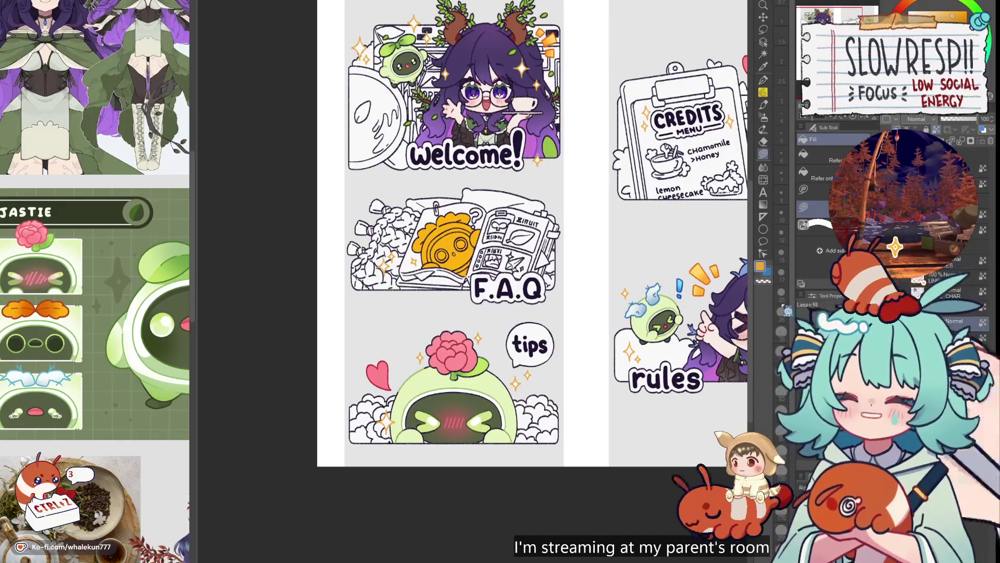
drag(521, 313, 624, 388)
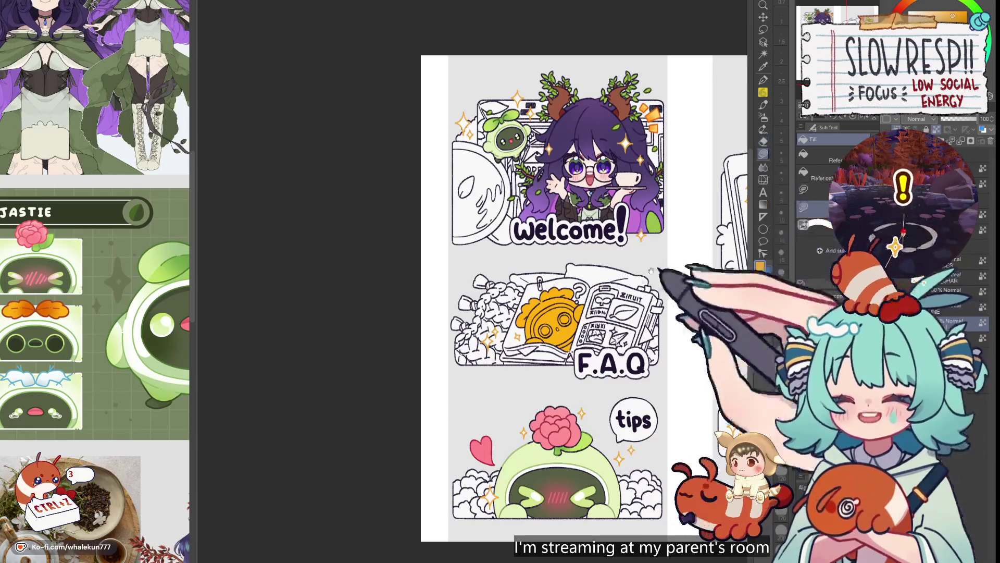
scroll(542, 318, up, 5)
- Airbrush darker orange shading across the top of the mascot's head
scroll(528, 316, down, 5)
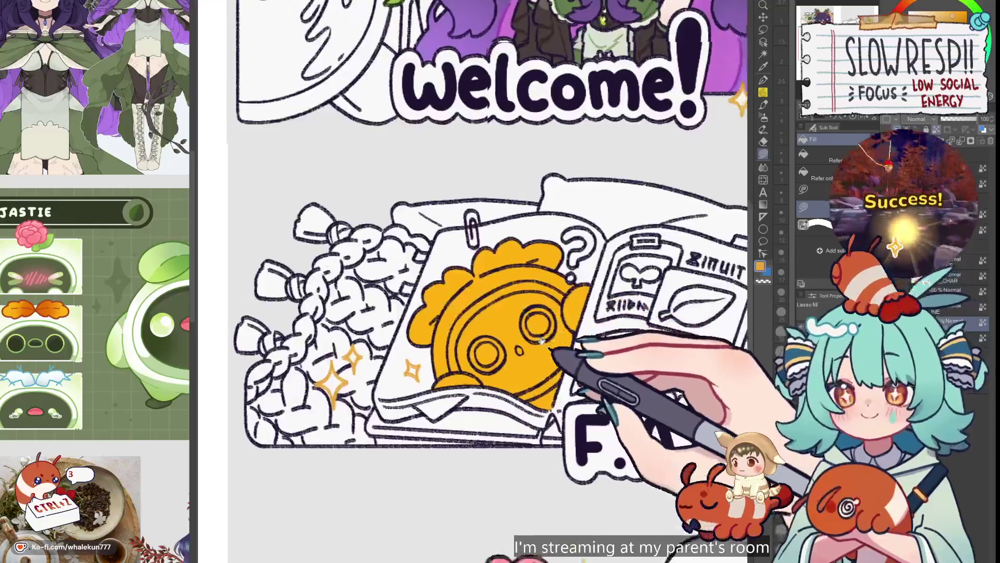
scroll(531, 318, up, 5)
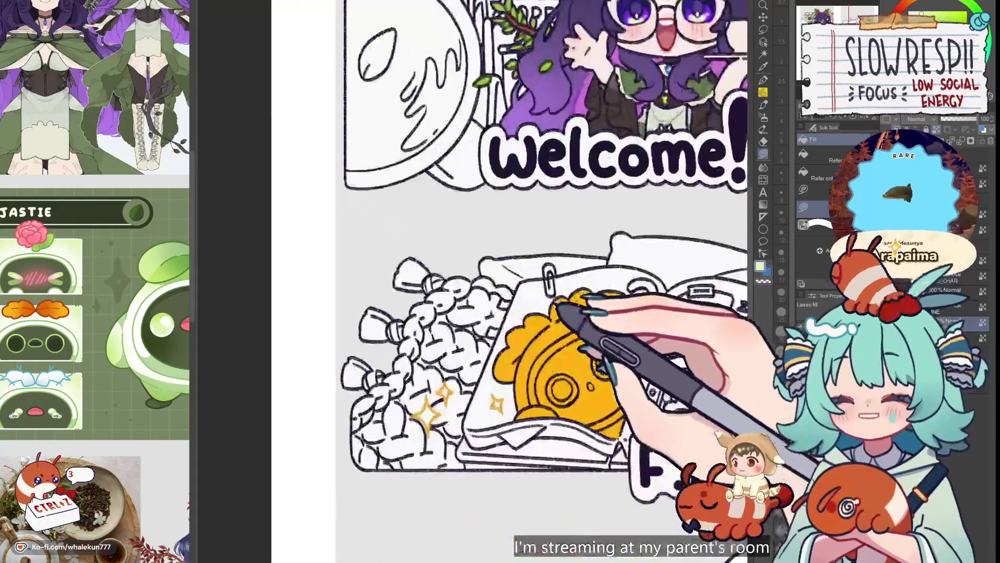
scroll(500, 277, down, 5)
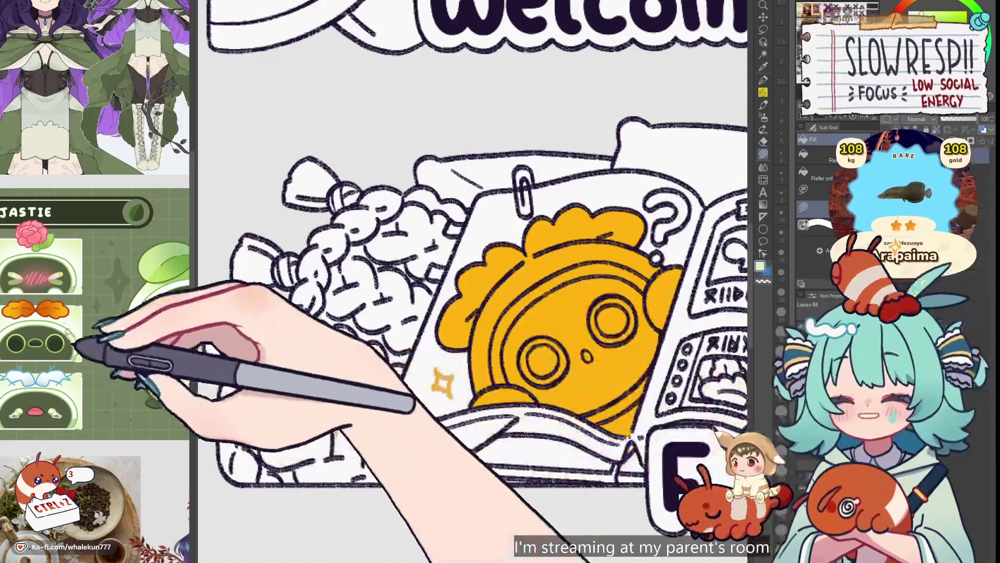
key(b)
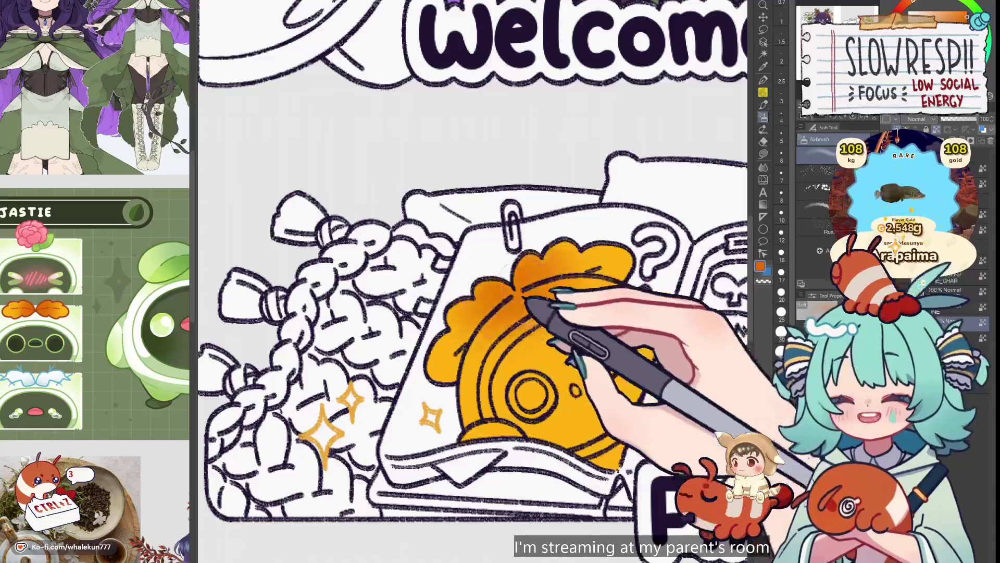
- Return to Lasso fill, pick light green, and outline the mascot's face for a new fill
key(g)
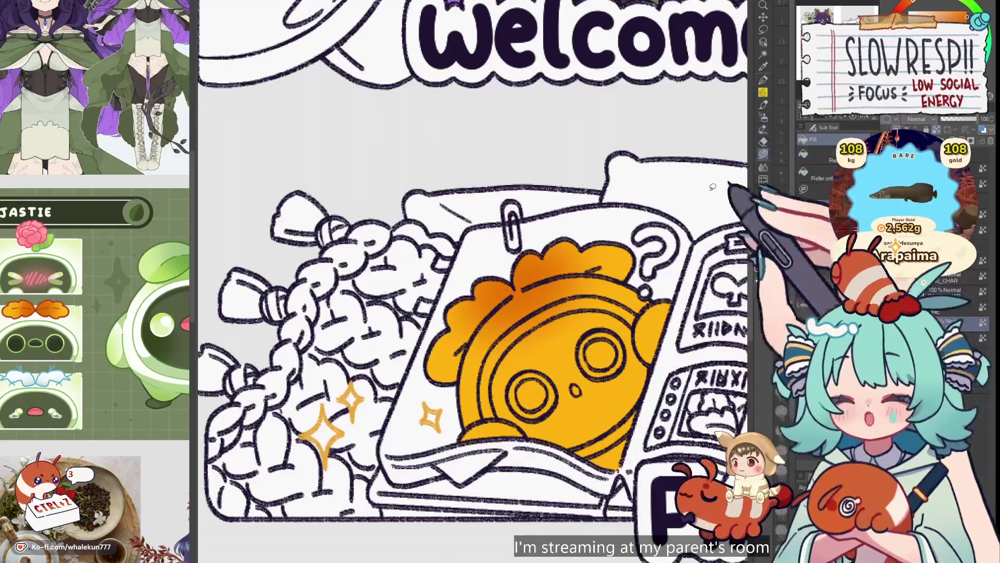
drag(379, 458, 480, 161)
scroll(487, 403, down, 3)
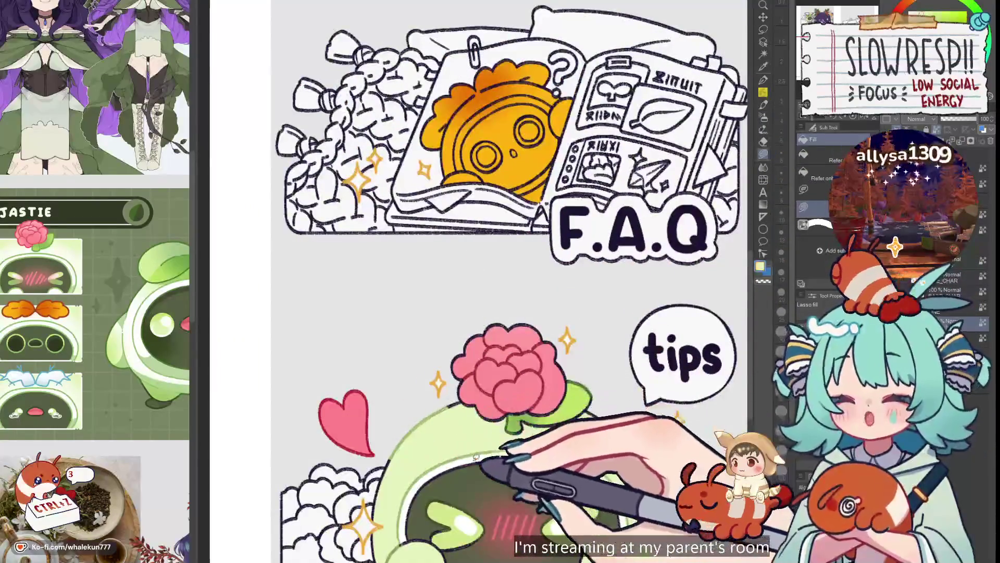
alt+click(453, 458)
scroll(458, 437, up, 3)
scroll(482, 281, up, 3)
scroll(468, 272, down, 3)
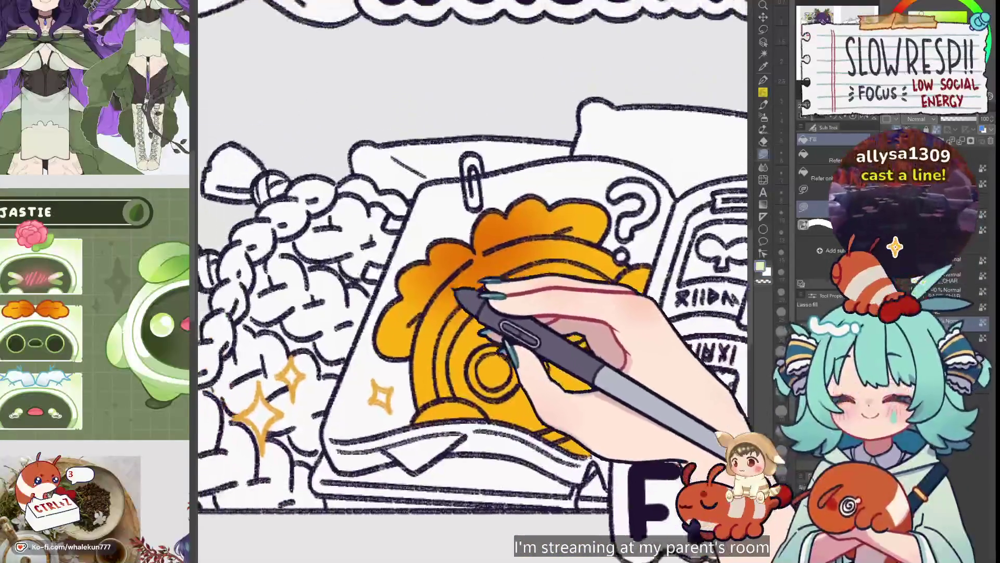
scroll(485, 263, up, 3)
mouse_move(433, 320)
mouse_down()
mouse_move(420, 417)
mouse_move(573, 500)
mouse_move(693, 313)
mouse_up()
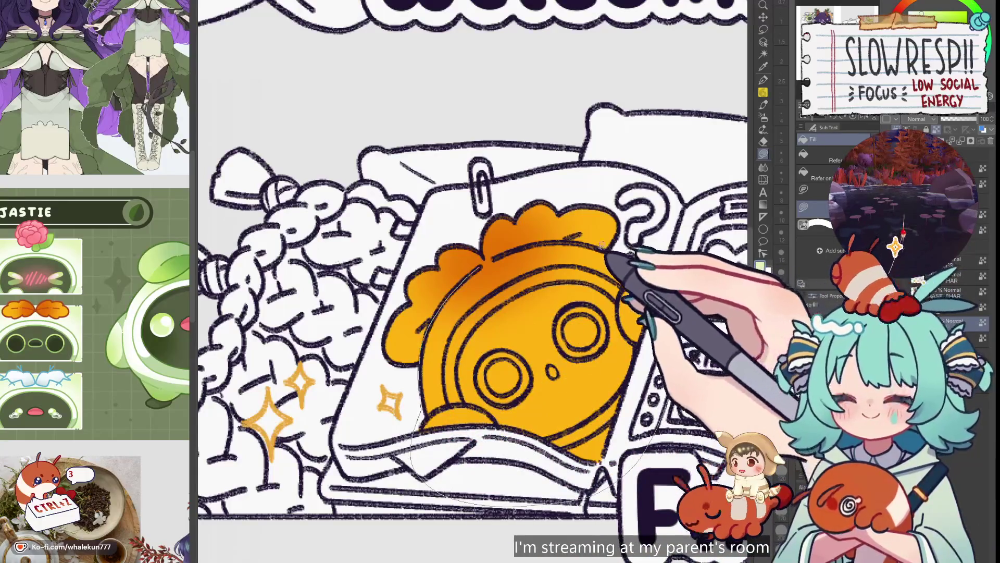
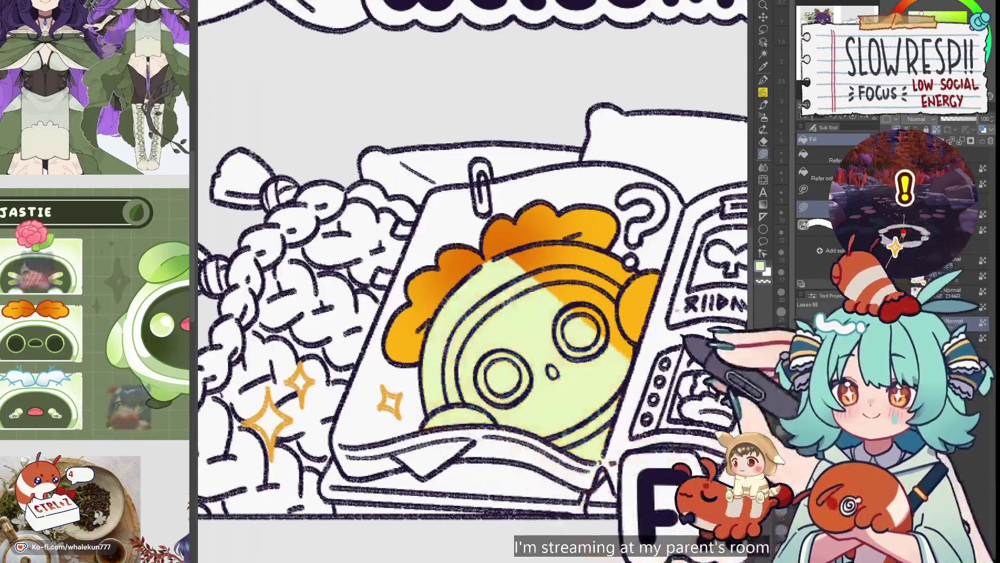
- Mirror the canvas to check the drawing, then flip it back to normal
mouse_move(525, 263)
mouse_down()
mouse_move(592, 264)
mouse_move(692, 286)
mouse_move(623, 290)
mouse_up()
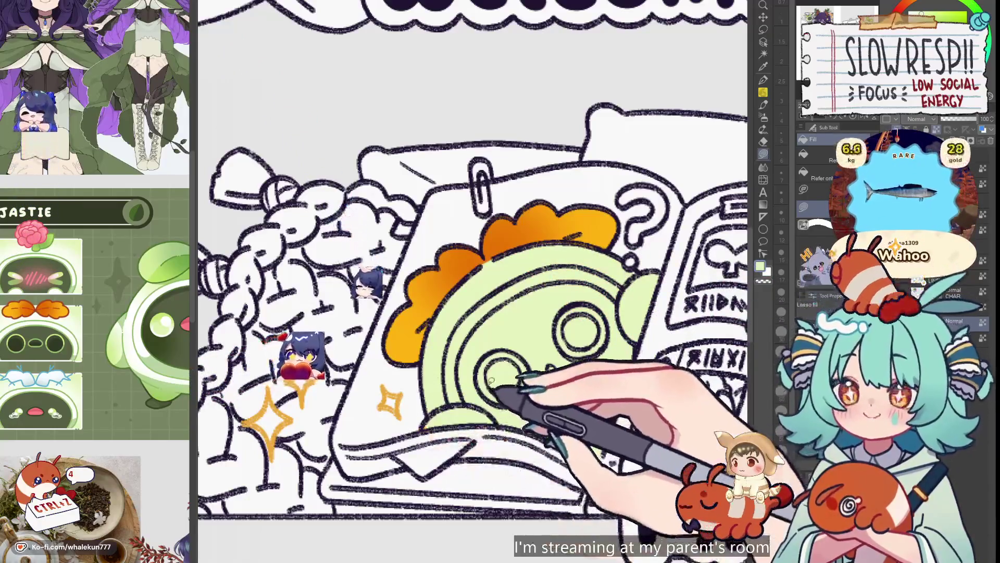
scroll(490, 396, up, 1)
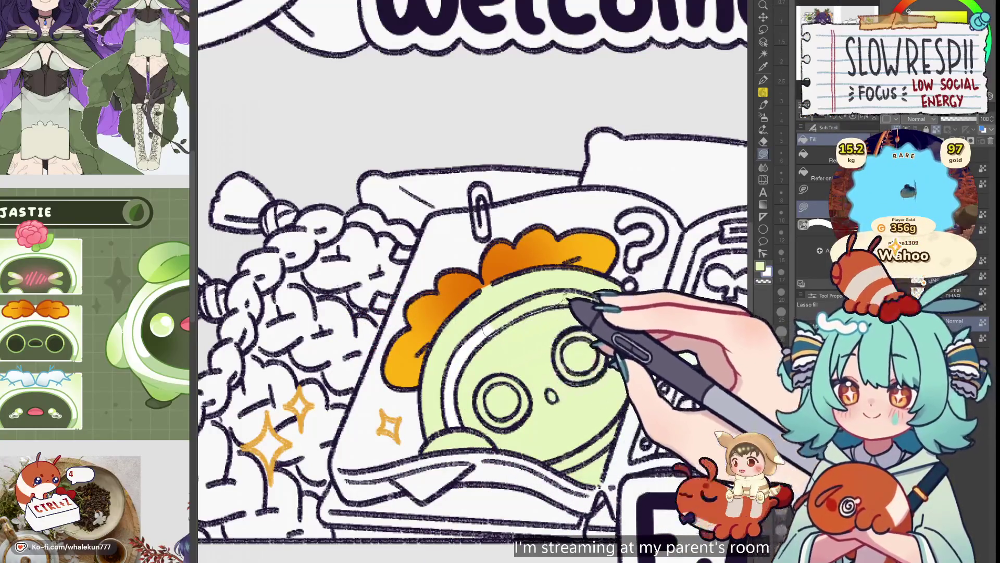
key(h)
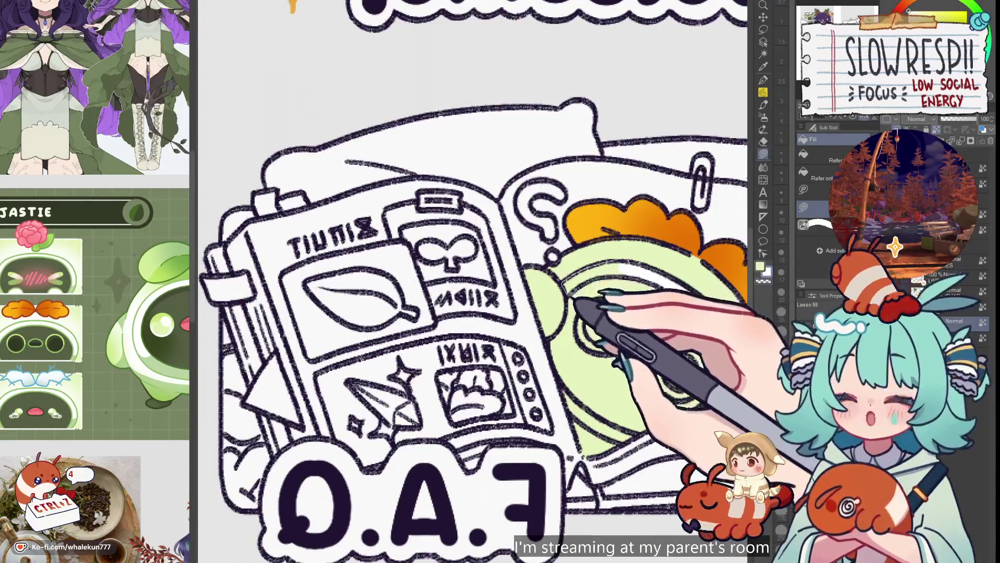
key(h)
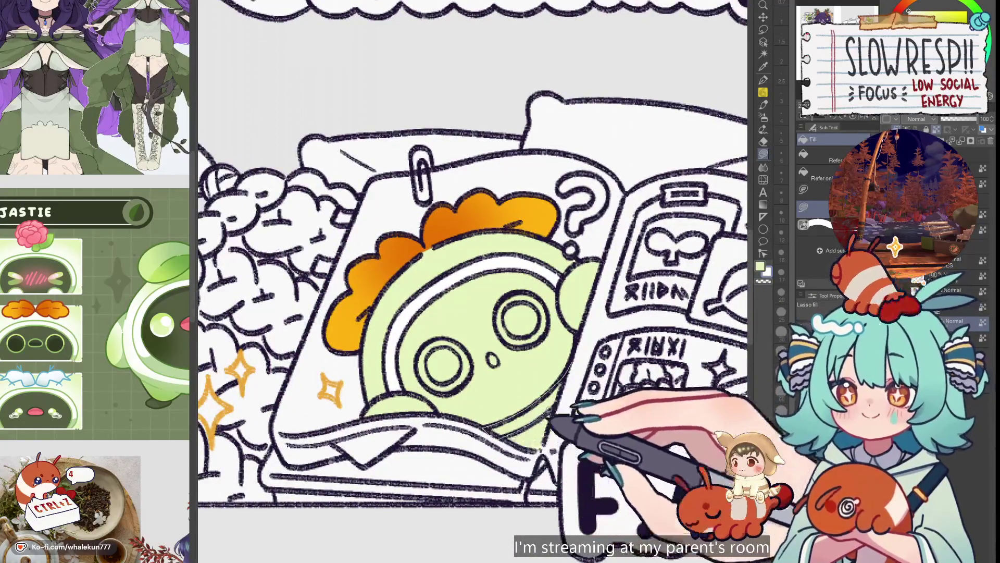
- Zoom onto the F.A.Q character's face and lasso-fill a circular area dark green
key(ctrl+minus)
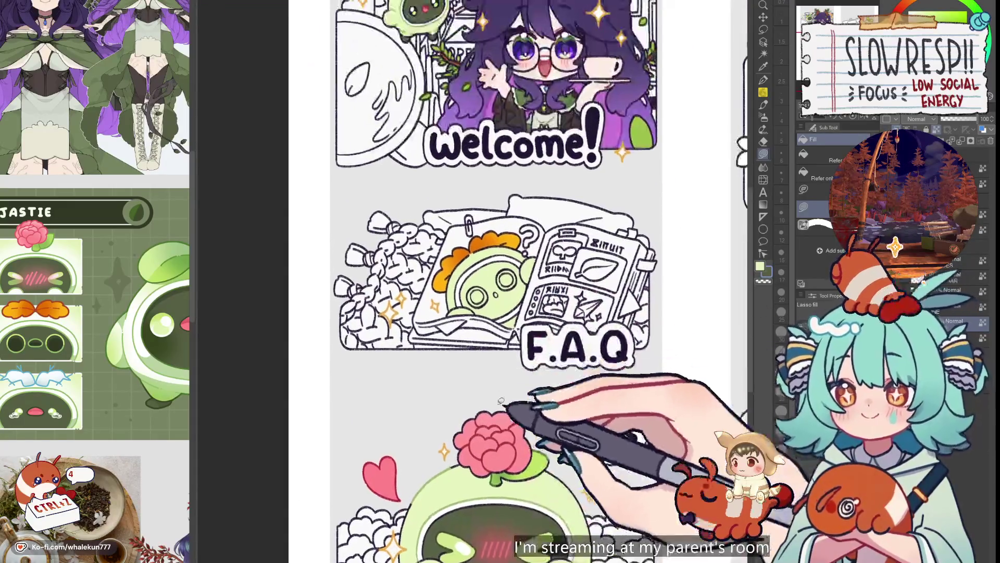
key(ctrl+plus)
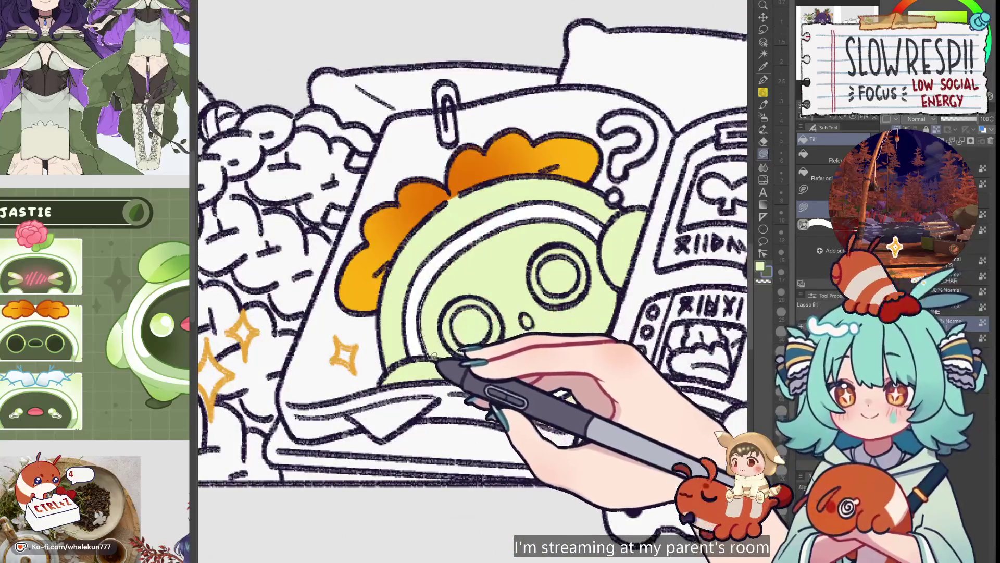
drag(491, 243, 475, 257)
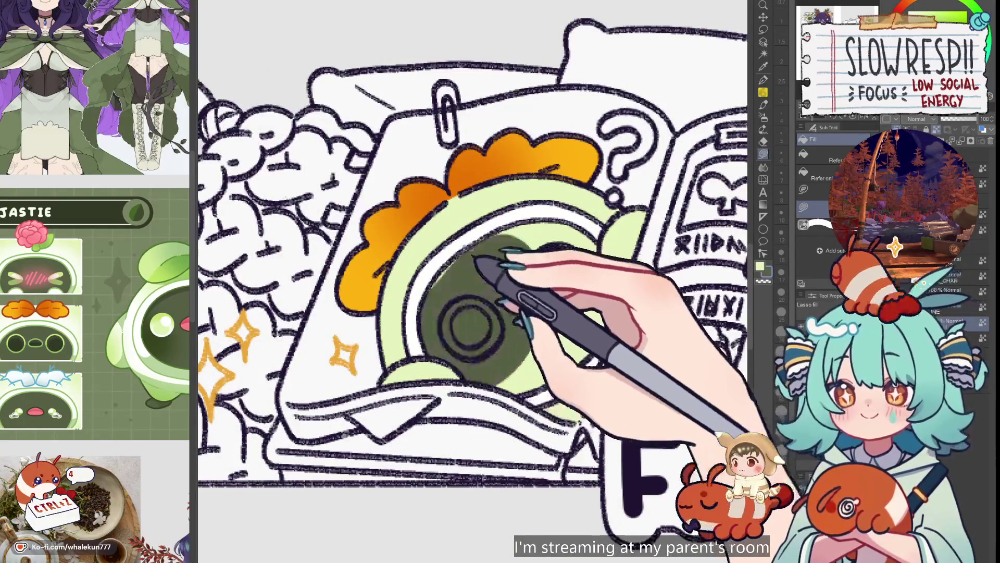
- Lasso-fill the rest of the sprout's face dark green, keeping dark outlines inside the eyes
mouse_move(499, 268)
mouse_down()
mouse_move(542, 270)
mouse_move(526, 313)
mouse_move(505, 287)
mouse_move(487, 290)
mouse_move(578, 295)
mouse_up()
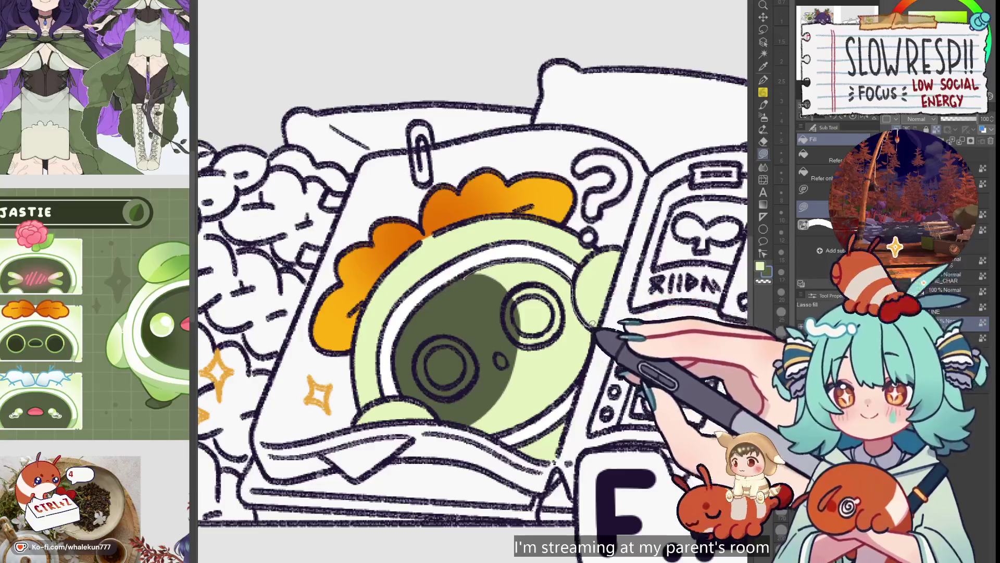
drag(558, 397, 469, 335)
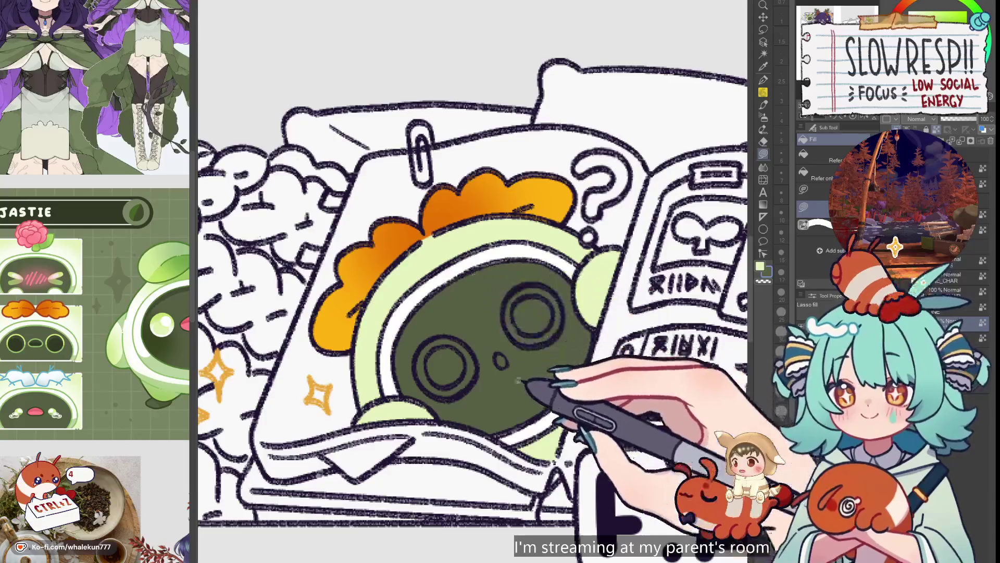
drag(540, 360, 535, 383)
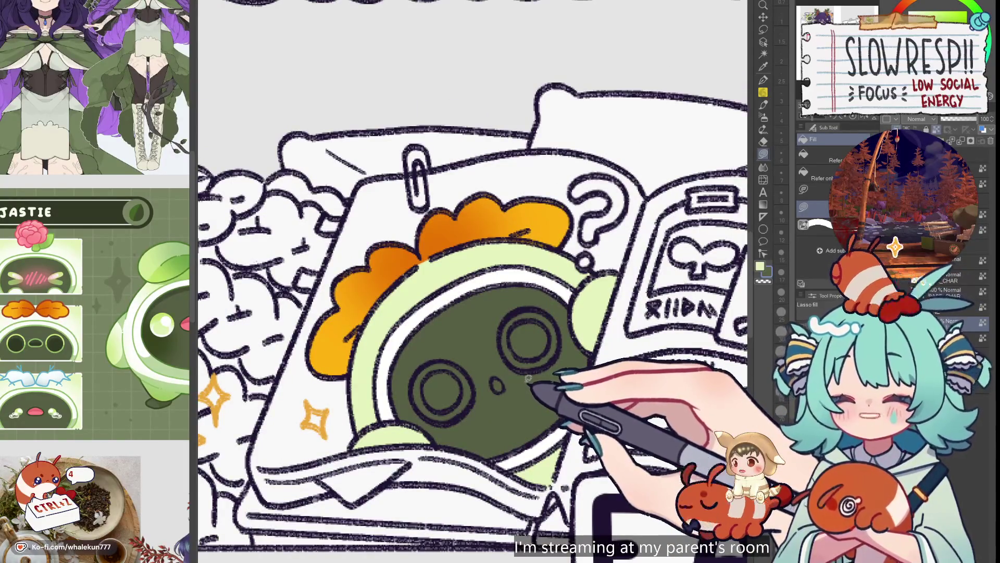
drag(525, 394, 515, 395)
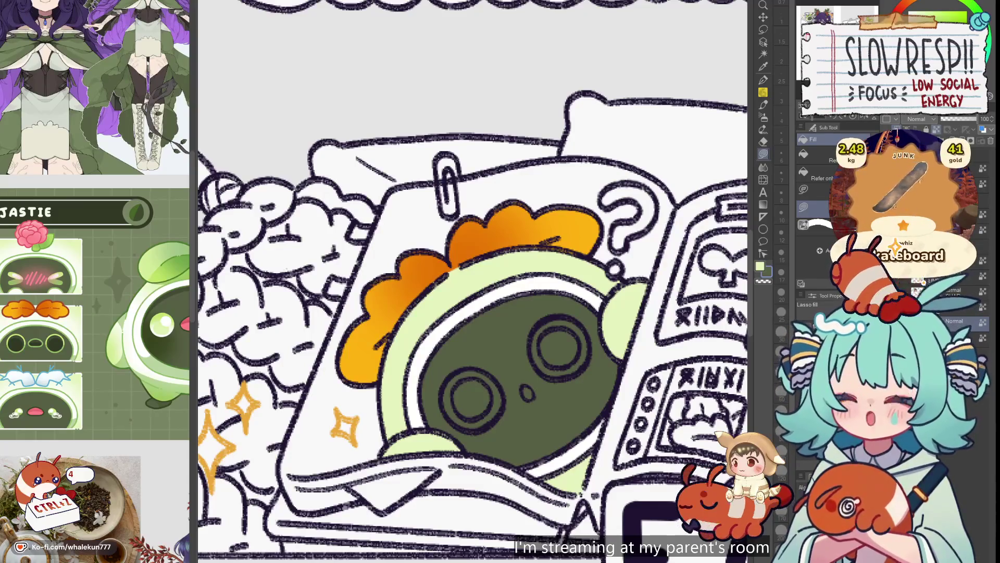
- Lime-fill the eye rings and nose mark, undoing the extra fill inside the rings
mouse_move(541, 358)
mouse_down()
mouse_move(576, 302)
mouse_move(586, 319)
mouse_move(571, 311)
mouse_move(585, 315)
mouse_up()
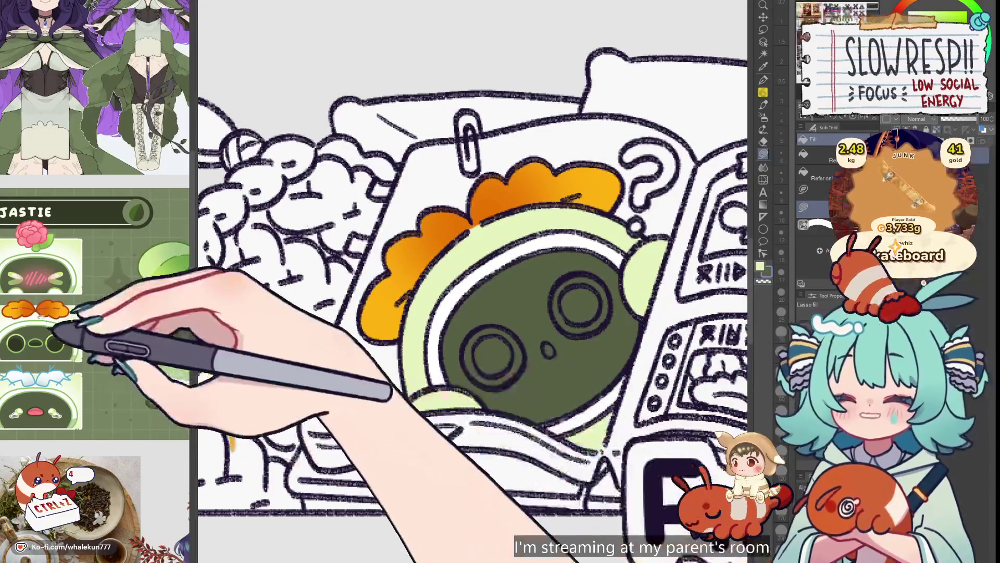
scroll(68, 331, up, 3)
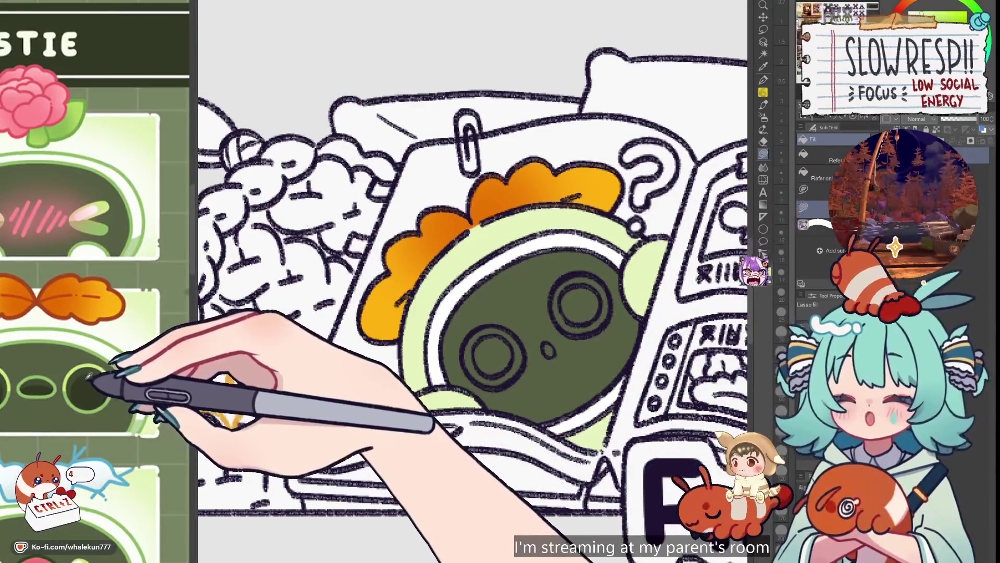
scroll(573, 281, down, 2)
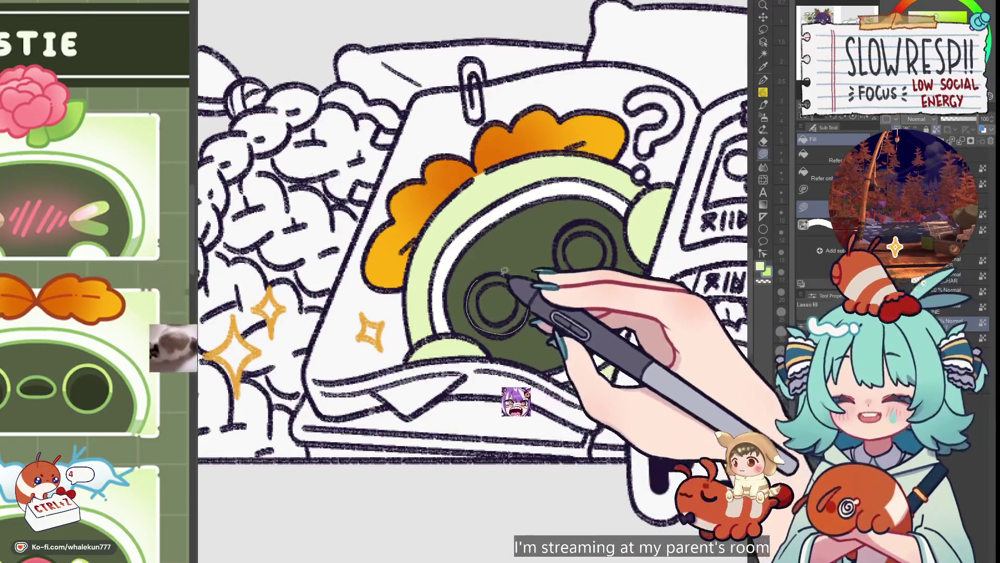
click(501, 297)
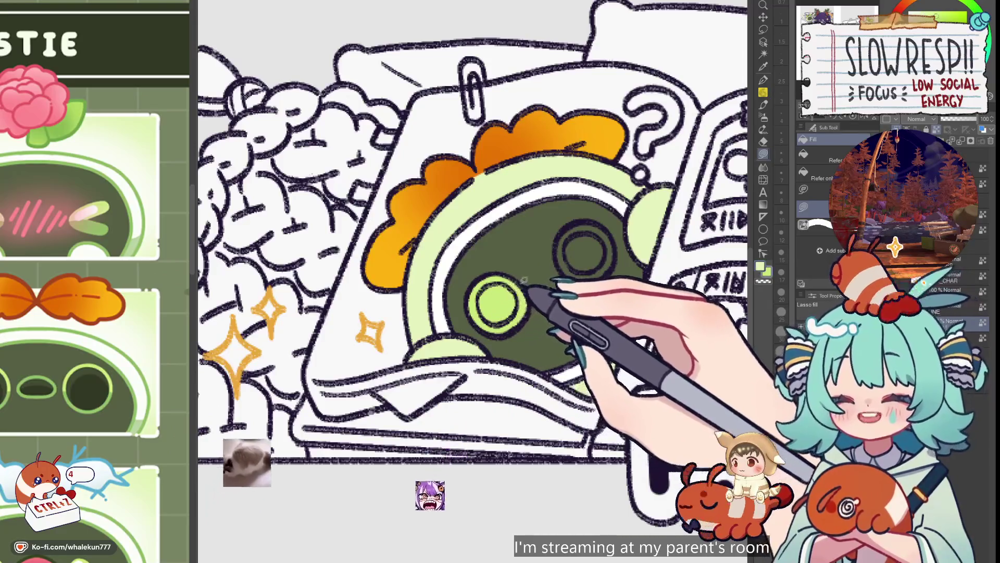
mouse_move(583, 219)
mouse_down()
mouse_move(563, 272)
mouse_move(603, 230)
mouse_move(584, 220)
mouse_up()
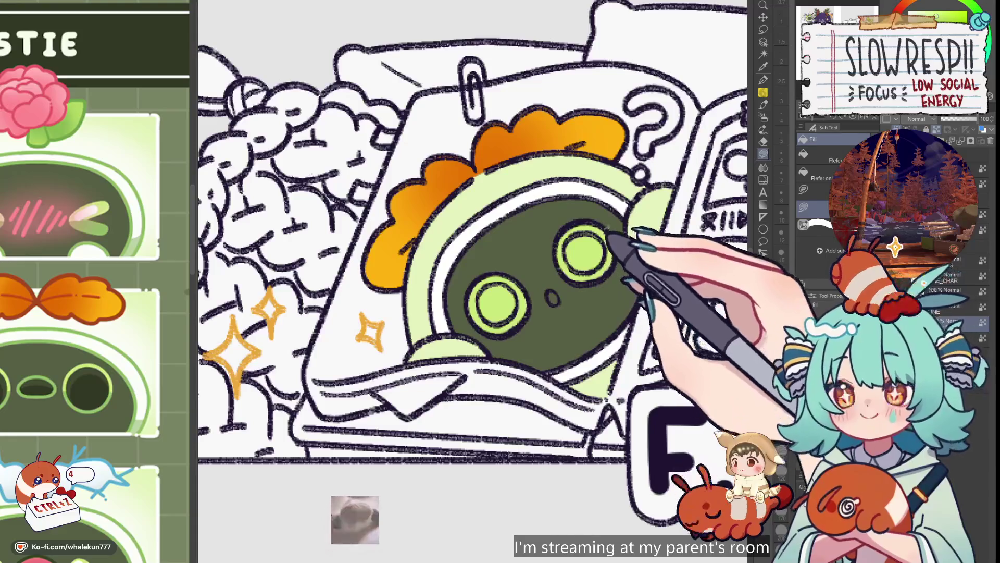
scroll(558, 276, down, 1)
key(ctrl+z)
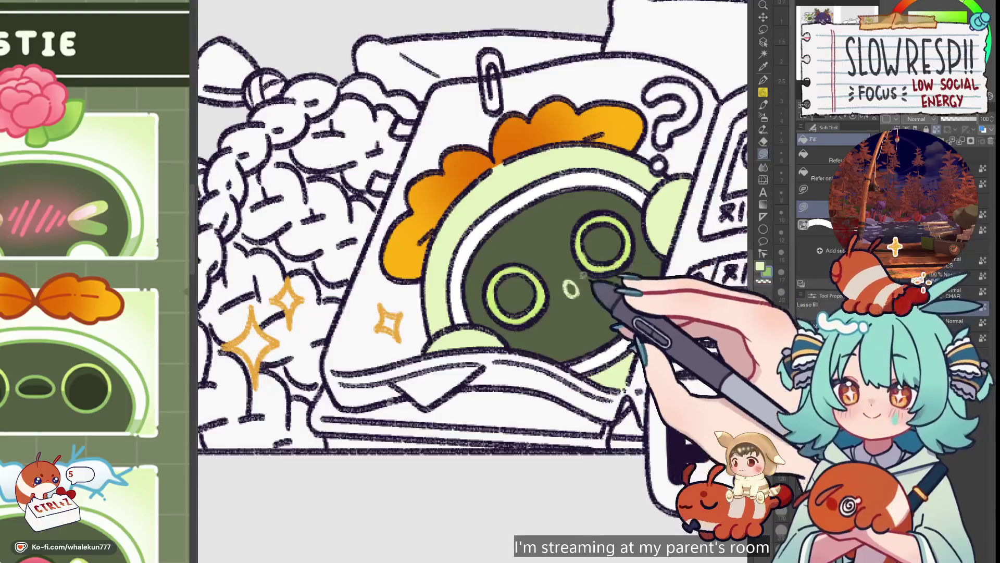
scroll(595, 242, down, 5)
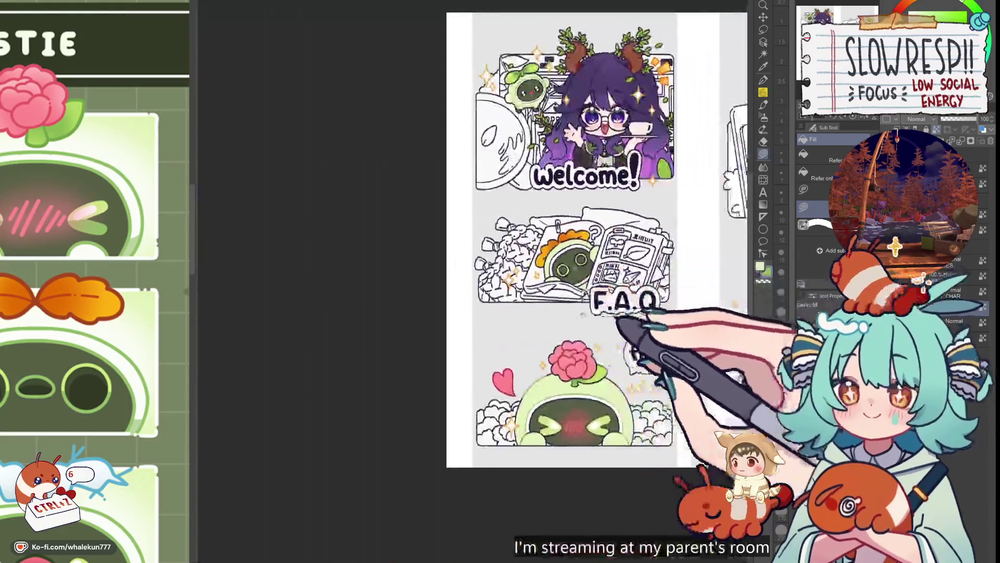
- Lasso-fill lime green around the right eye ring and the inner eye ring sections
scroll(625, 323, up, 5)
scroll(598, 280, up, 2)
mouse_move(573, 180)
mouse_down()
mouse_move(636, 276)
mouse_move(609, 190)
mouse_move(576, 182)
mouse_up()
scroll(622, 253, down, 4)
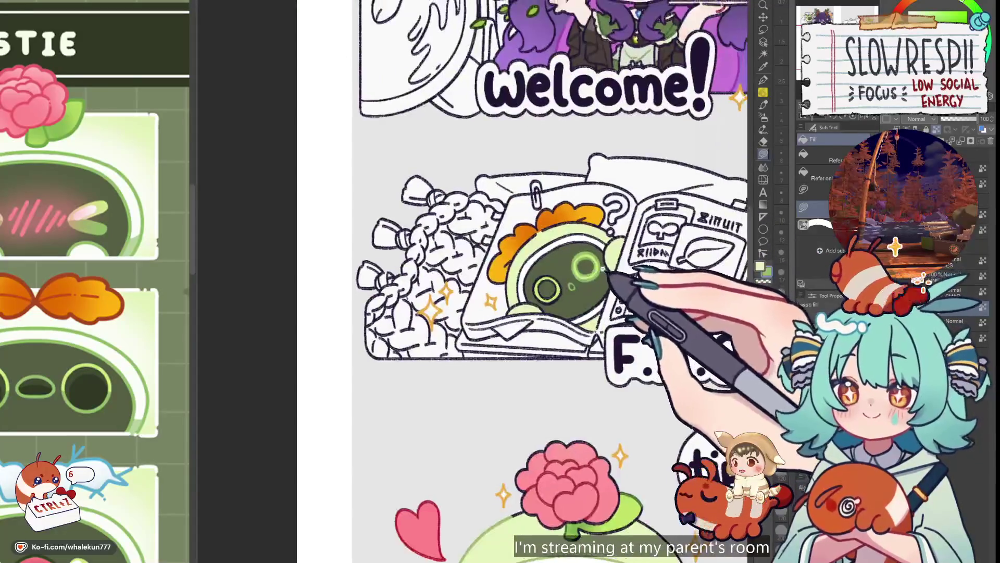
scroll(614, 270, up, 2)
scroll(576, 236, up, 2)
mouse_move(568, 263)
mouse_down()
mouse_move(542, 291)
mouse_move(593, 337)
mouse_up()
drag(577, 258, 570, 256)
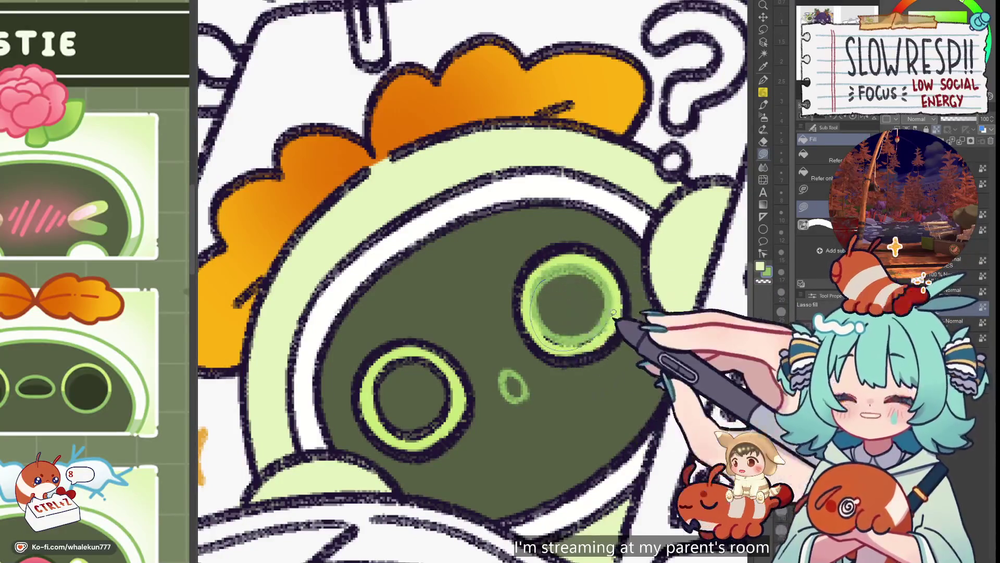
drag(575, 316, 577, 330)
scroll(620, 263, down, 5)
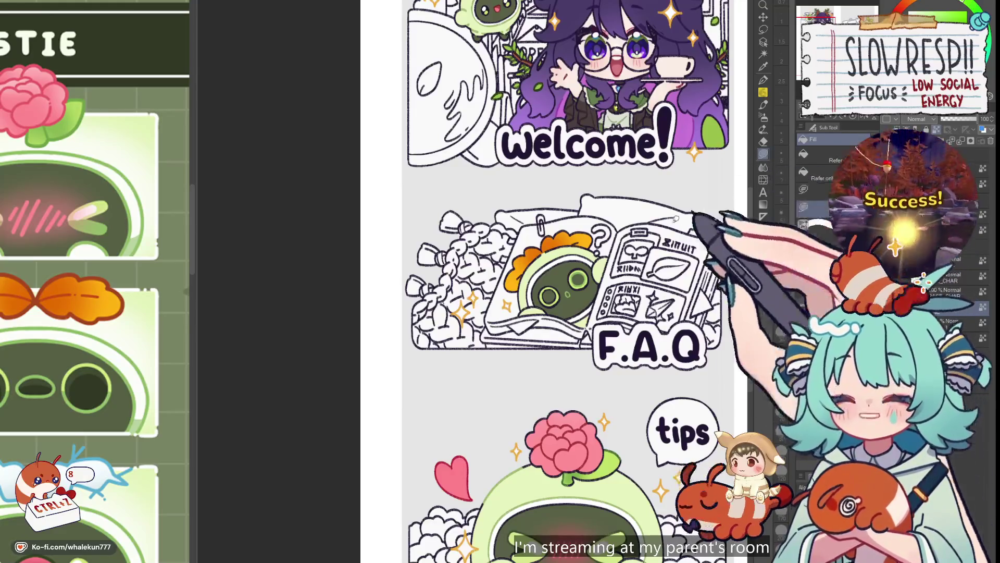
- With the Pen, draw a green circle around the F.A.Q character's eye
mouse_move(635, 365)
mouse_down()
mouse_move(624, 340)
mouse_move(650, 350)
mouse_up()
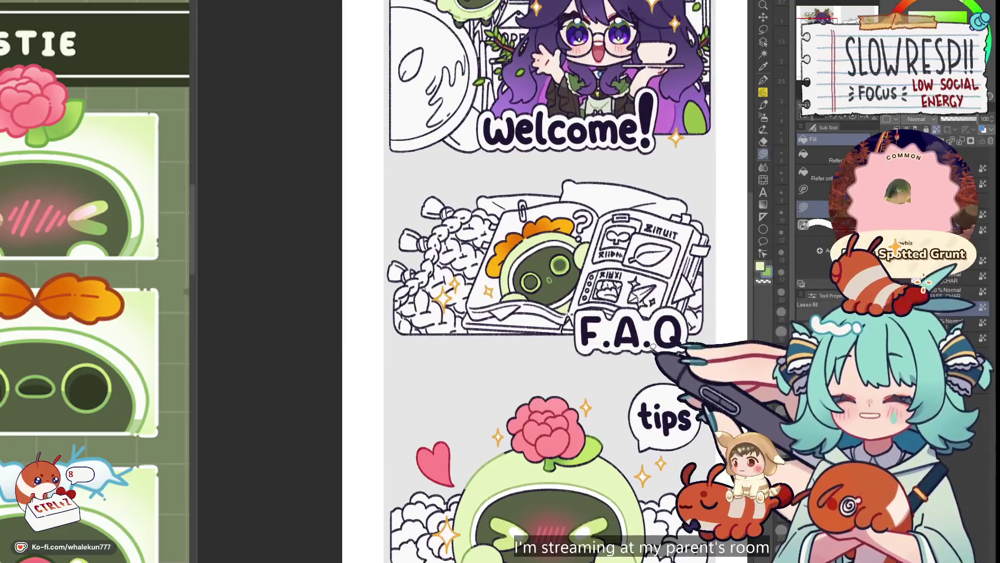
key(p)
scroll(566, 295, down, 5)
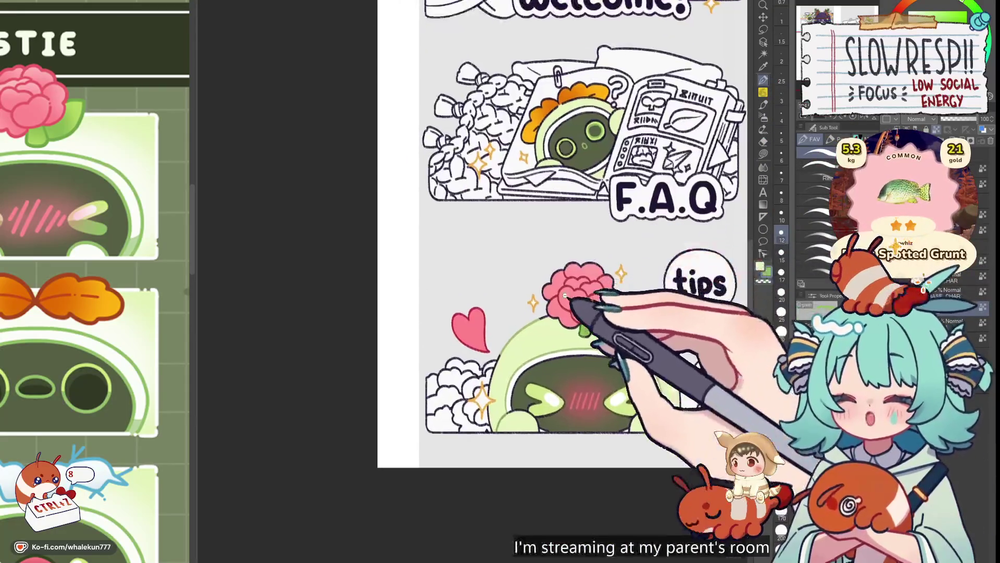
scroll(565, 295, up, 3)
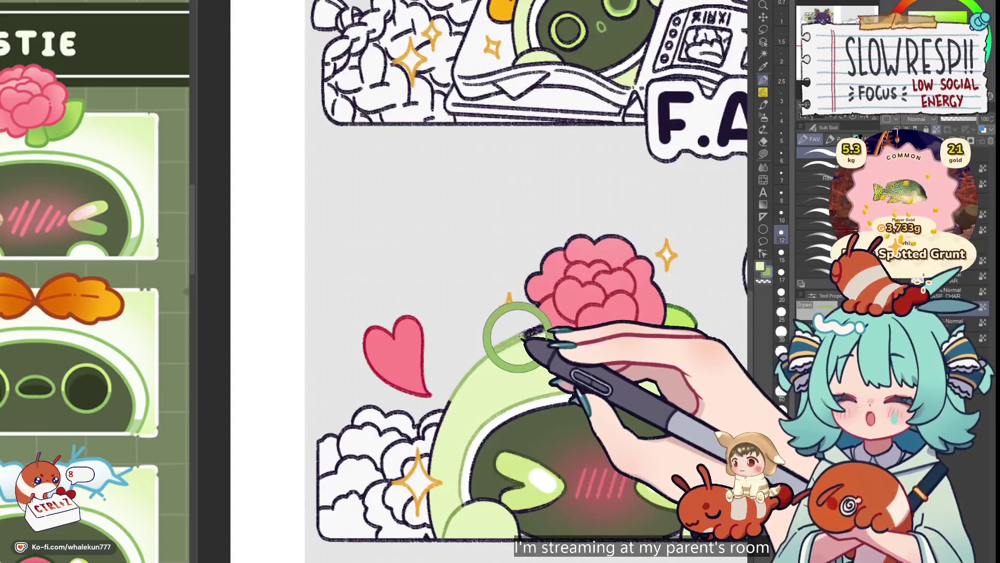
scroll(633, 213, up, 5)
drag(542, 267, 575, 277)
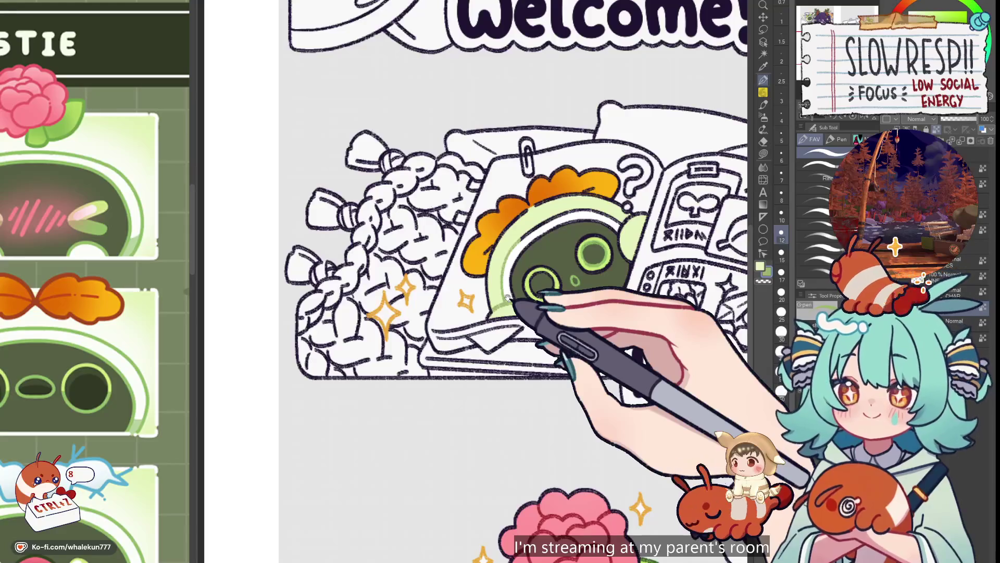
- Draw a small green nose between the character's eyes
scroll(508, 298, down, 3)
scroll(583, 275, up, 5)
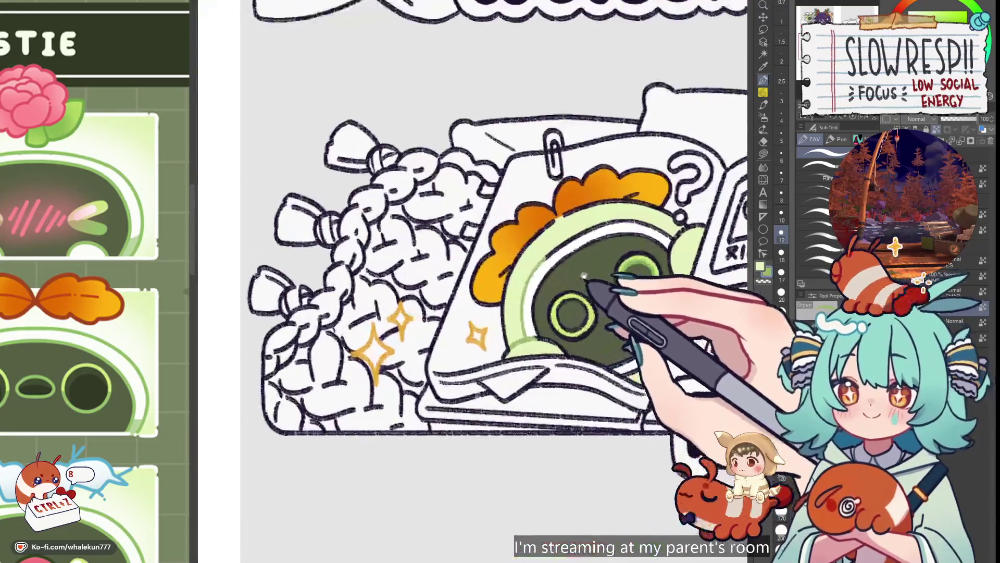
scroll(584, 275, up, 1)
drag(613, 309, 616, 313)
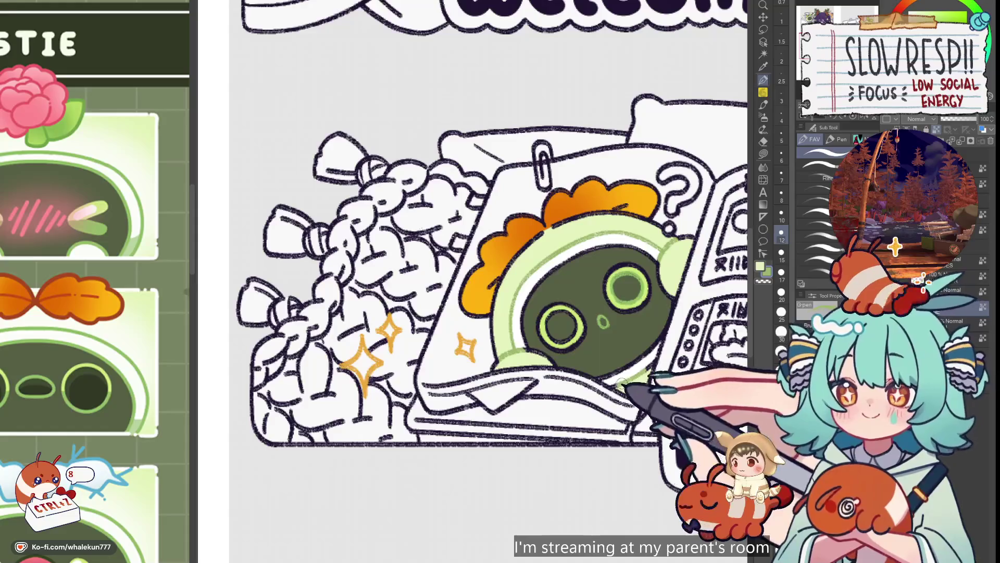
drag(654, 349, 686, 371)
- Eyedrop orange-red from the reference bow
click(46, 309)
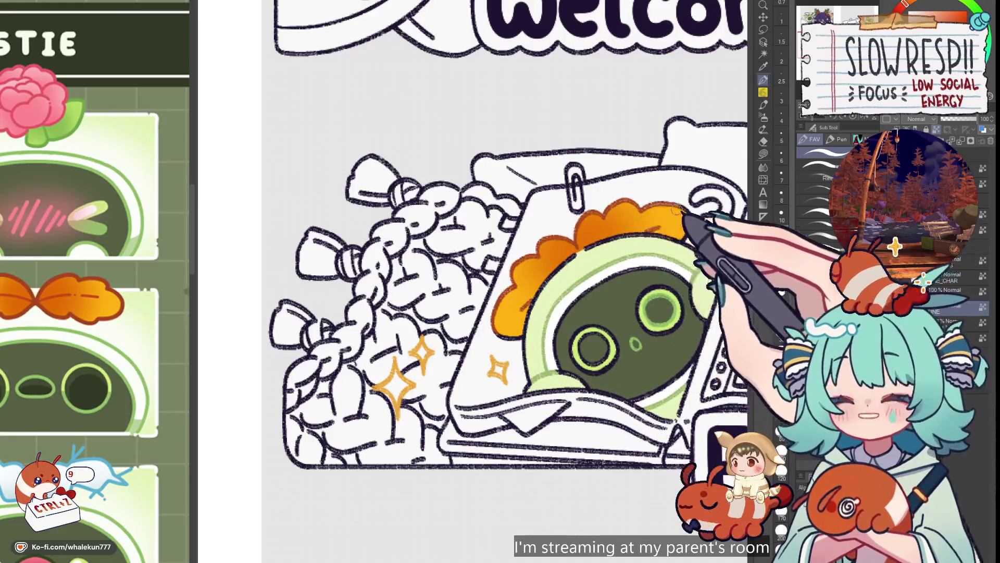
drag(659, 259, 626, 240)
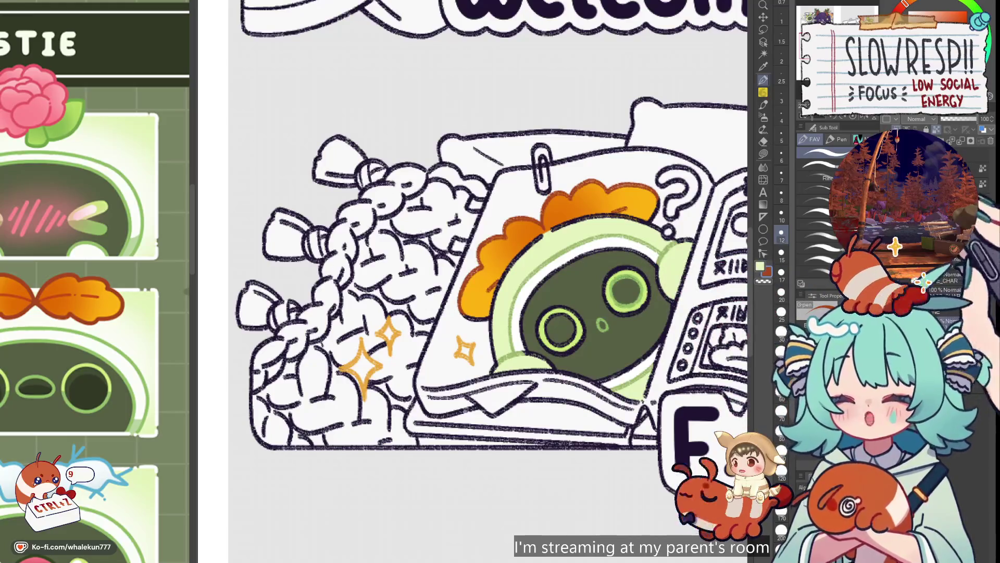
scroll(658, 303, down, 5)
scroll(657, 302, up, 3)
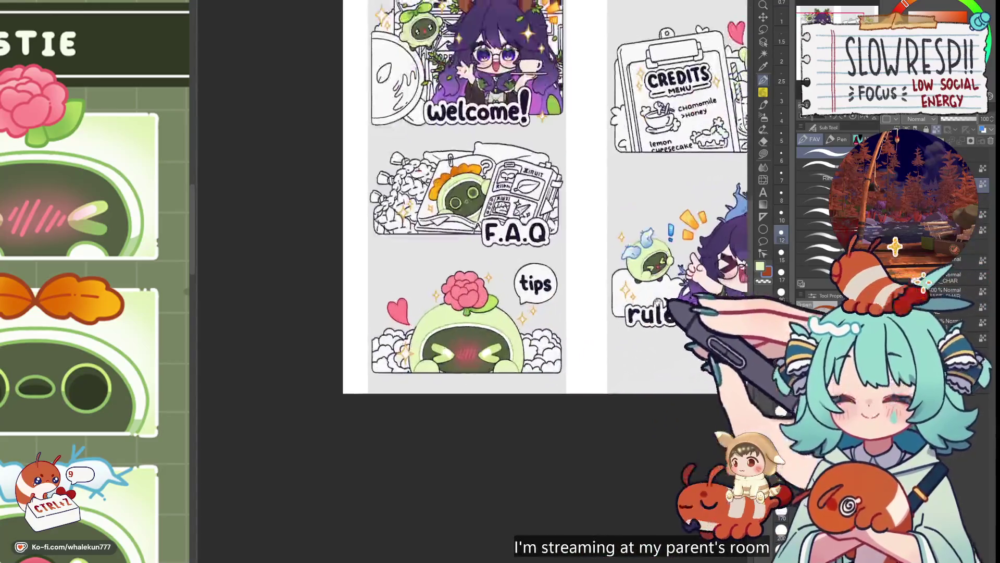
- Sample the green from the robot's eye and trace a bright green ring around its right eye
drag(658, 303, 638, 344)
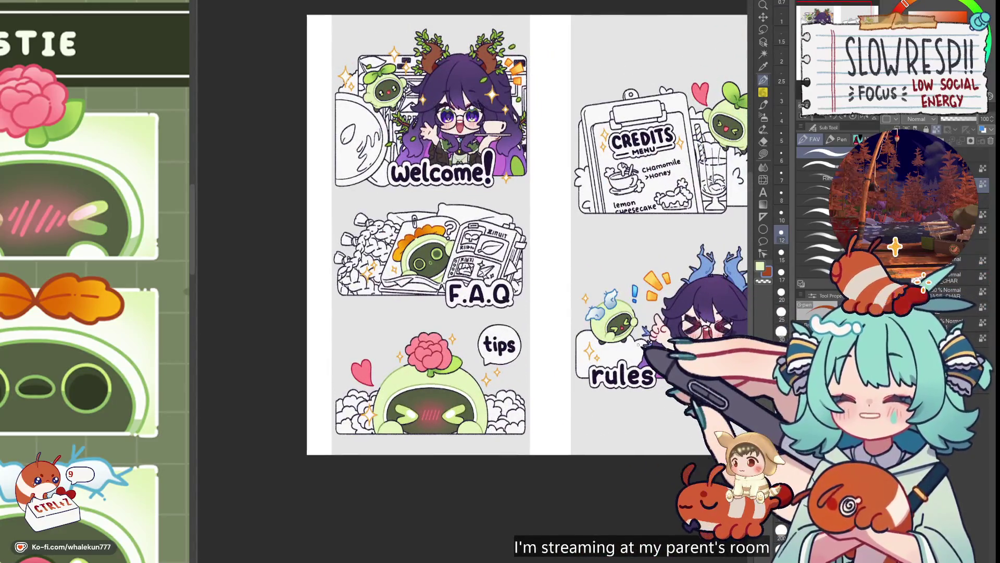
scroll(614, 257, up, 4)
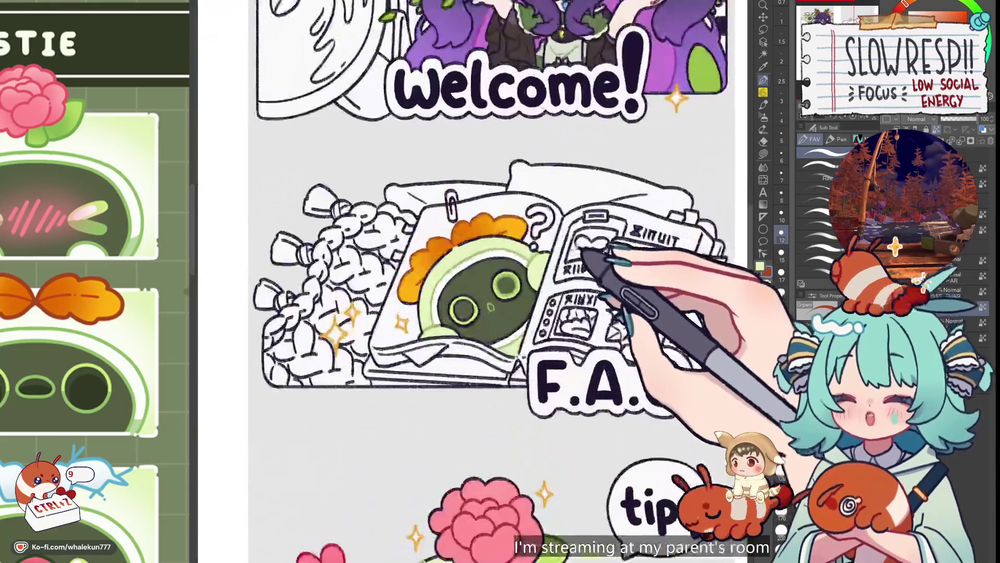
scroll(583, 254, up, 3)
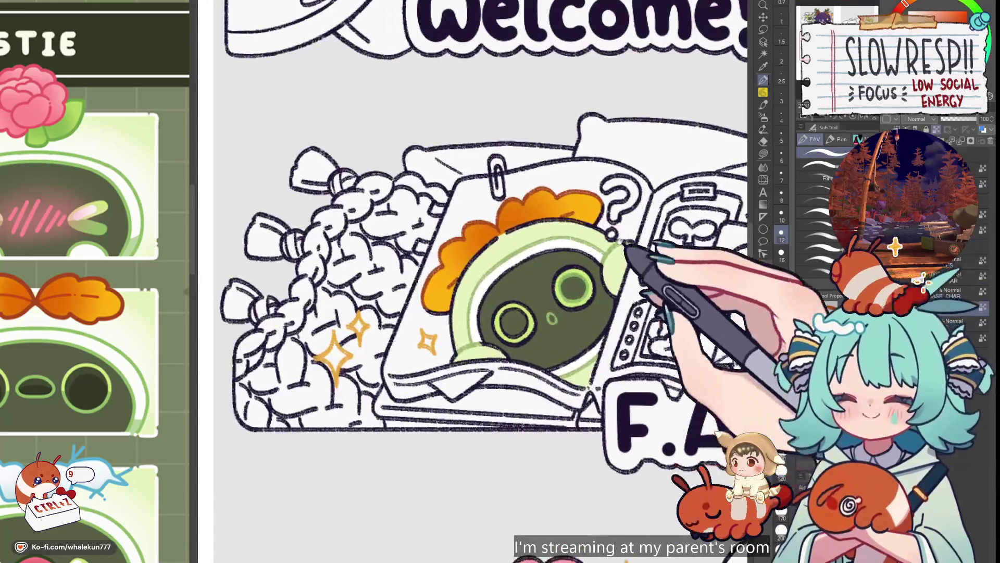
drag(618, 290, 636, 292)
alt+click(582, 282)
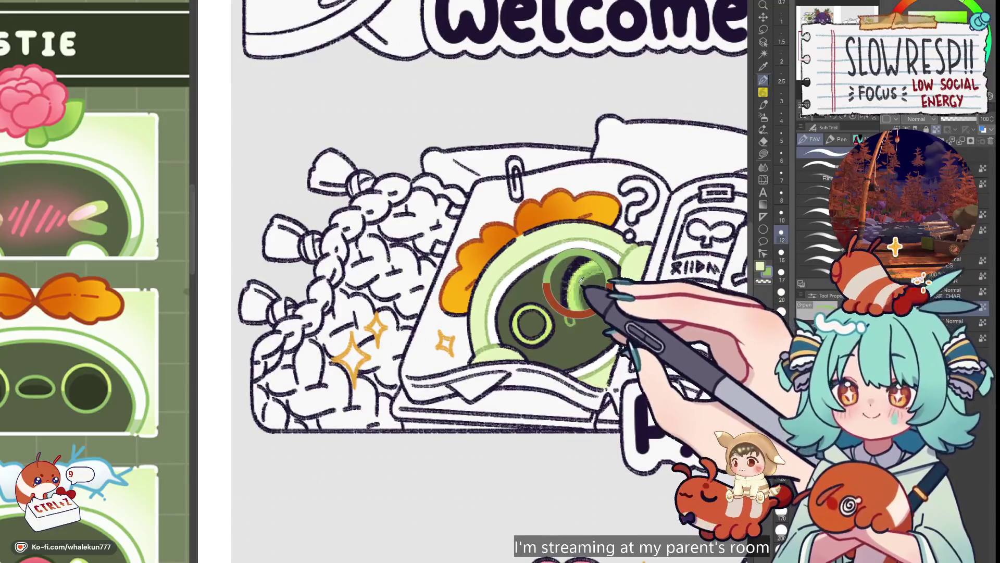
mouse_move(591, 265)
mouse_down()
mouse_move(578, 290)
mouse_move(518, 324)
mouse_move(536, 320)
mouse_move(525, 329)
mouse_move(541, 331)
mouse_up()
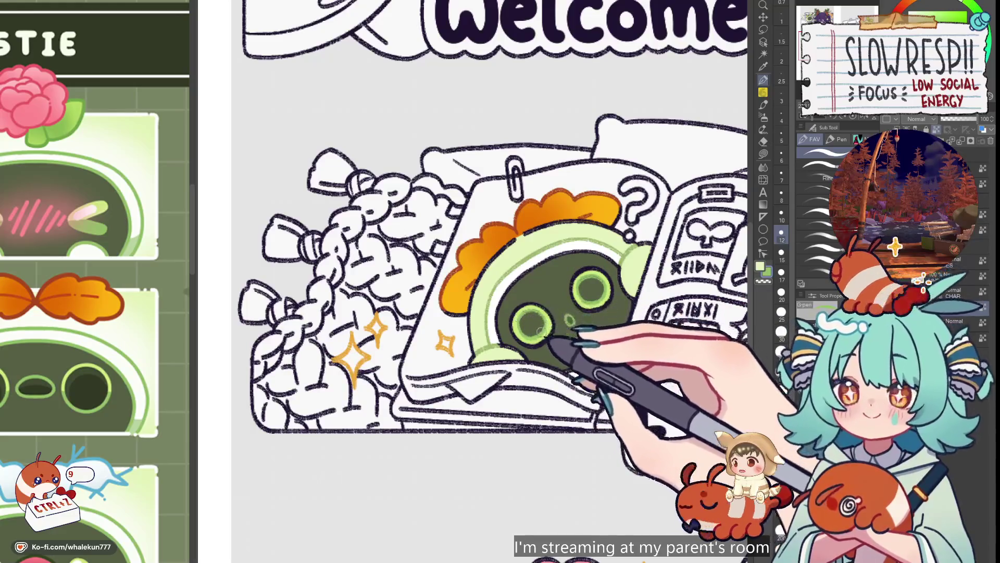
- Switch to the Fill tool and zoom out to the whole sheet of panels
scroll(540, 329, down, 5)
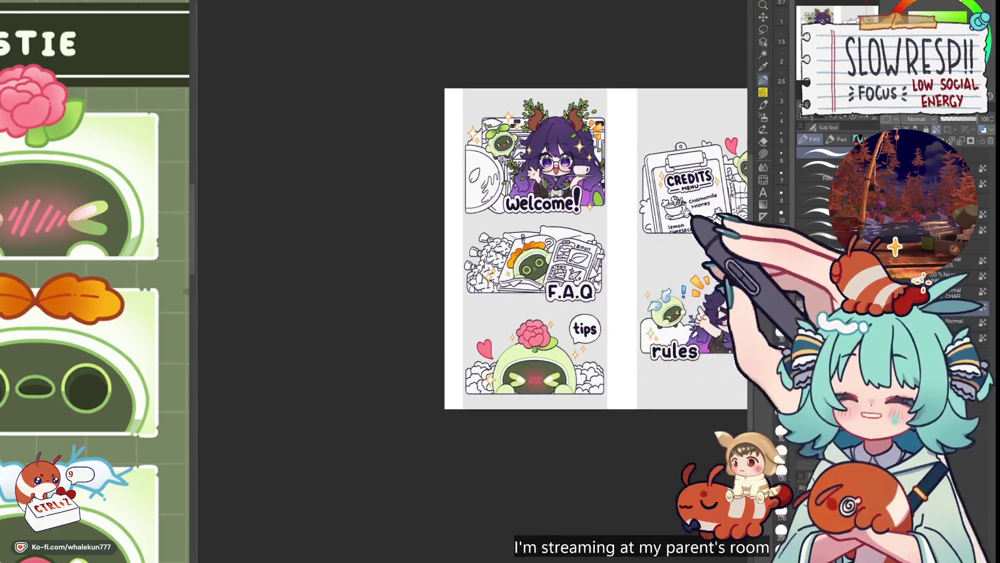
scroll(553, 267, up, 6)
scroll(585, 302, down, 2)
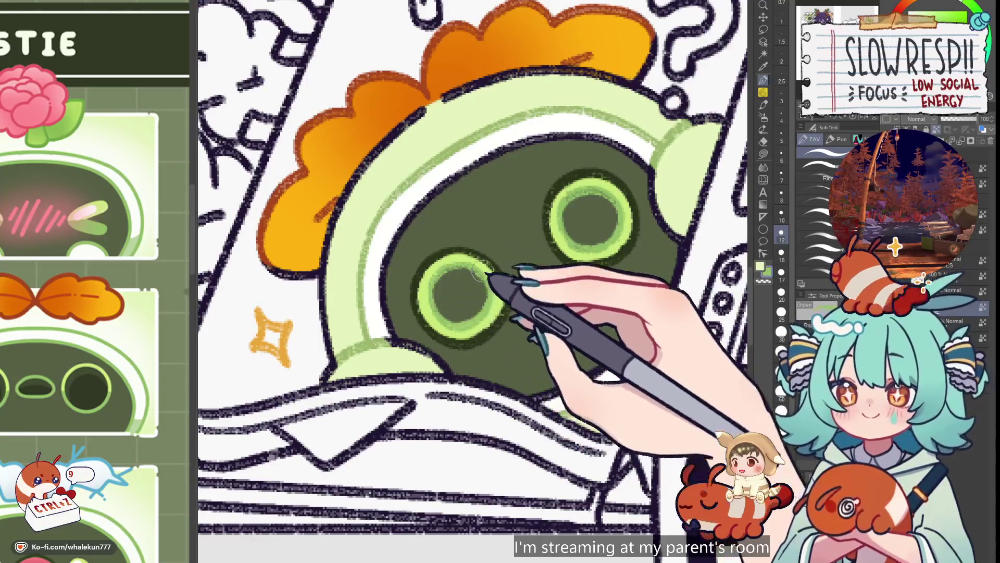
scroll(612, 221, down, 2)
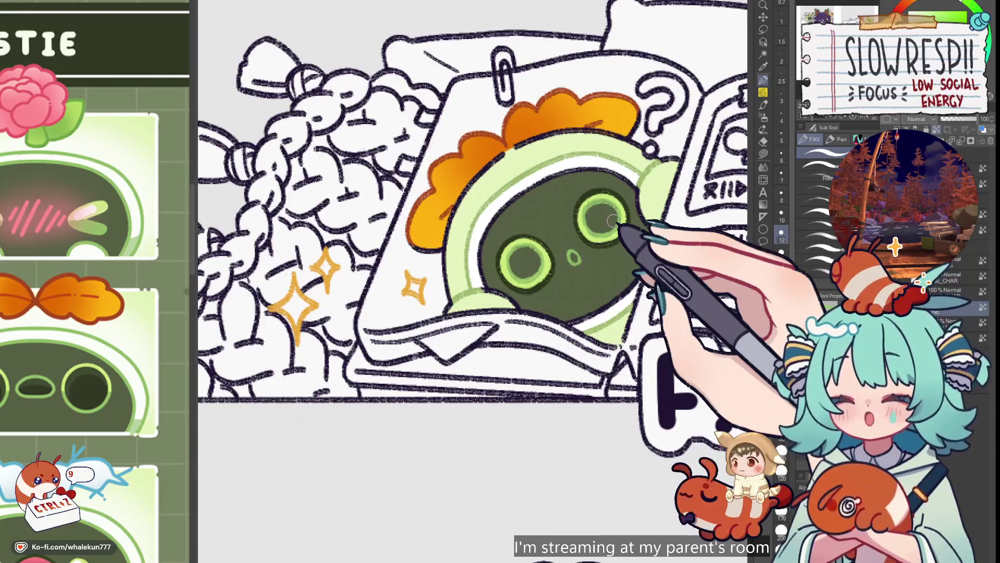
click(764, 155)
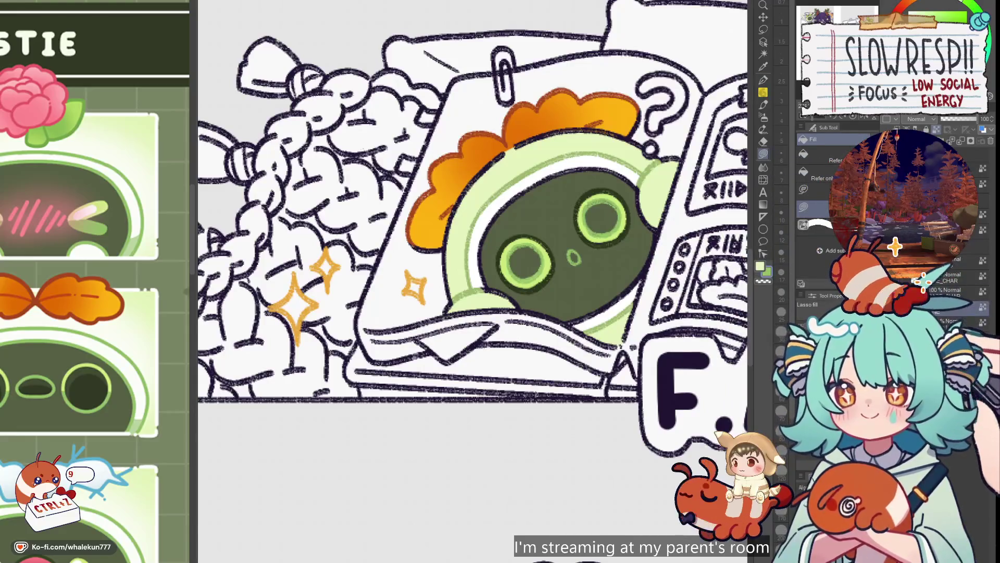
key(ctrl+0)
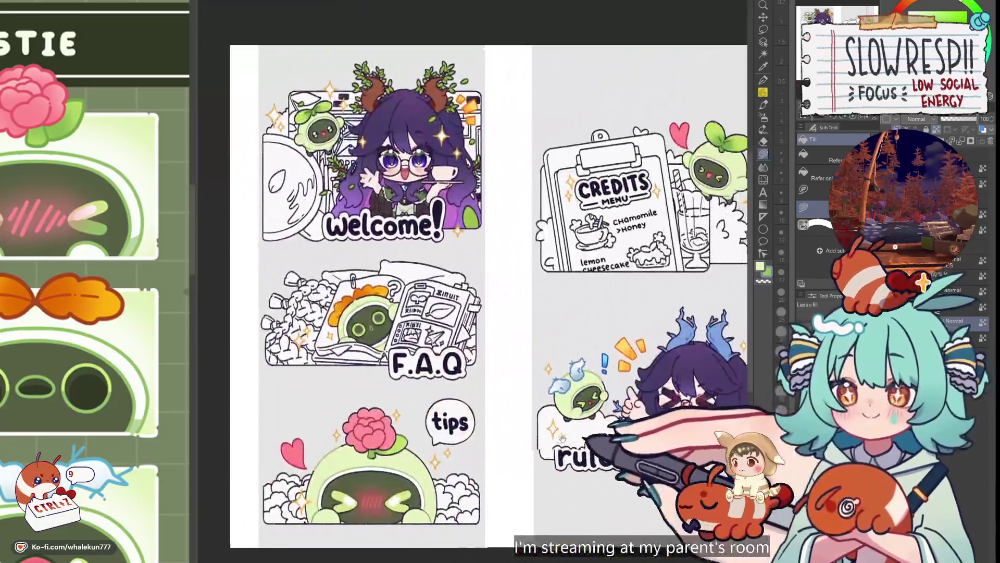
- Pan across the Welcome, F.A.Q, tips and rules panels, trying Airbrush before returning to Fill
drag(563, 438, 517, 450)
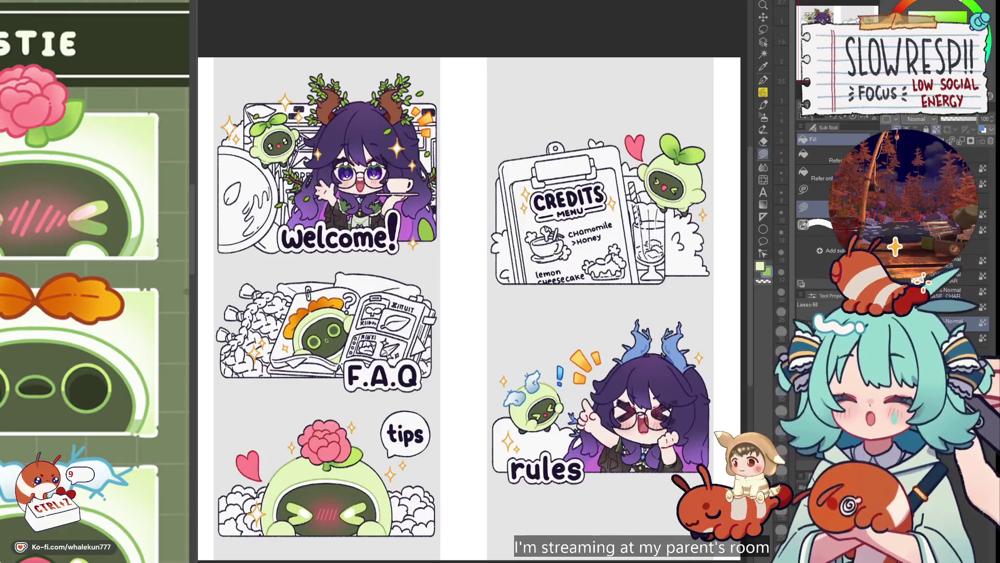
drag(517, 450, 622, 458)
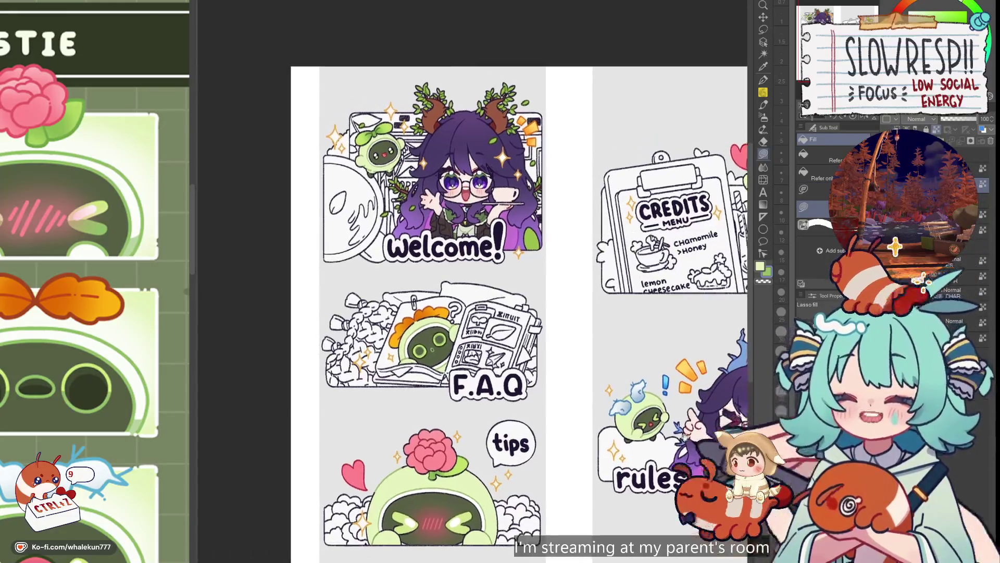
scroll(642, 375, up, 3)
drag(687, 380, 925, 469)
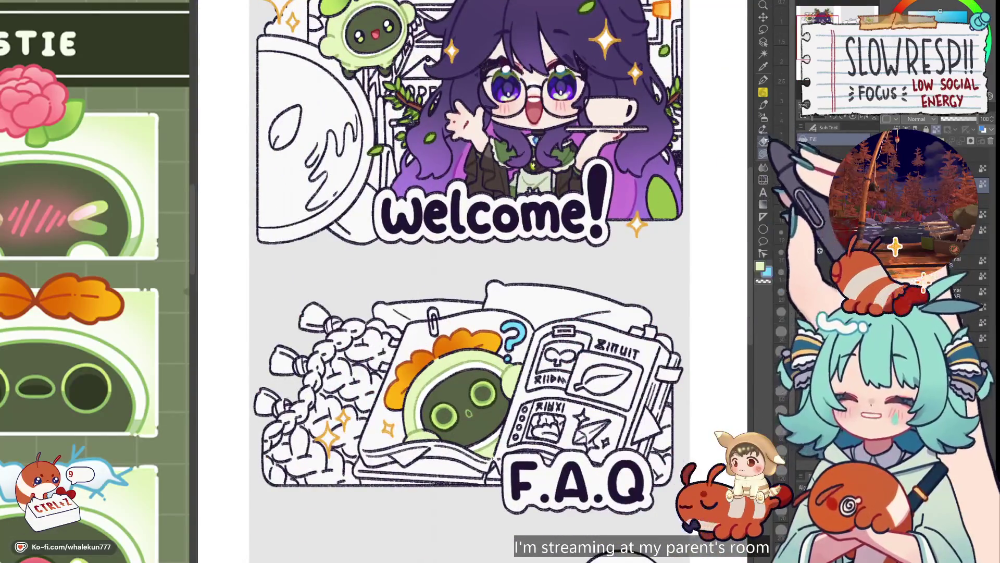
key(b)
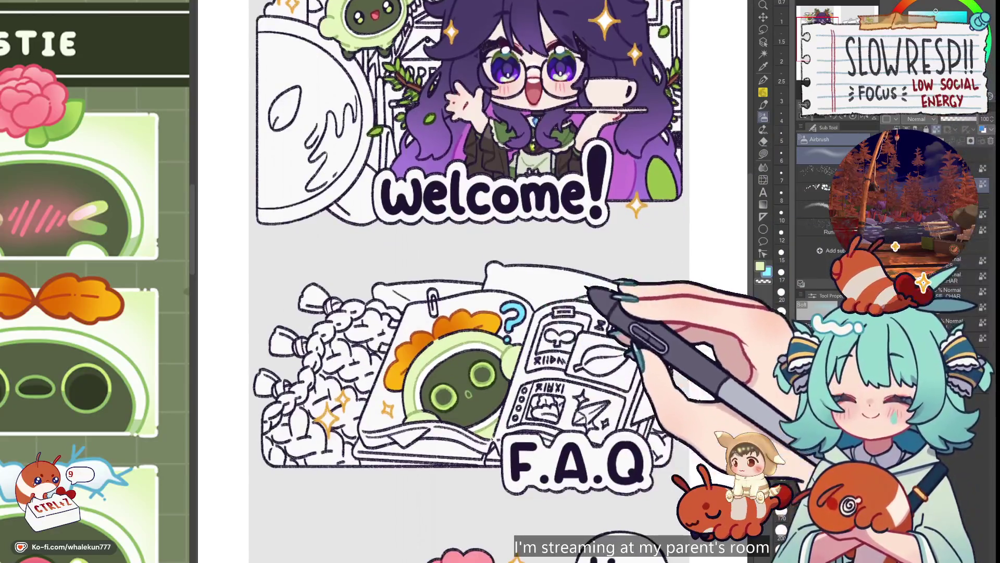
mouse_move(848, 471)
mouse_down()
mouse_move(702, 252)
mouse_move(572, 216)
mouse_up()
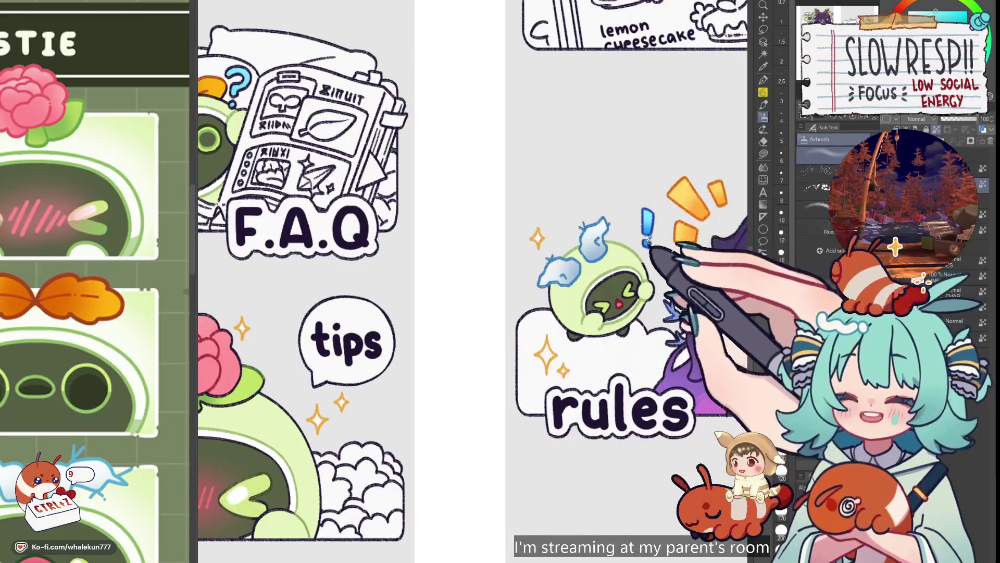
drag(572, 215, 812, 374)
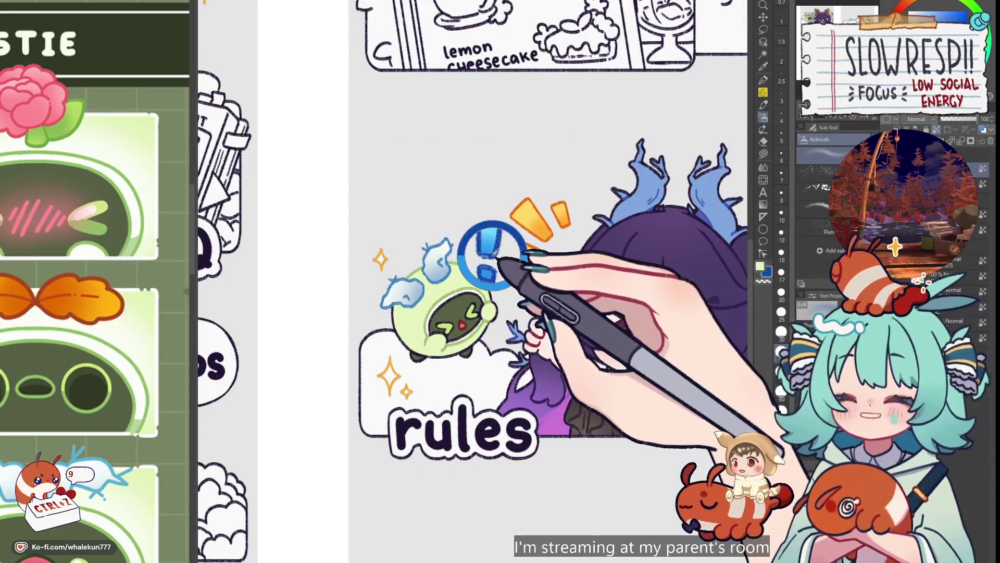
key(g)
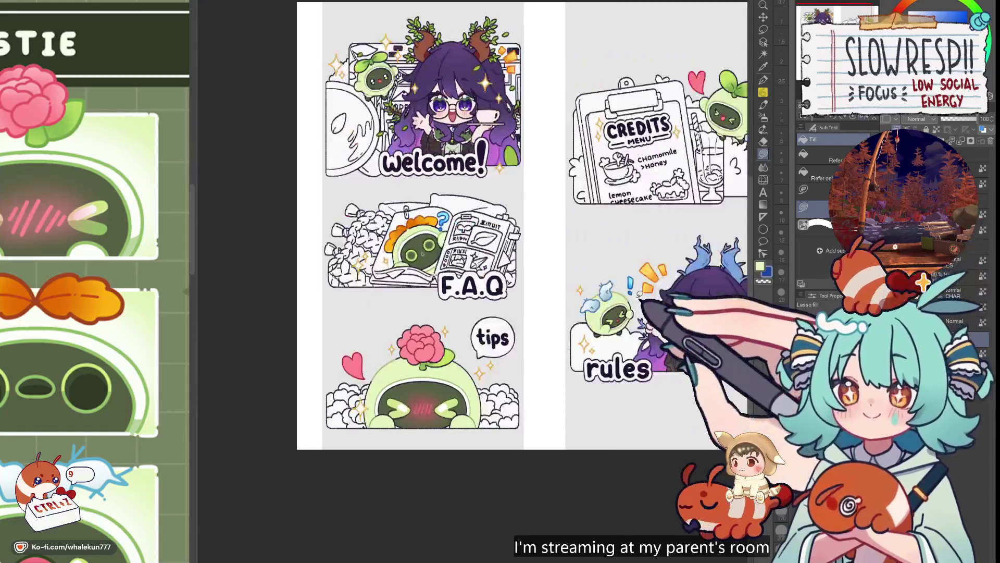
- Lasso-fill the clouds beside the tips robot with pink
mouse_move(540, 402)
mouse_down()
mouse_move(607, 355)
mouse_move(662, 344)
mouse_up()
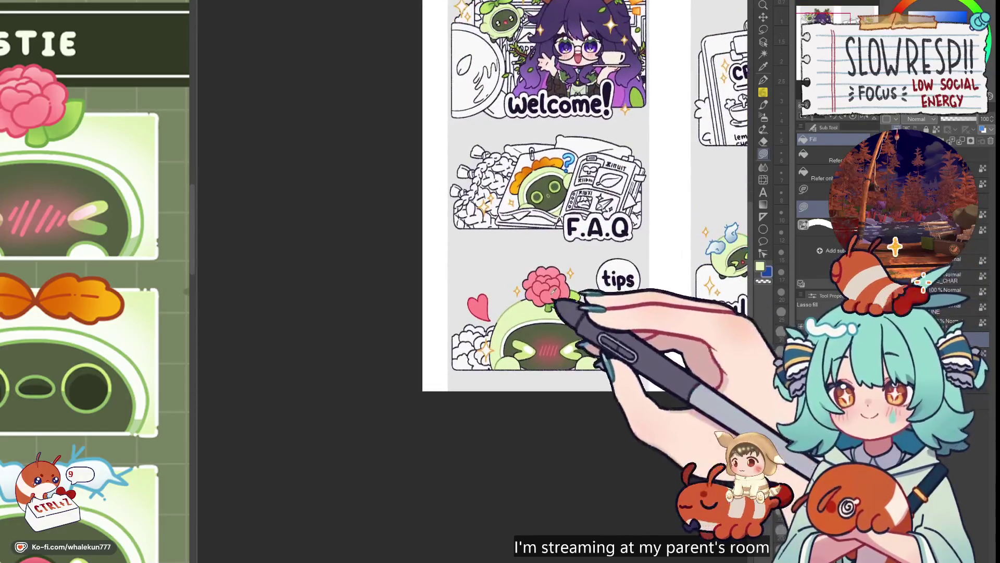
drag(458, 365, 537, 300)
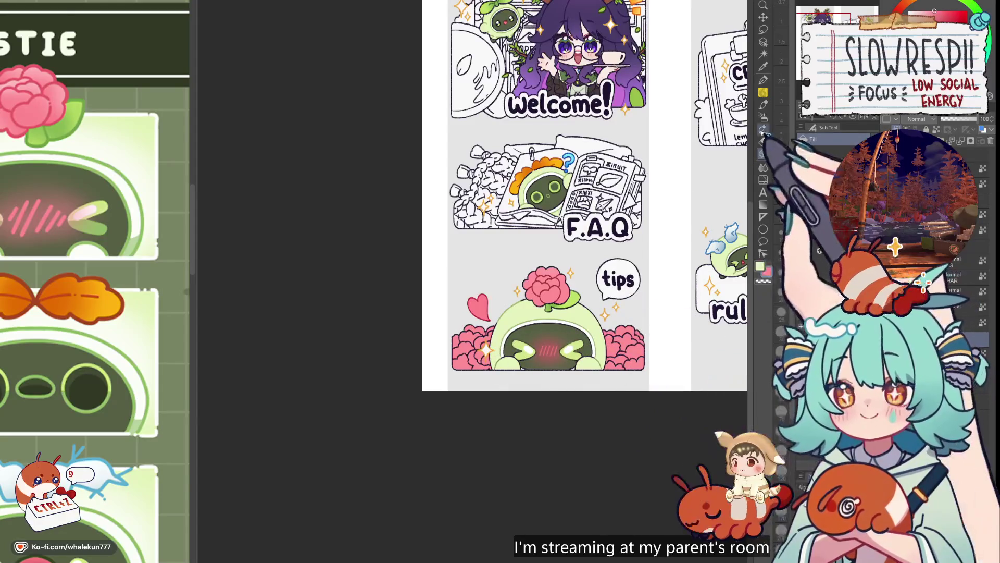
click(763, 116)
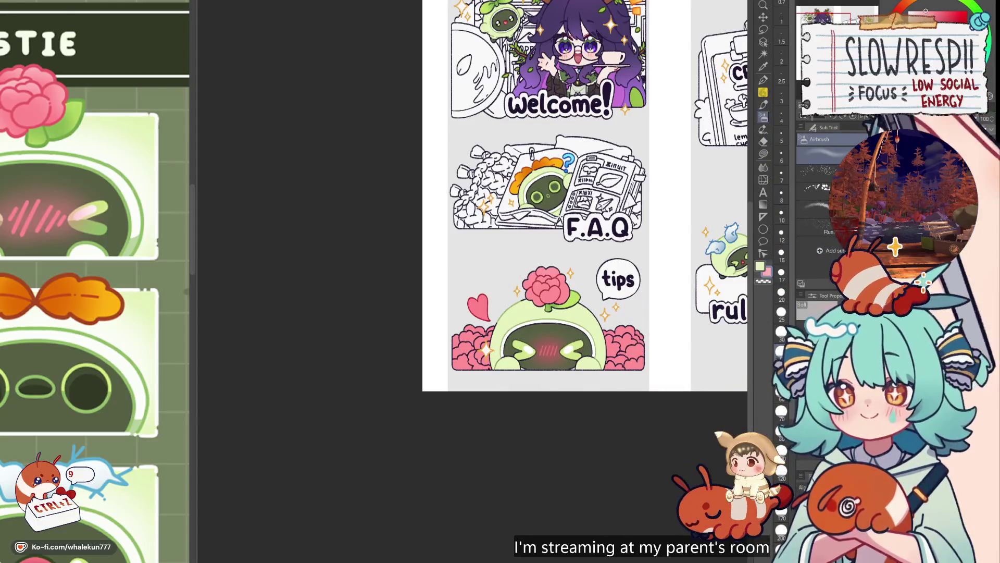
- Undo the last change and switch to the Pen with a smaller brush
key(ctrl+z)
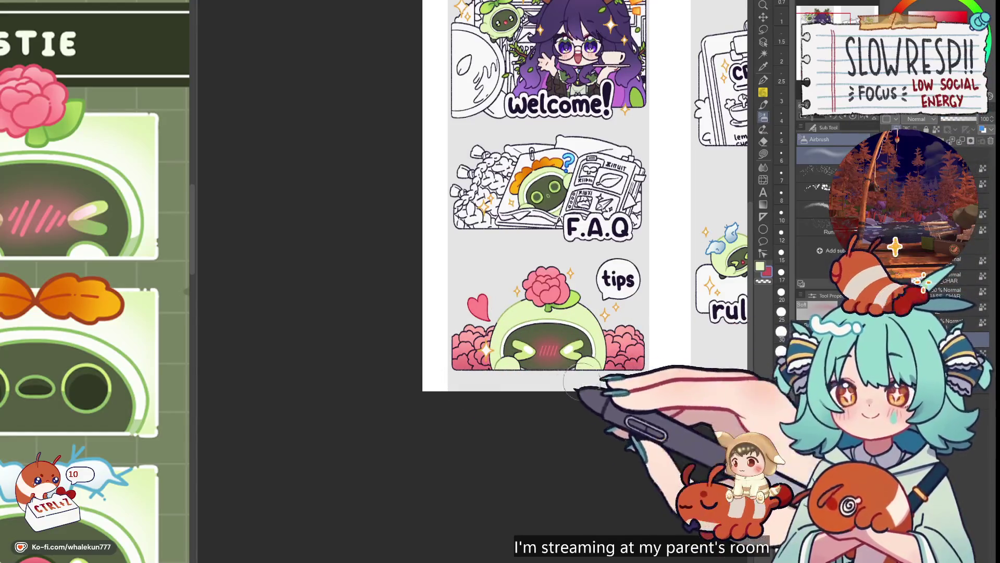
click(763, 80)
scroll(521, 386, up, 3)
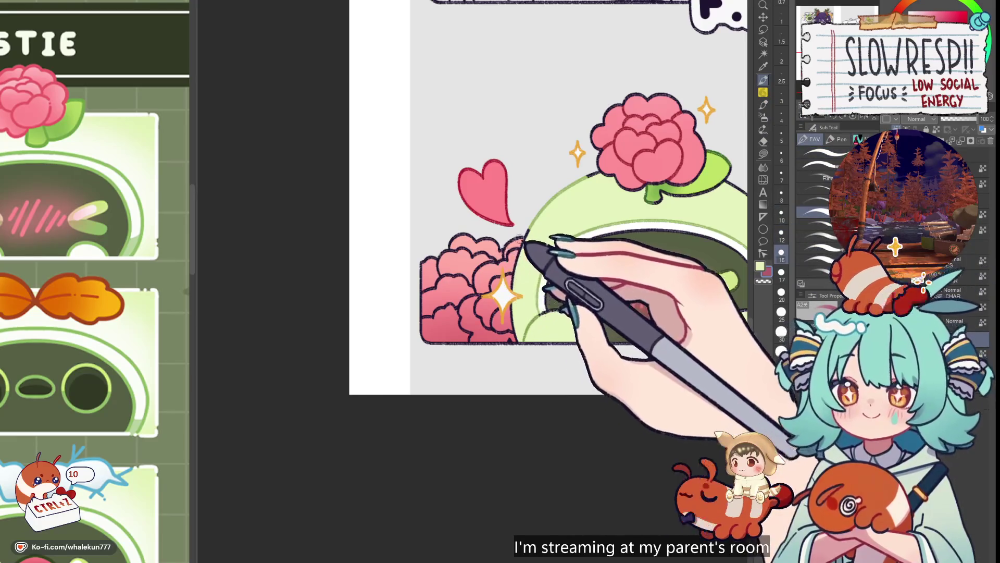
key(bracketleft)
key(bracketleft)
key(bracketleft)
key(bracketleft)
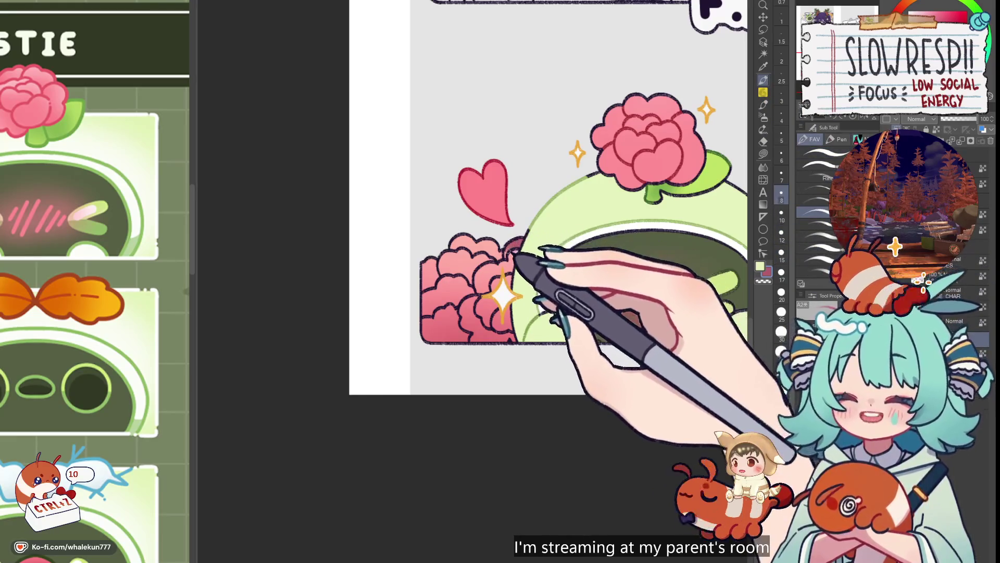
scroll(545, 244, right, 5)
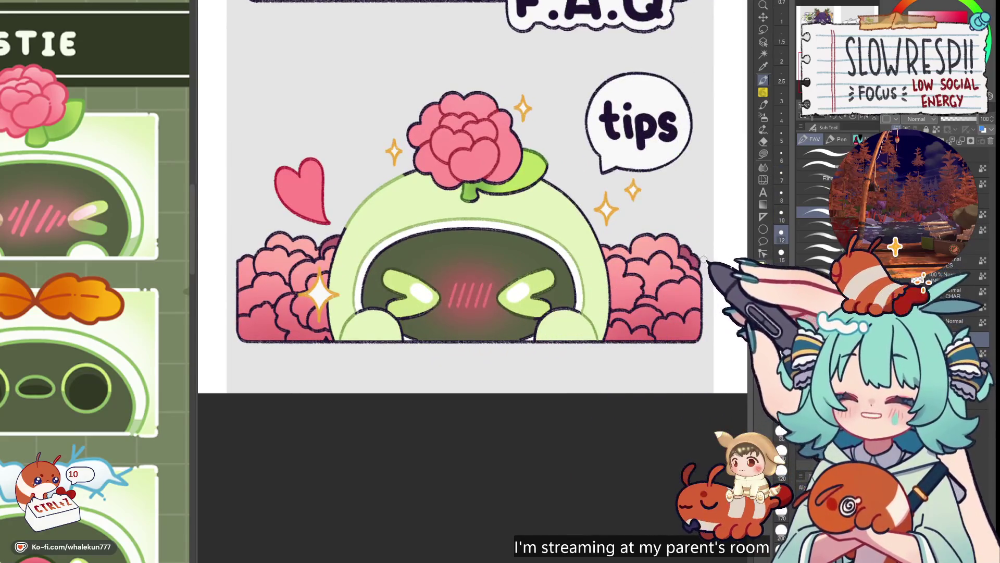
scroll(703, 259, left, 3)
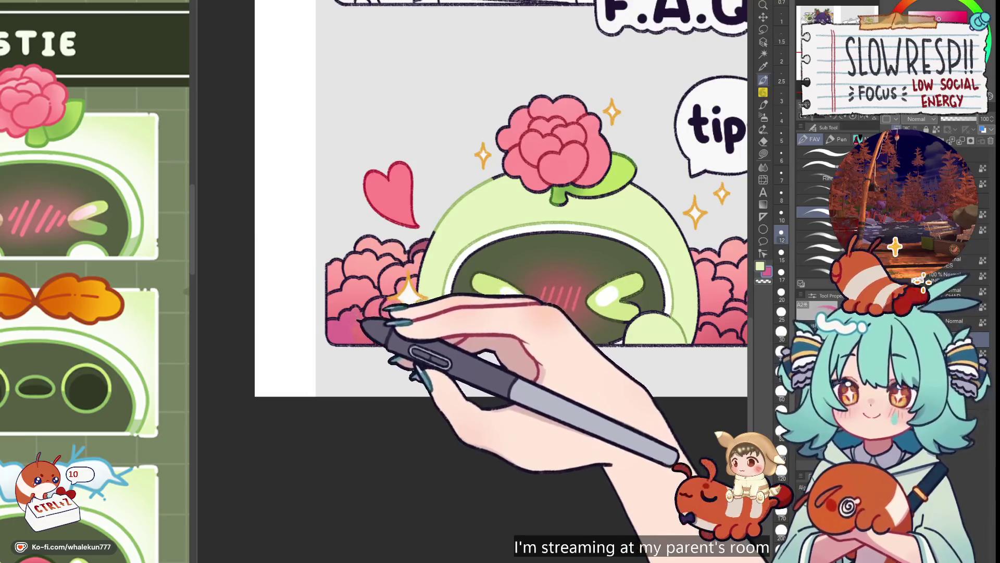
- Inspect the tips panel's clouds, undoing another stroke and shrinking the brush again
mouse_move(683, 288)
mouse_down()
mouse_move(567, 236)
mouse_move(579, 264)
mouse_up()
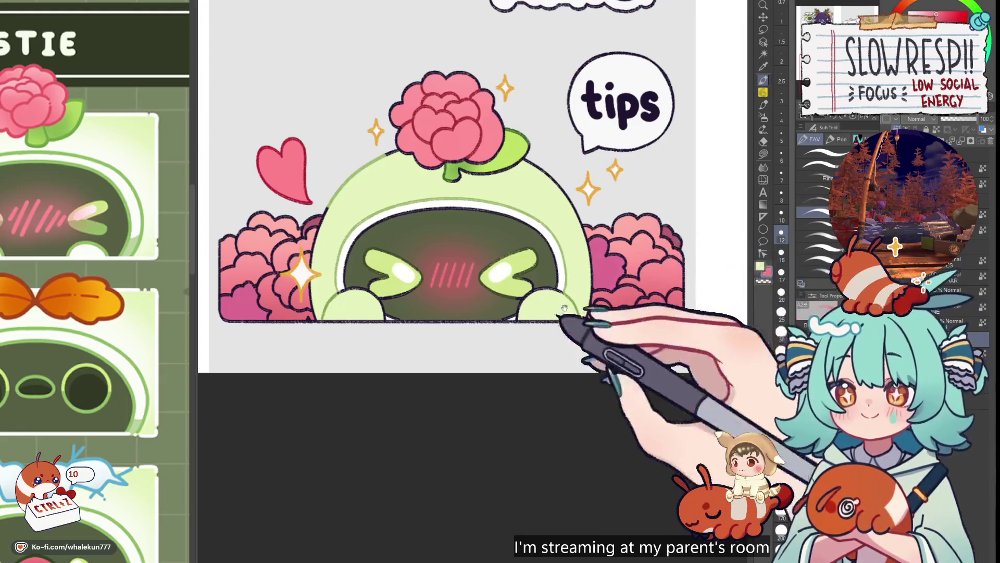
drag(661, 279, 789, 352)
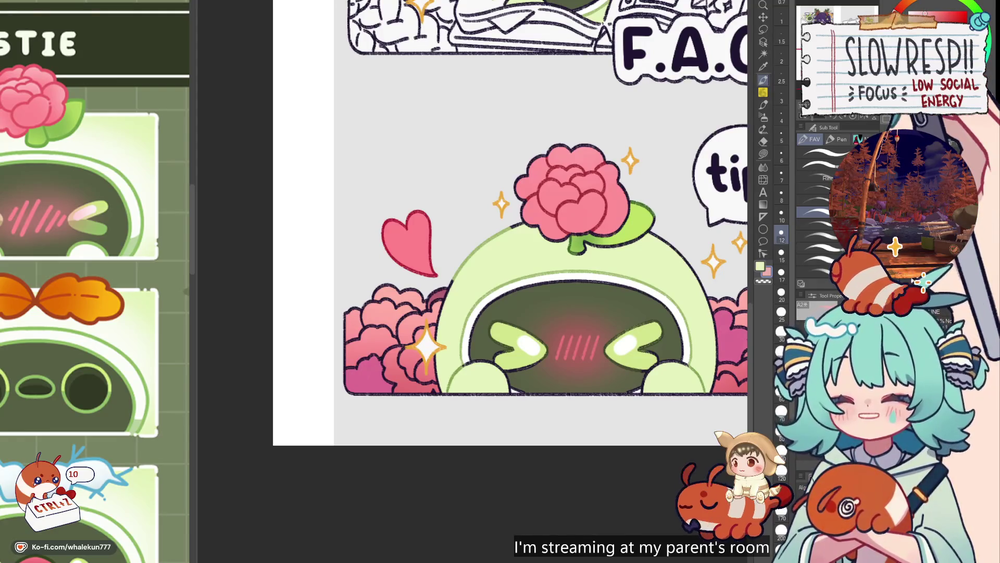
drag(426, 342, 469, 347)
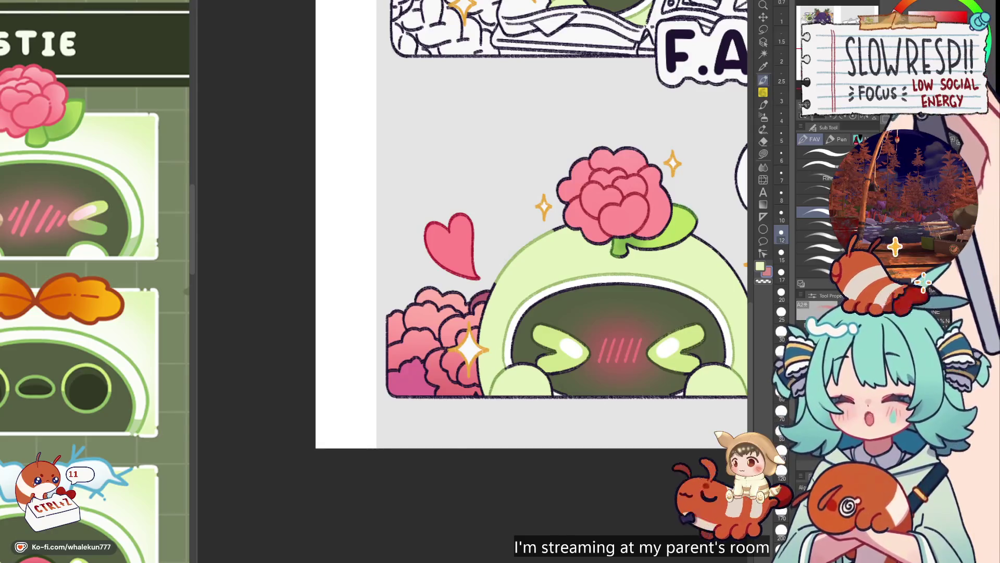
drag(521, 261, 546, 245)
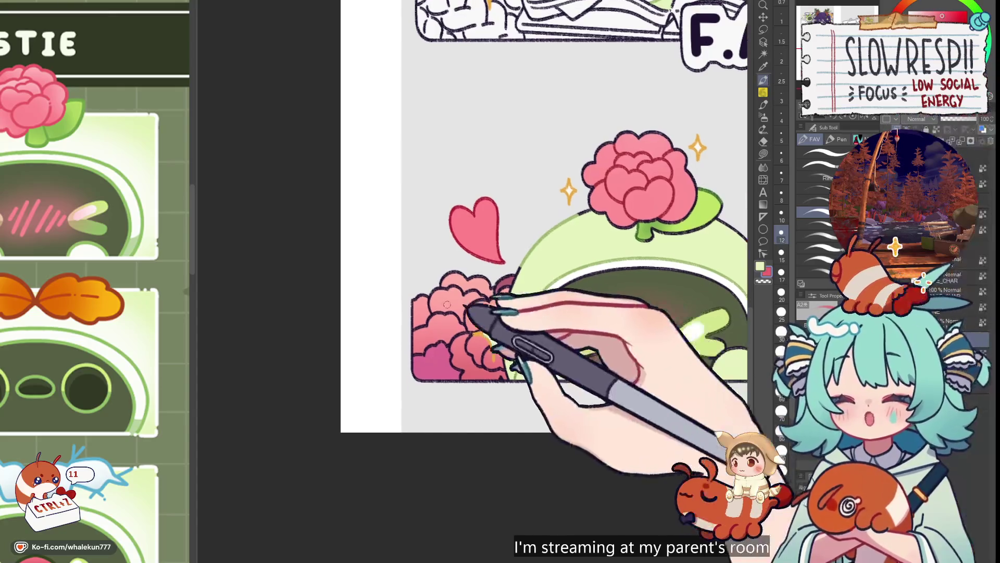
key(ctrl+z)
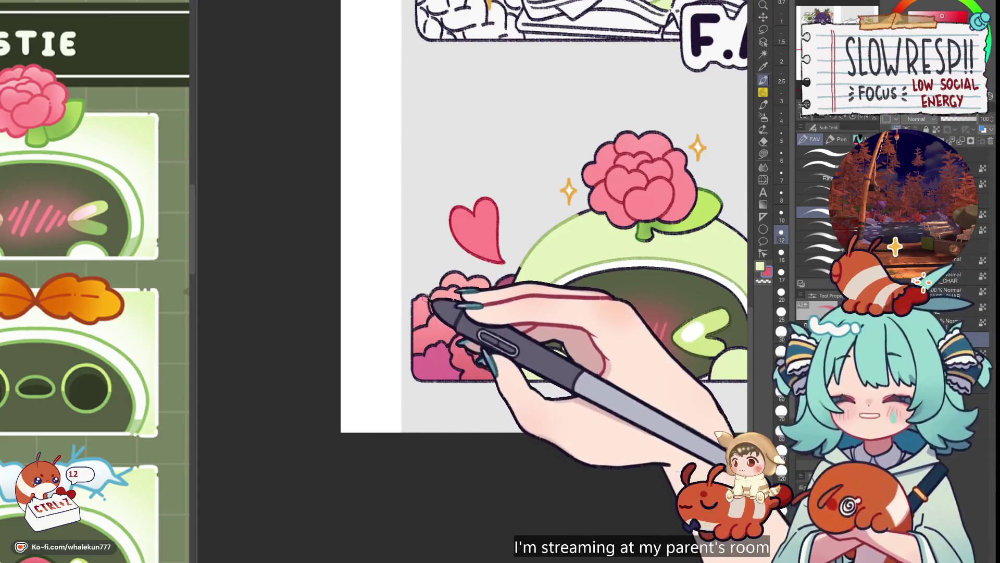
key(bracketleft)
key(bracketleft)
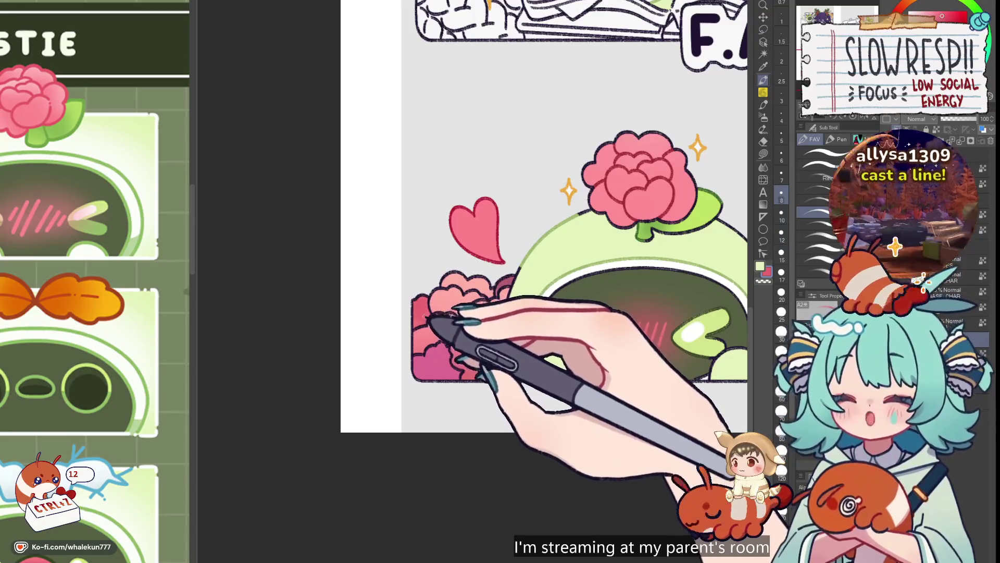
drag(486, 312, 450, 297)
mouse_move(714, 290)
mouse_down()
mouse_move(573, 270)
mouse_move(677, 260)
mouse_move(655, 253)
mouse_up()
drag(562, 290, 594, 301)
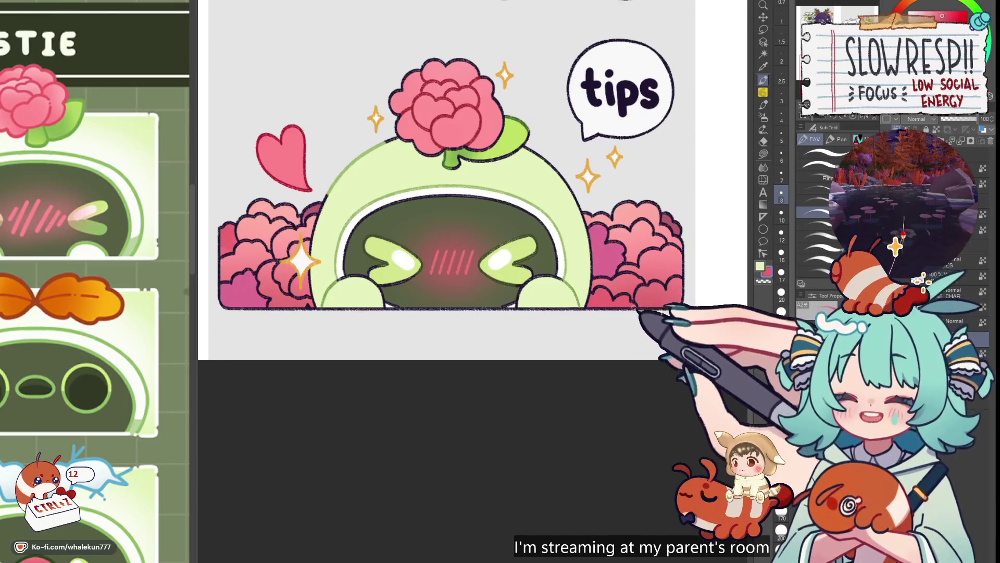
scroll(665, 236, down, 5)
scroll(625, 239, up, 3)
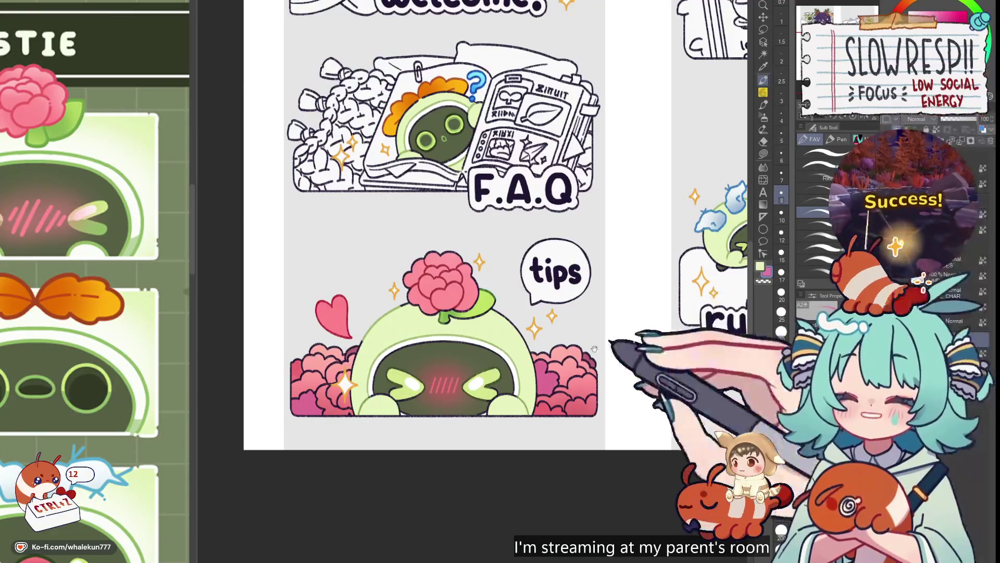
scroll(490, 523, up, 2)
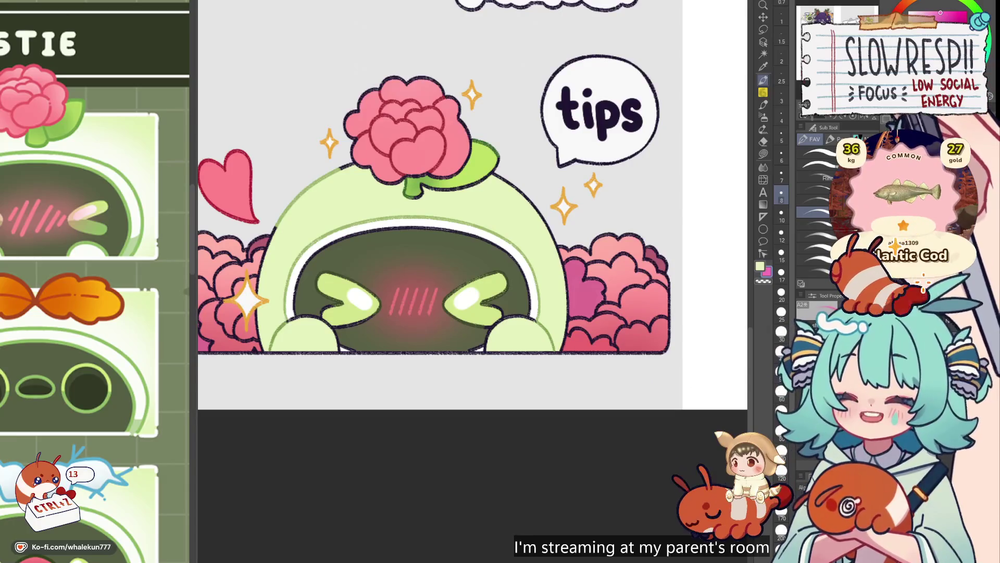
- Pick an orange shade and dab orange accent flowers into the pink bushes beside the heart
drag(643, 296, 612, 257)
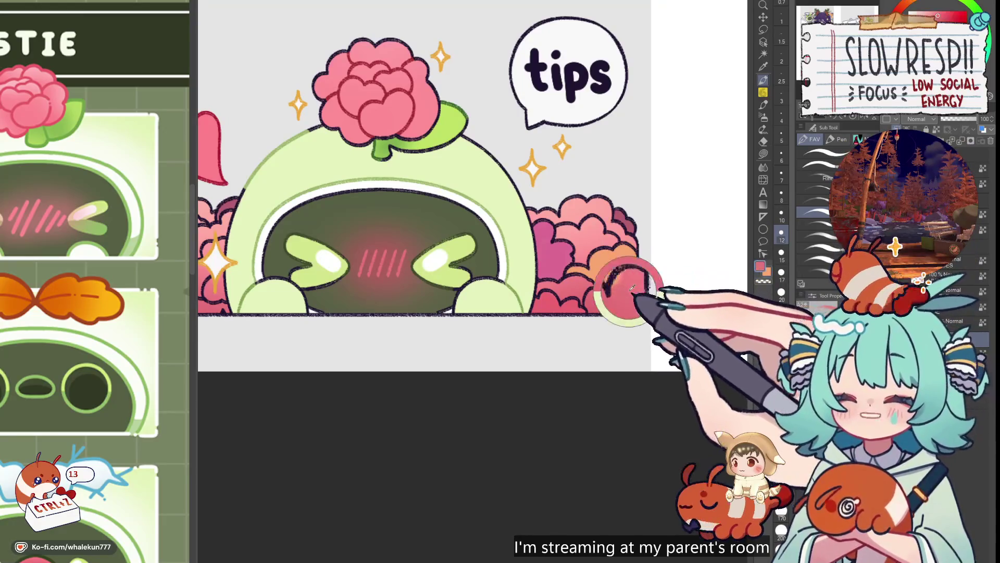
mouse_move(608, 298)
mouse_down()
mouse_move(670, 307)
mouse_move(545, 270)
mouse_up()
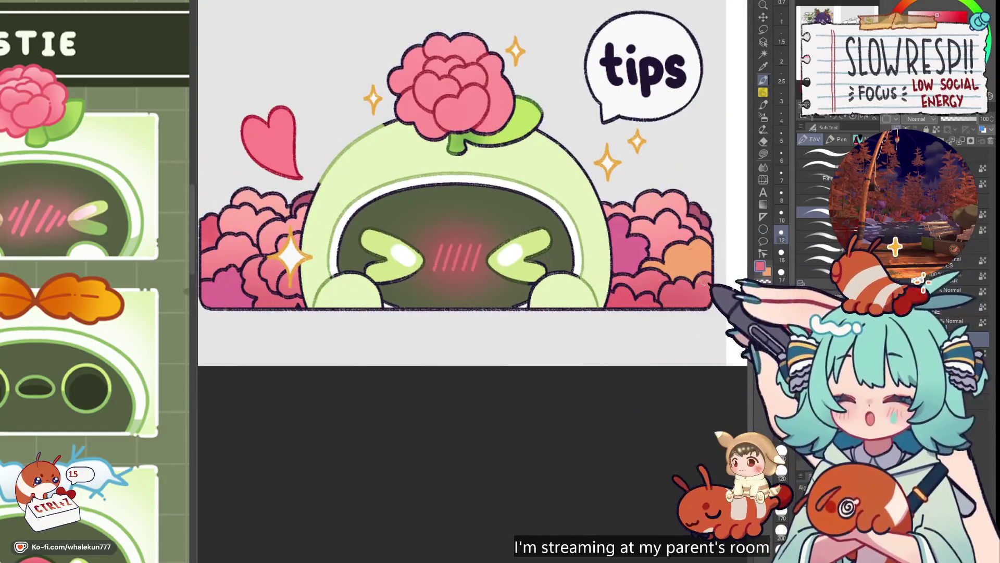
drag(235, 216, 459, 261)
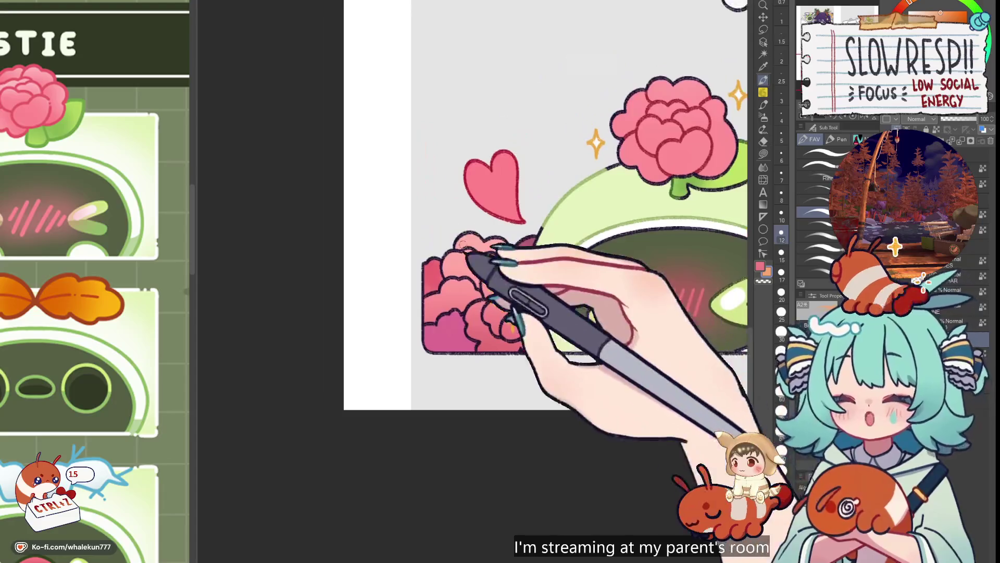
click(512, 306)
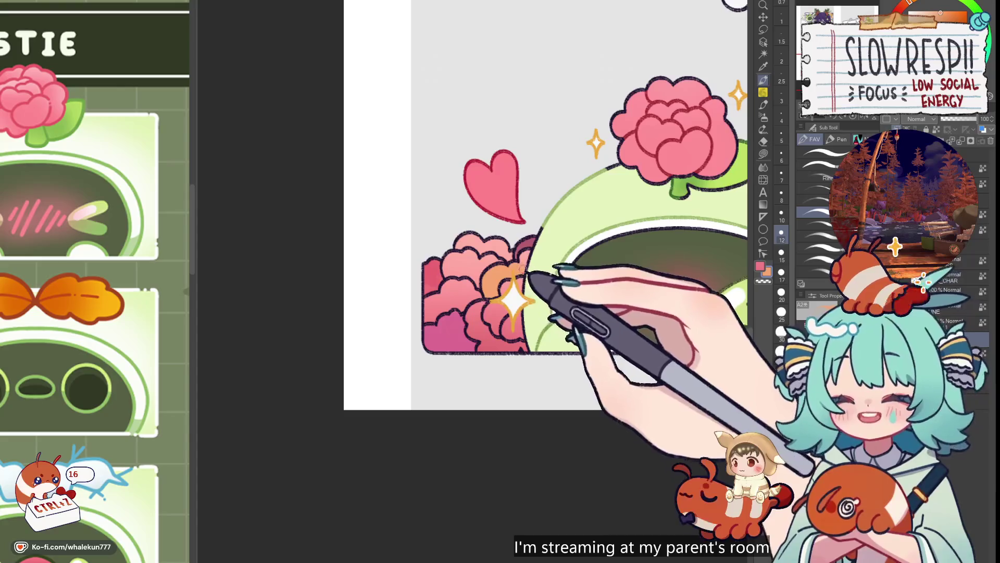
click(979, 16)
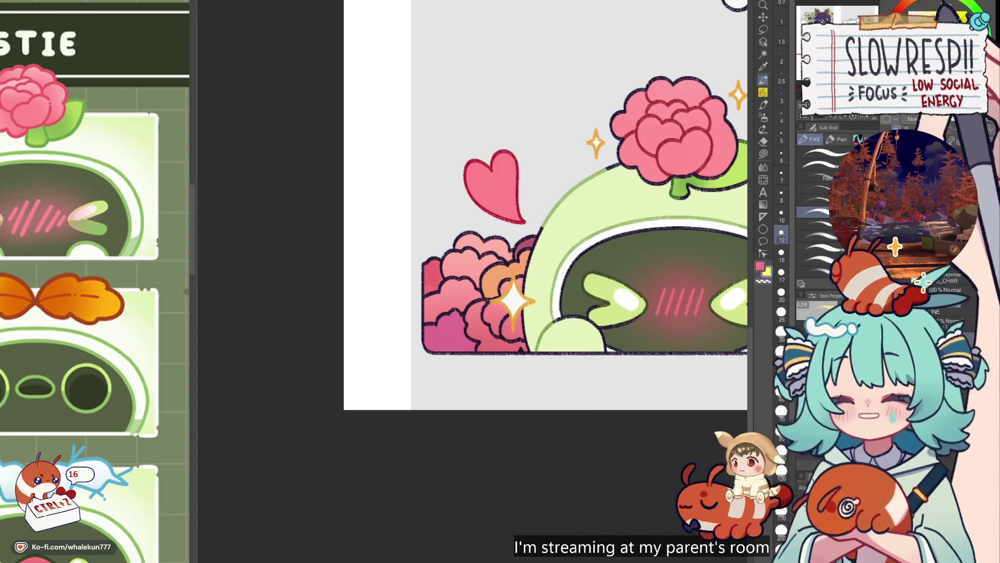
click(938, 15)
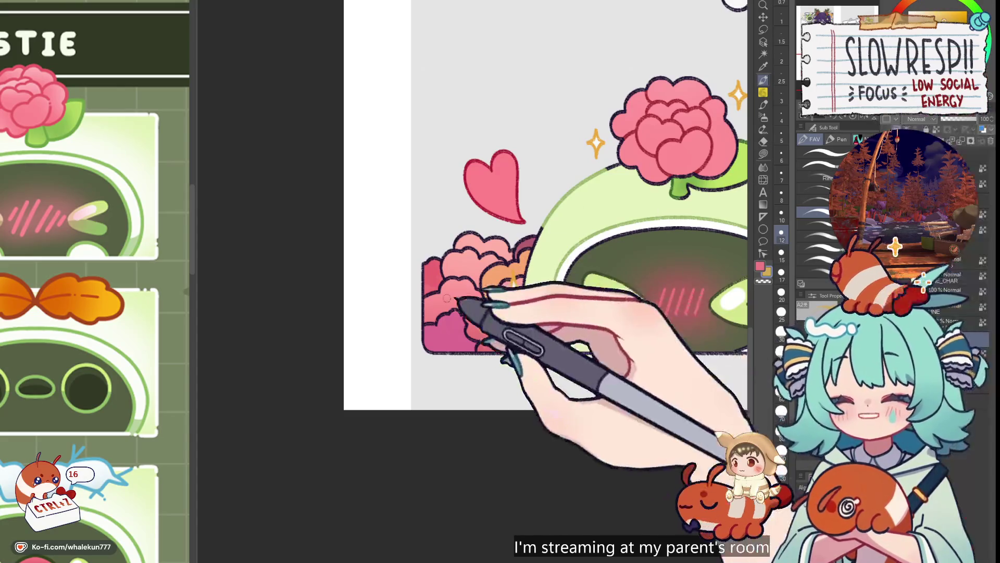
click(437, 302)
- Paint a stray cyan blob on the pink bush, then undo it
key(ctrl+minus)
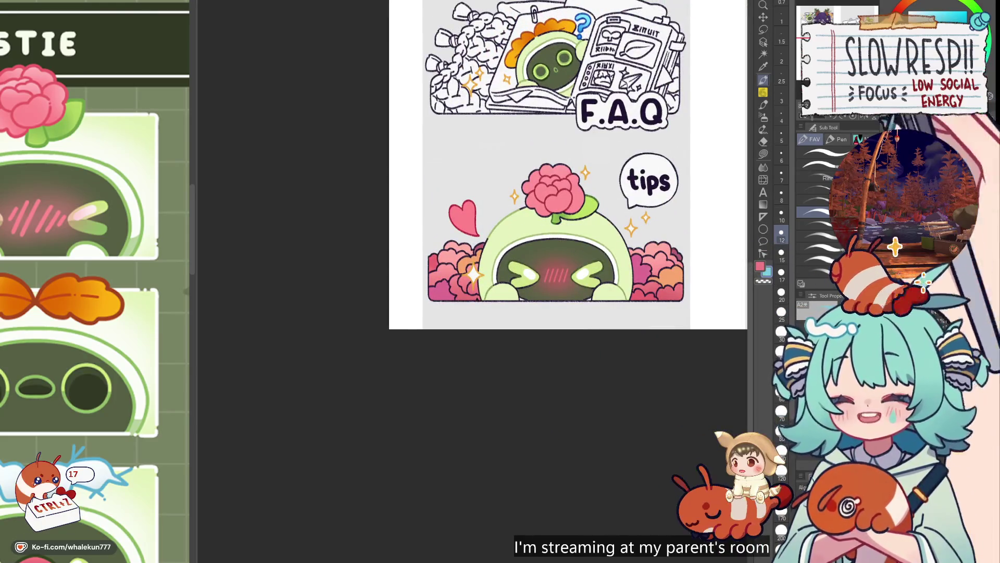
scroll(482, 284, up, 4)
mouse_move(479, 282)
mouse_down()
mouse_move(467, 284)
mouse_move(472, 298)
mouse_move(500, 304)
mouse_move(490, 268)
mouse_up()
scroll(573, 263, down, 5)
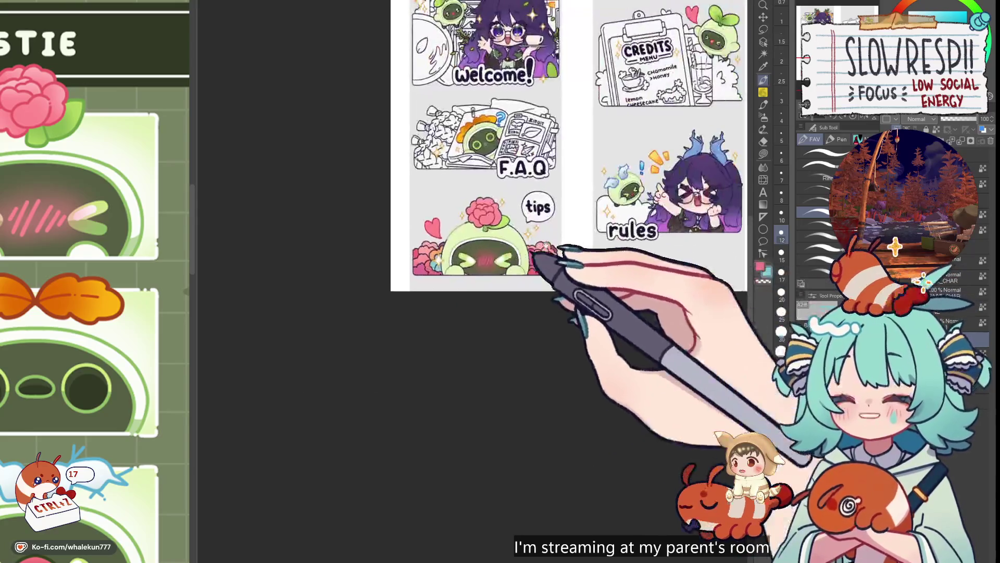
scroll(536, 261, up, 3)
scroll(522, 284, up, 2)
scroll(652, 286, up, 2)
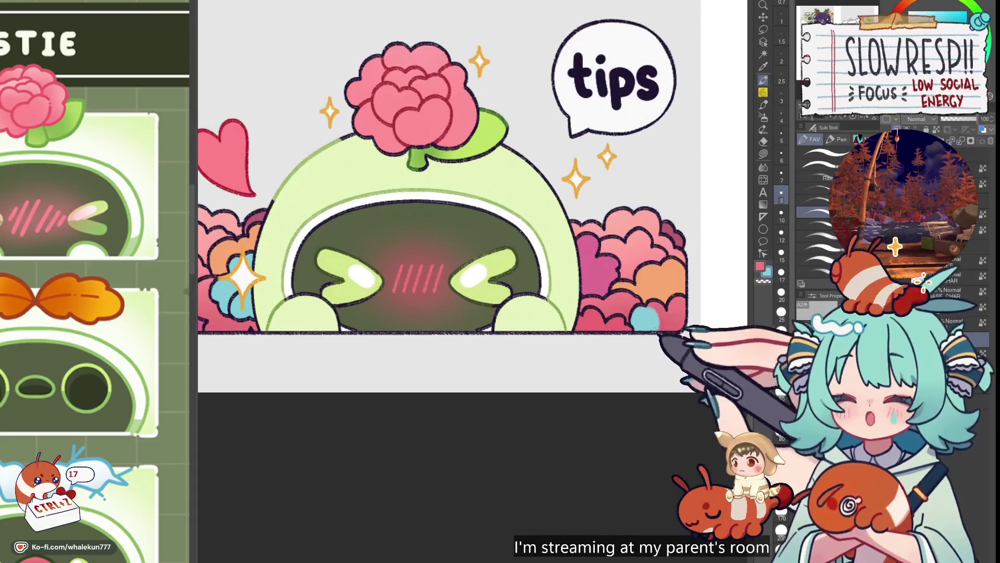
key(ctrl+z)
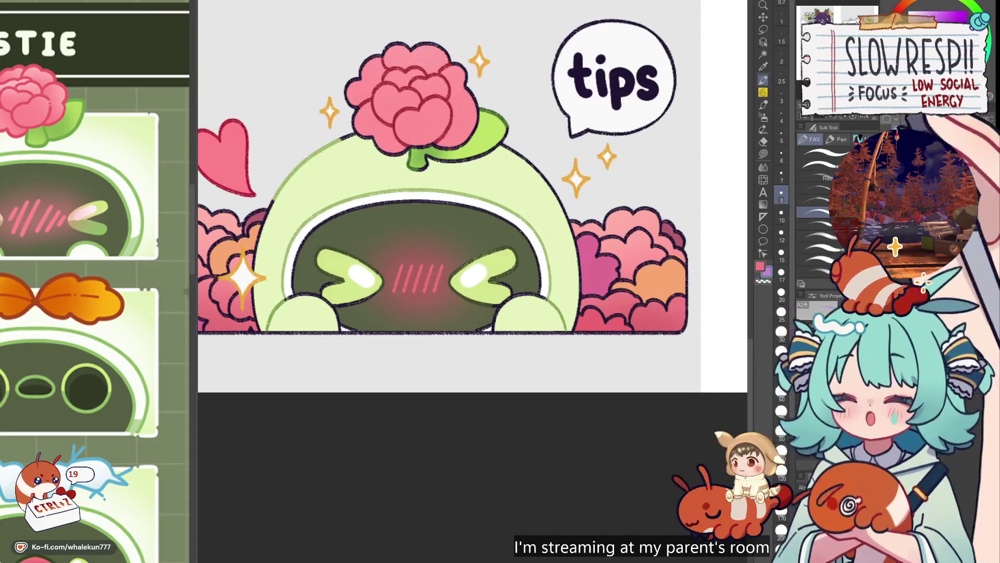
scroll(667, 259, down, 1)
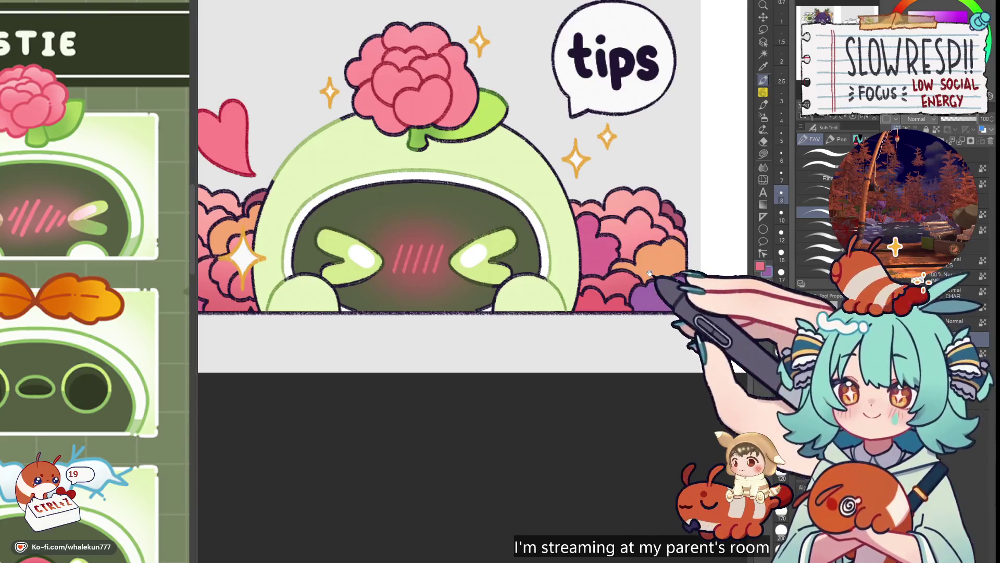
- Frame the tips sticker's left bushes and undo two unwanted strokes
drag(650, 274, 896, 328)
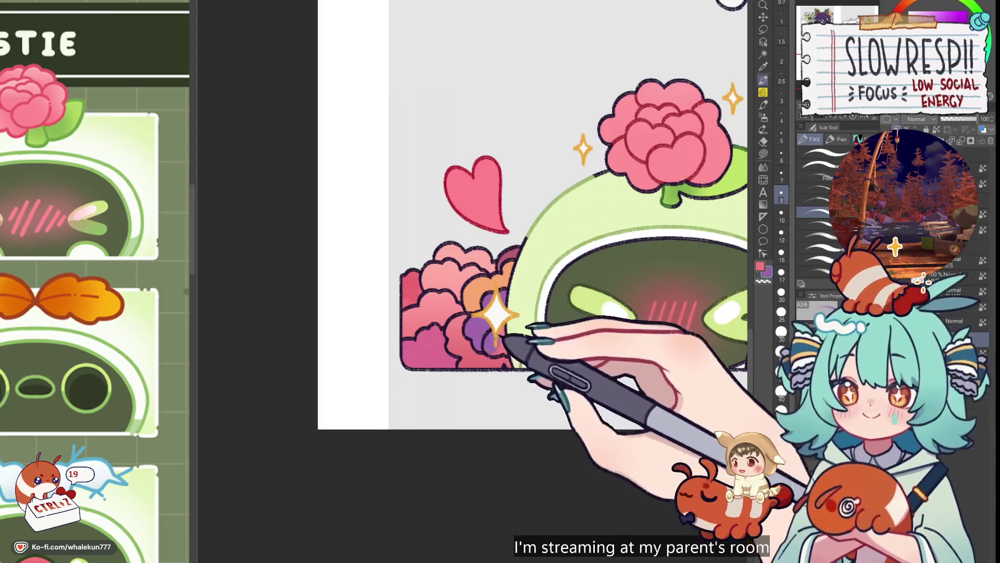
scroll(503, 348, down, 5)
mouse_move(724, 176)
mouse_down()
mouse_move(718, 210)
mouse_move(653, 219)
mouse_up()
scroll(595, 281, up, 3)
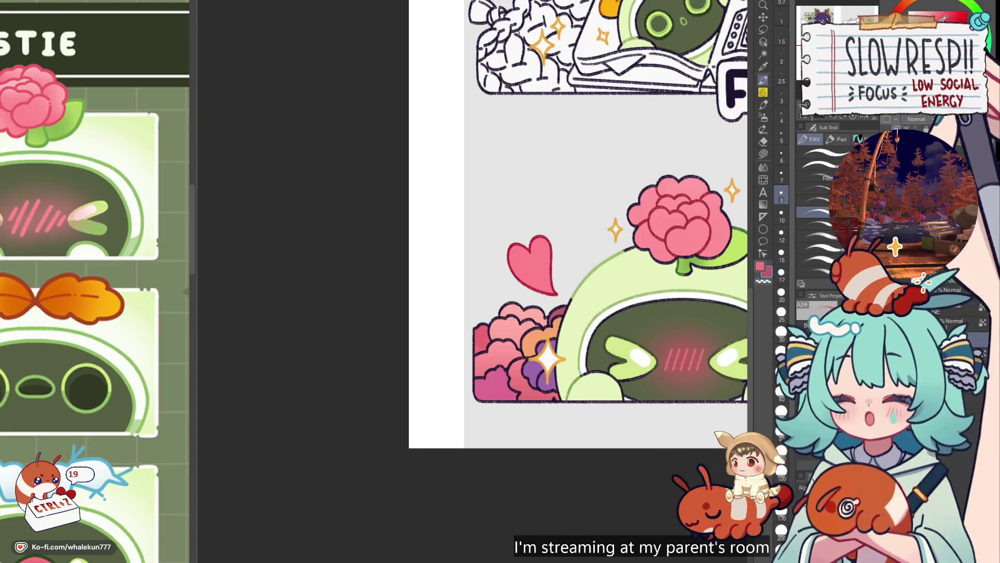
drag(509, 356, 517, 325)
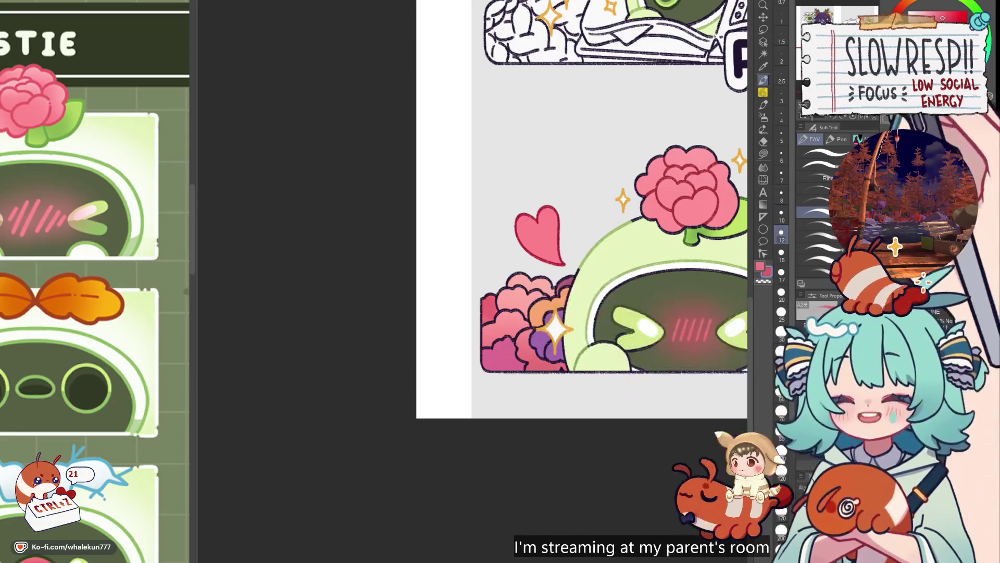
key(ctrl+z)
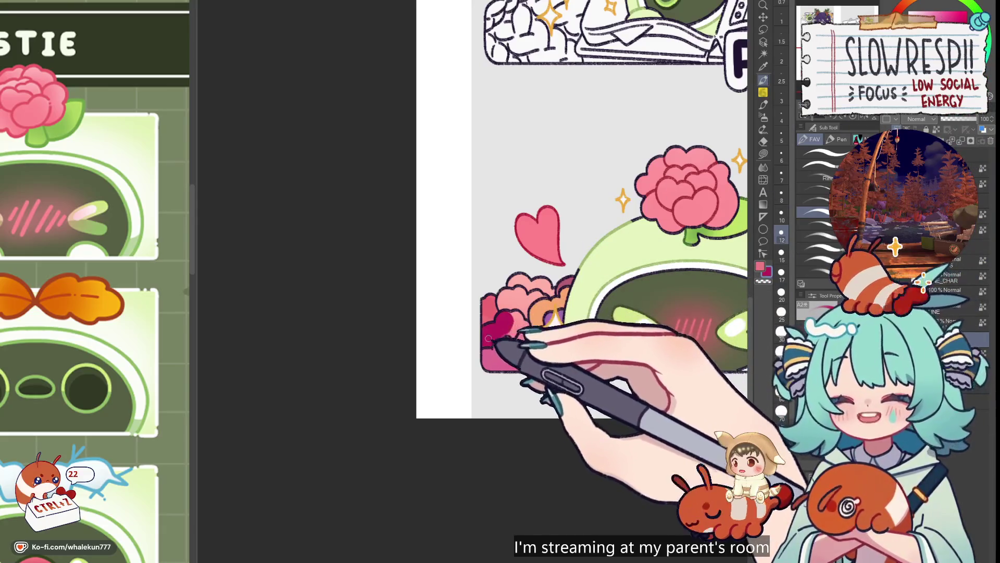
scroll(489, 339, down, 5)
scroll(583, 253, up, 4)
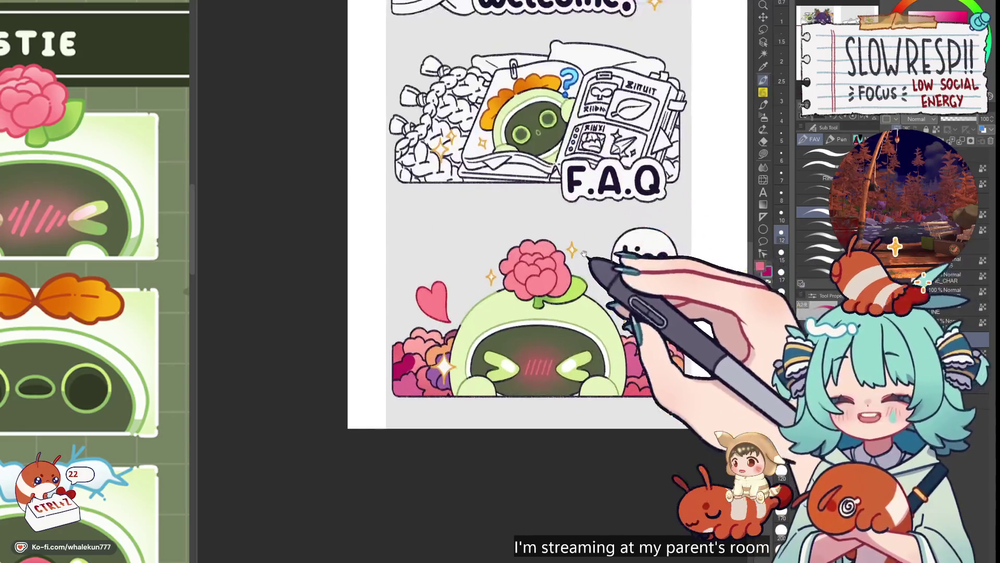
key(ctrl+z)
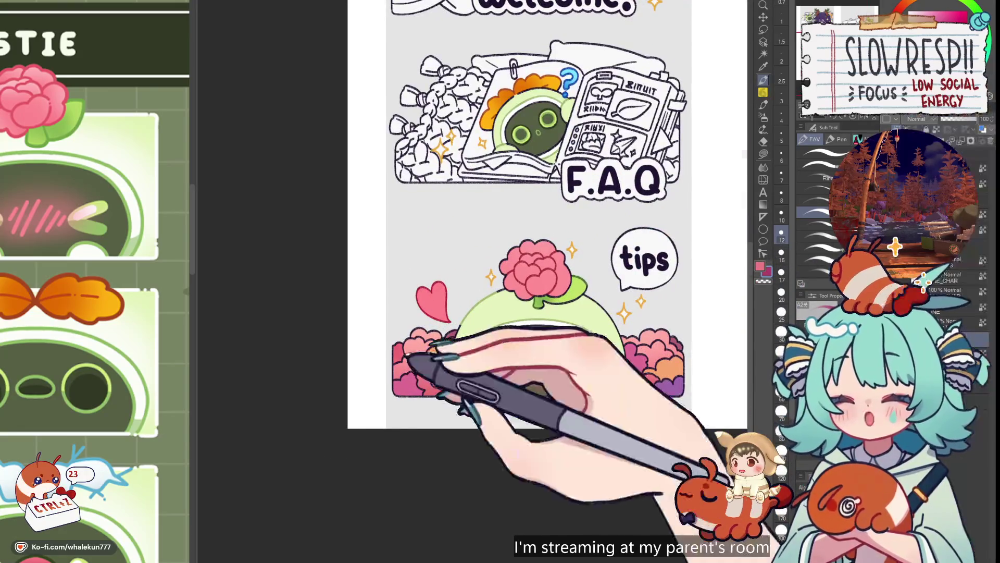
scroll(401, 359, up, 2)
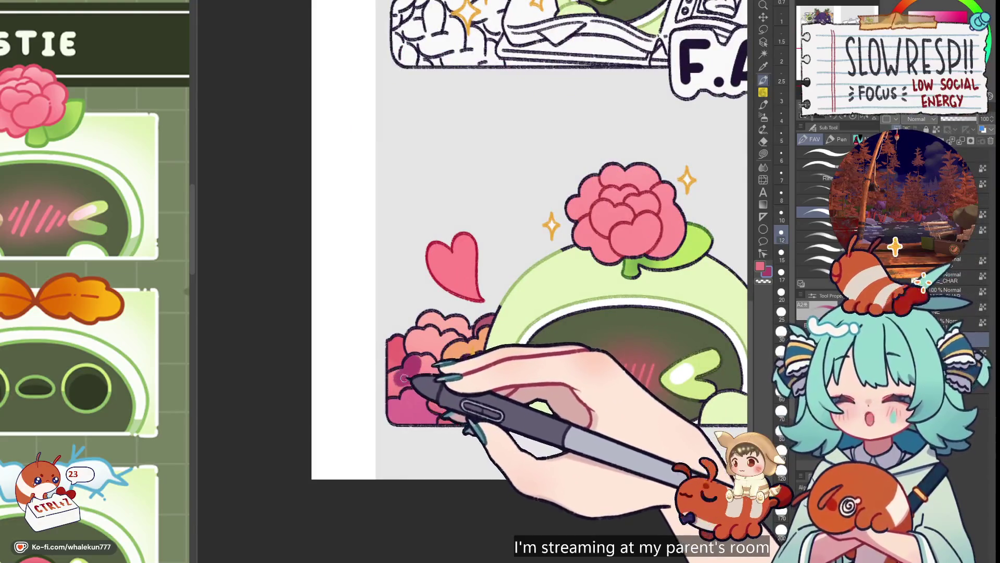
- Shade the lower-left bushes beside the tips character with magenta and purple
mouse_move(407, 382)
mouse_down()
mouse_move(446, 380)
mouse_move(435, 359)
mouse_move(439, 370)
mouse_up()
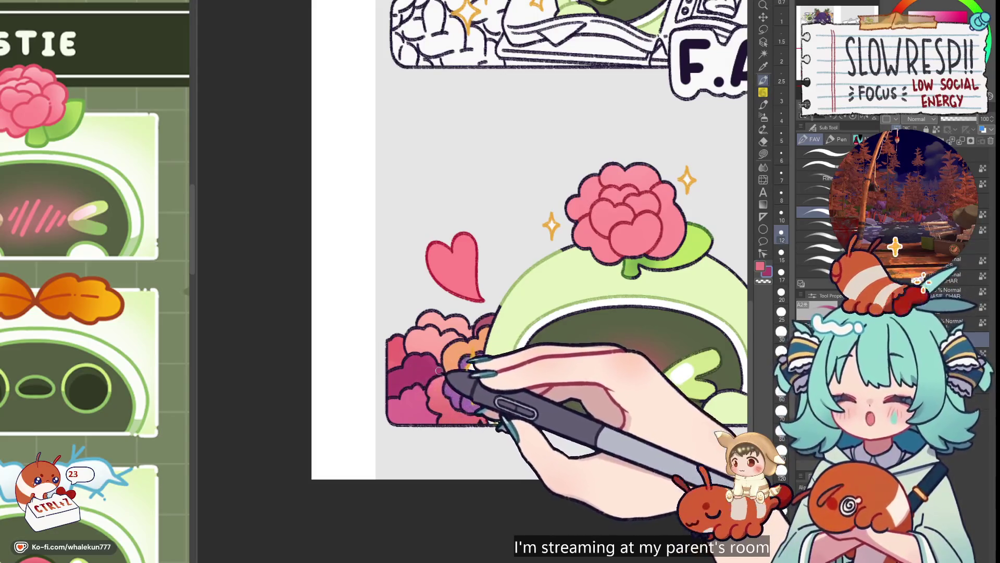
scroll(439, 370, down, 3)
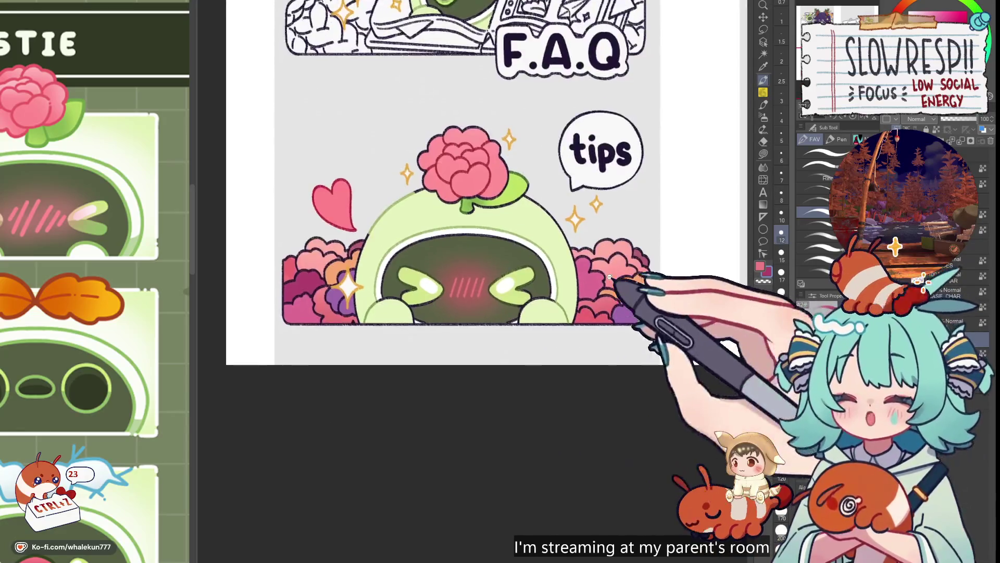
scroll(610, 276, up, 2)
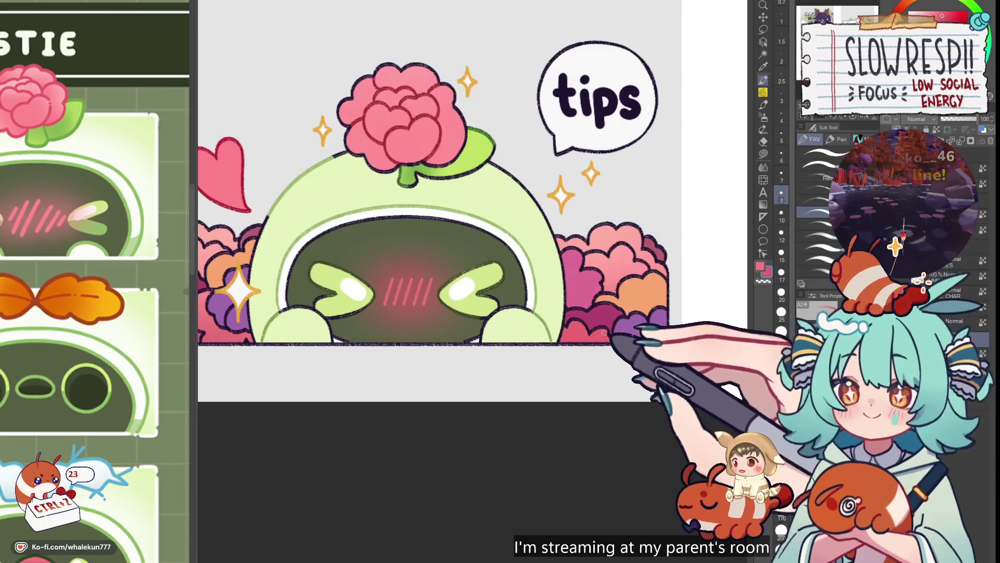
scroll(605, 333, down, 3)
scroll(483, 262, up, 4)
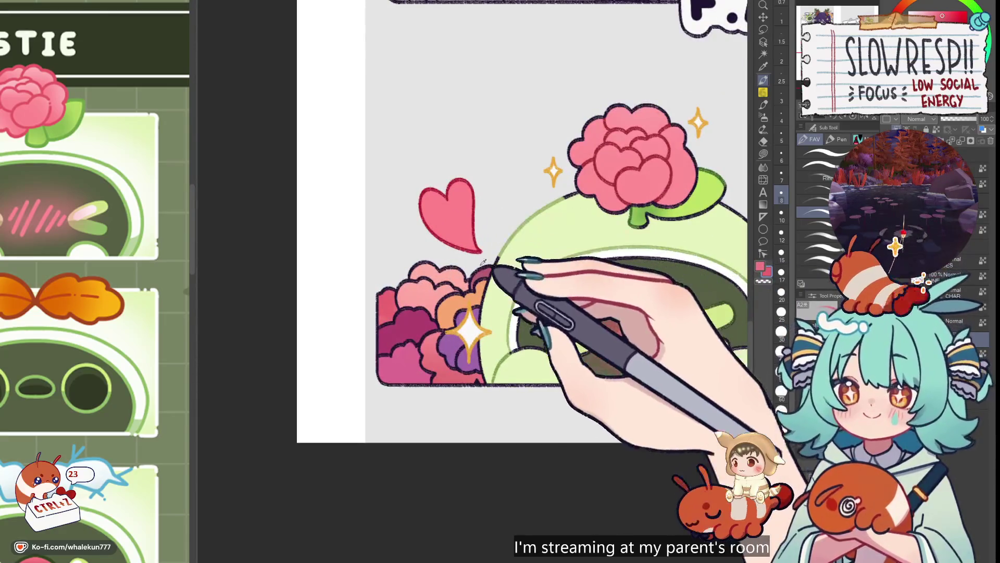
scroll(484, 262, right, 5)
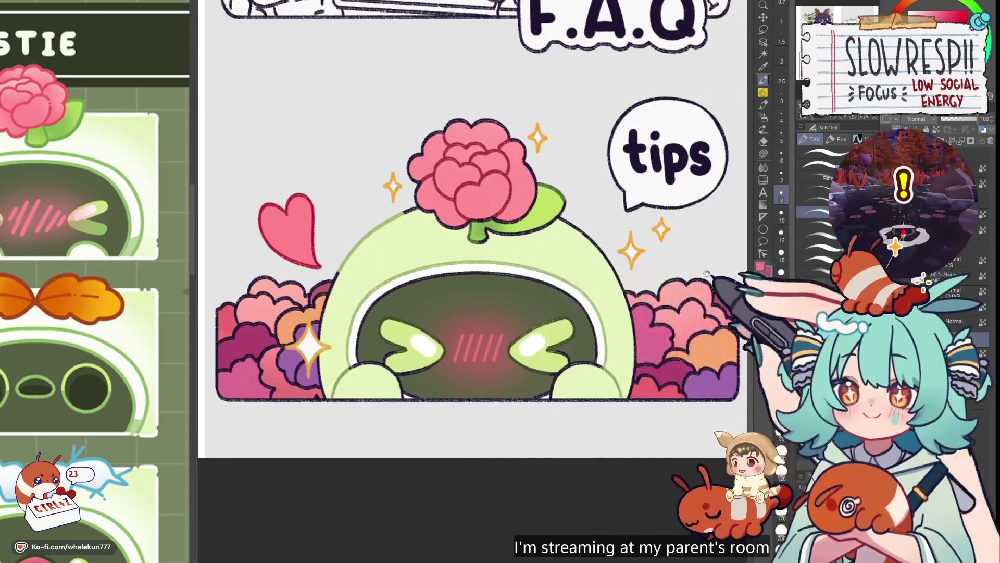
drag(707, 273, 676, 271)
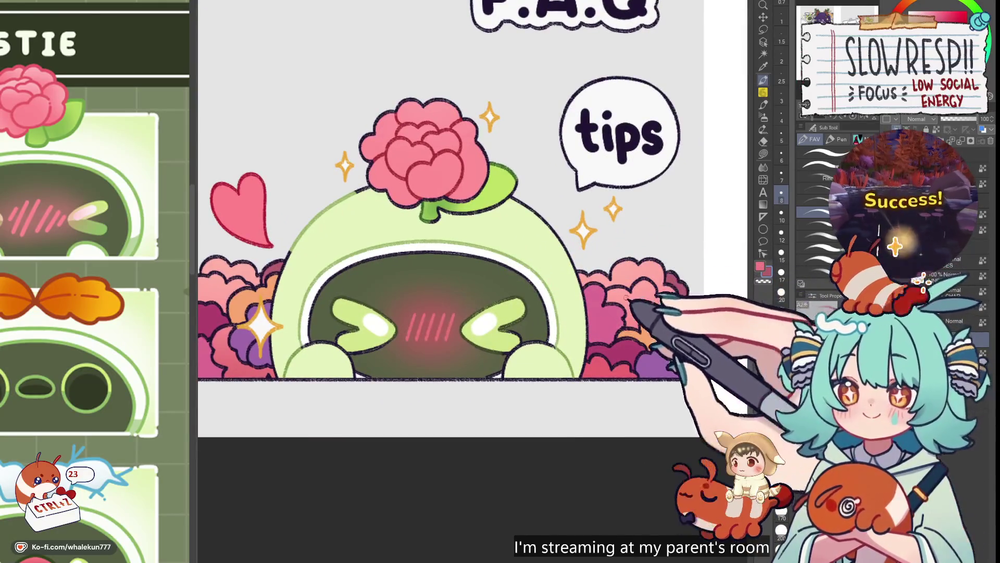
mouse_move(575, 342)
mouse_down()
mouse_move(716, 352)
mouse_move(748, 374)
mouse_up()
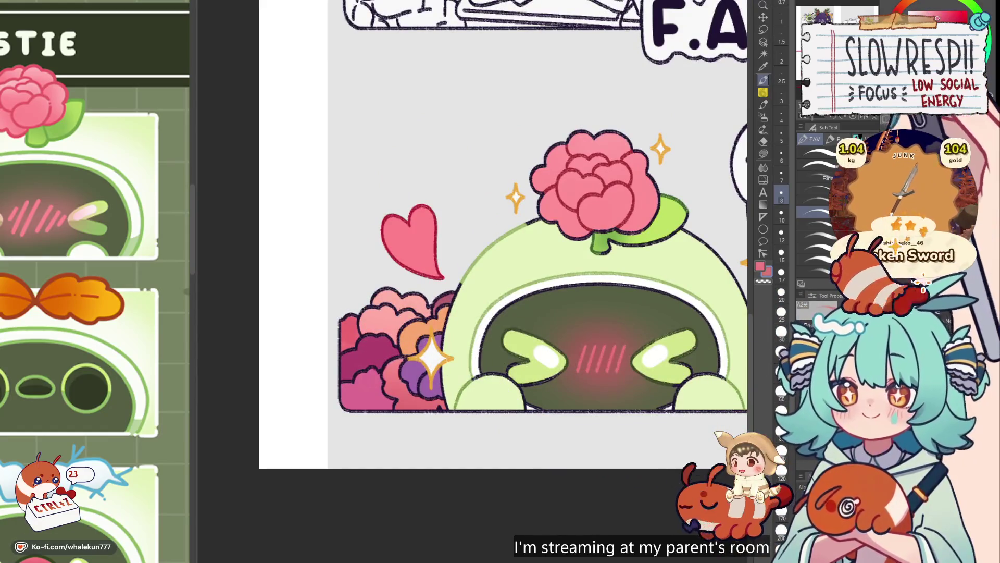
mouse_move(585, 292)
mouse_down()
mouse_move(627, 281)
mouse_move(617, 248)
mouse_move(627, 277)
mouse_move(606, 262)
mouse_move(646, 314)
mouse_up()
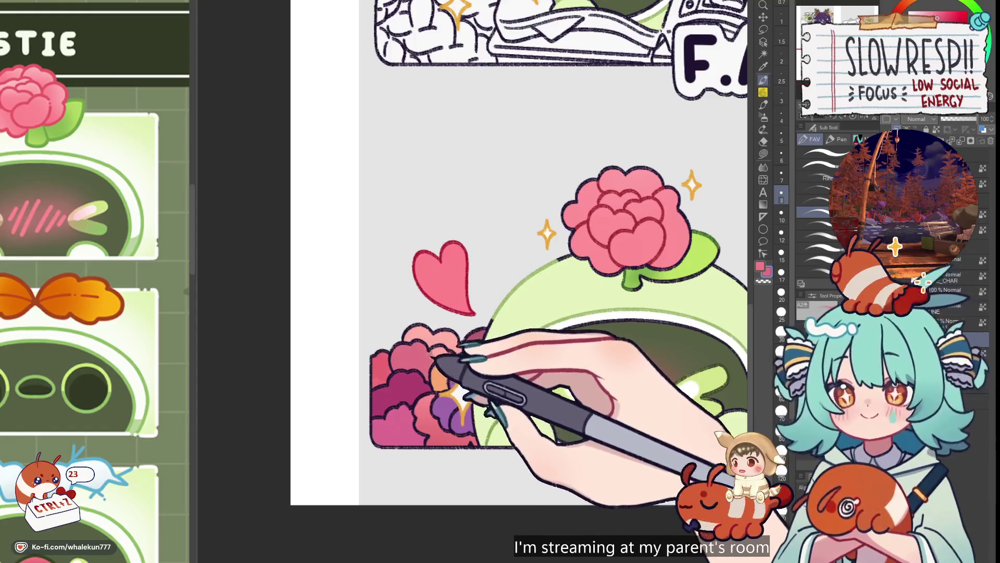
scroll(501, 261, down, 3)
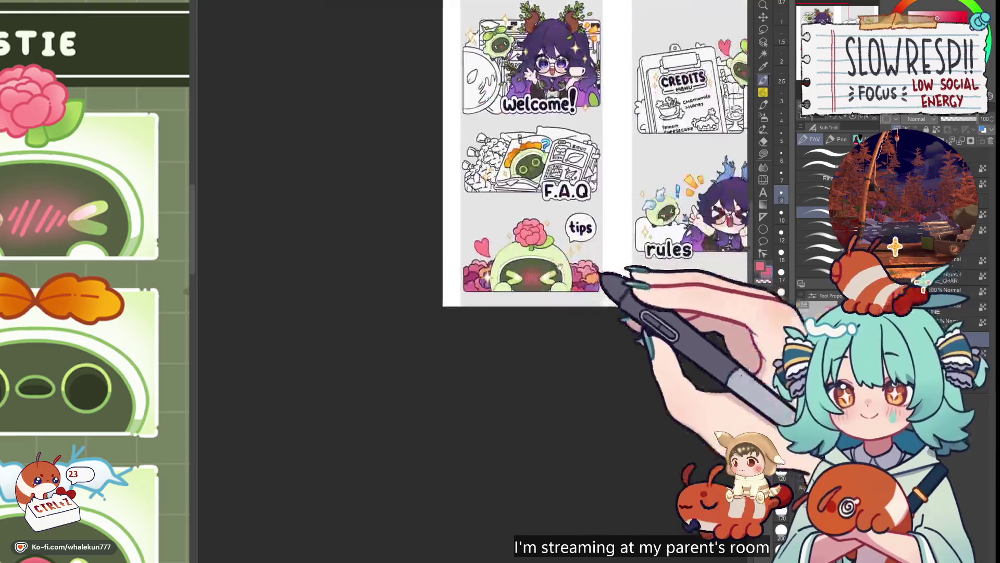
- Bring the right-hand bushes into view and shrink the brush to paint them
scroll(541, 286, up, 2)
scroll(538, 285, up, 2)
scroll(548, 320, up, 3)
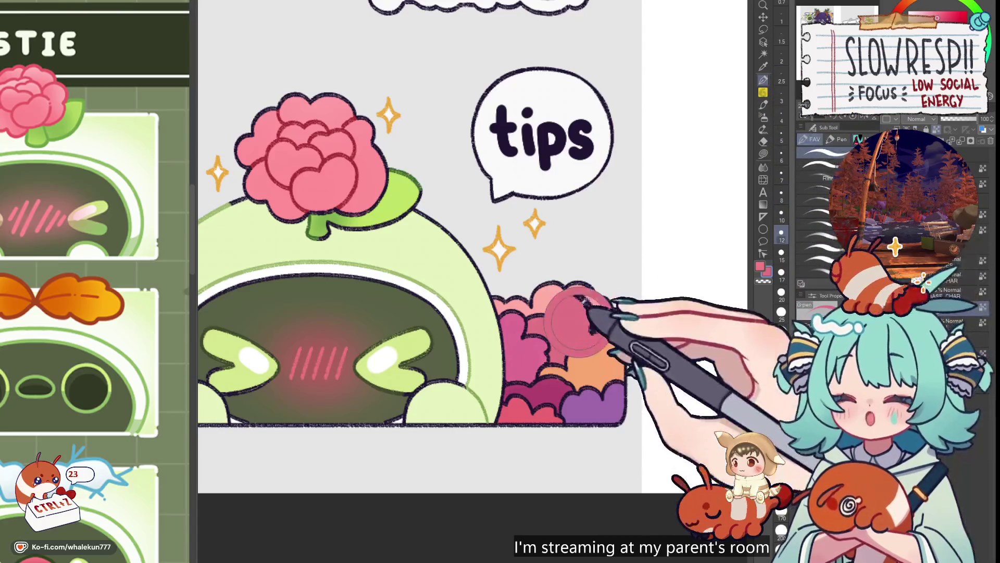
drag(545, 323, 599, 312)
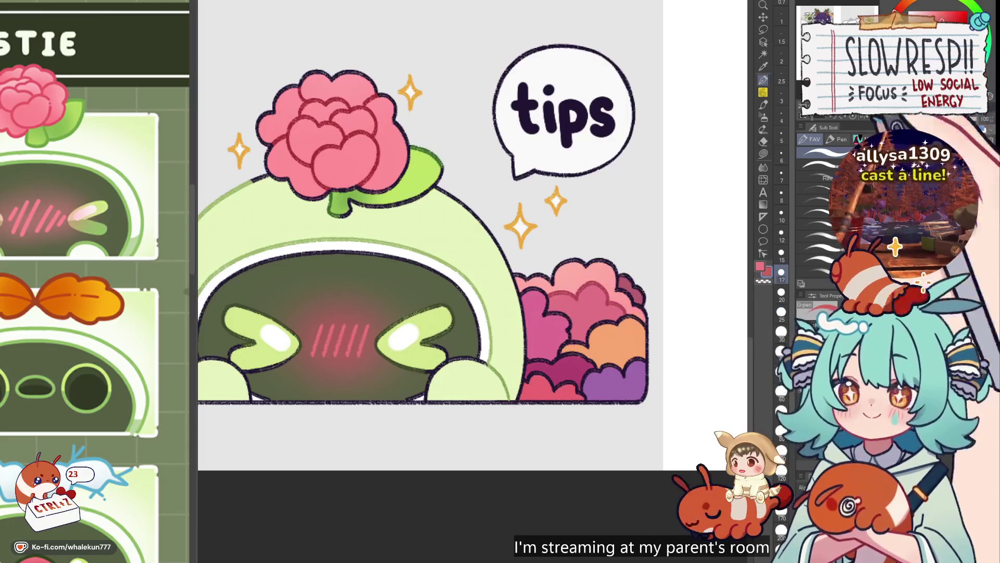
key(bracketleft)
key(bracketleft)
key(bracketleft)
key(bracketleft)
key(ctrl+minus)
key(ctrl+minus)
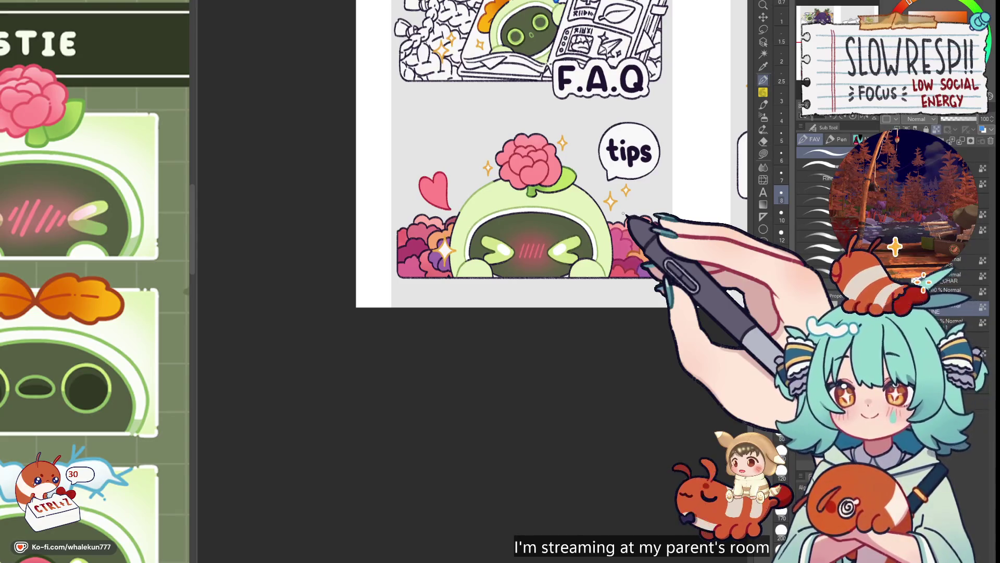
- Zoom in on the tips bushes and paint extra orange and purple shading plus a sparkle
key(ctrl+plus)
key(ctrl+plus)
key(ctrl+plus)
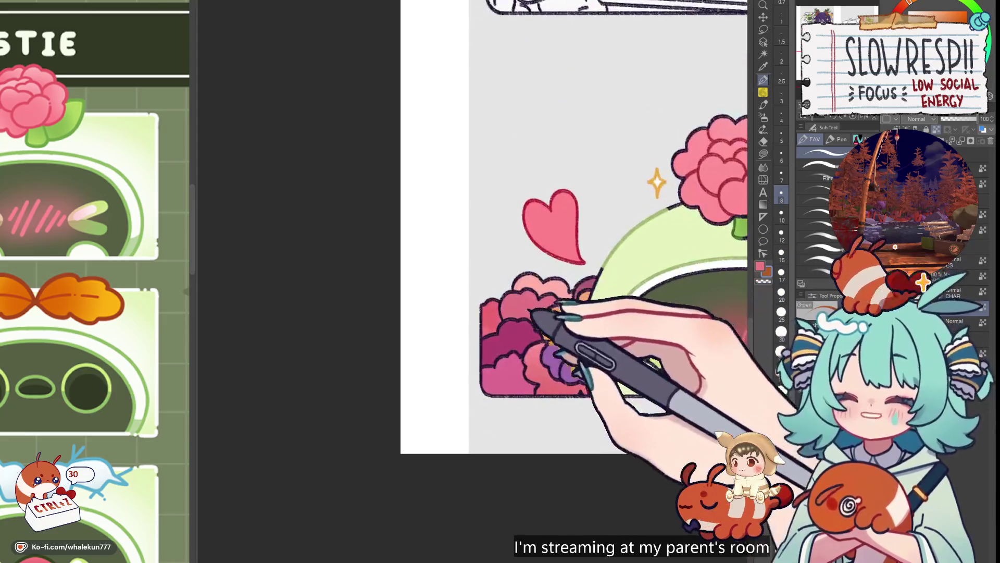
drag(532, 312, 506, 291)
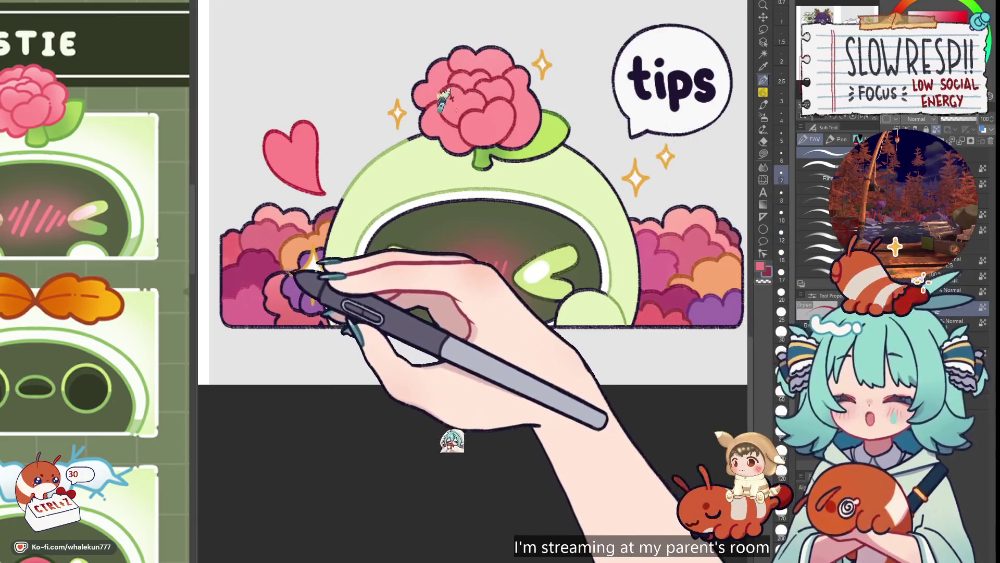
key(bracketright)
key(bracketright)
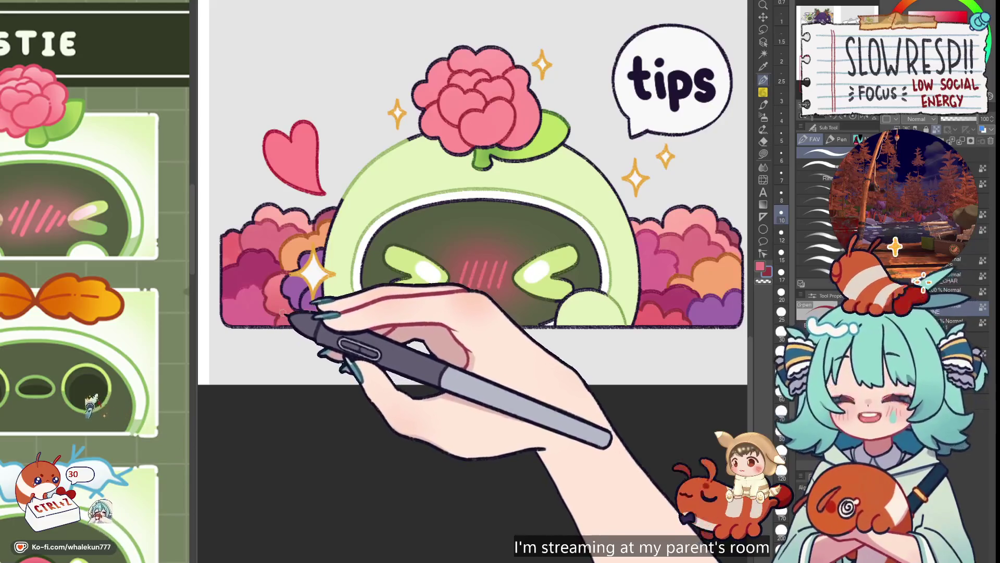
scroll(701, 268, right, 1)
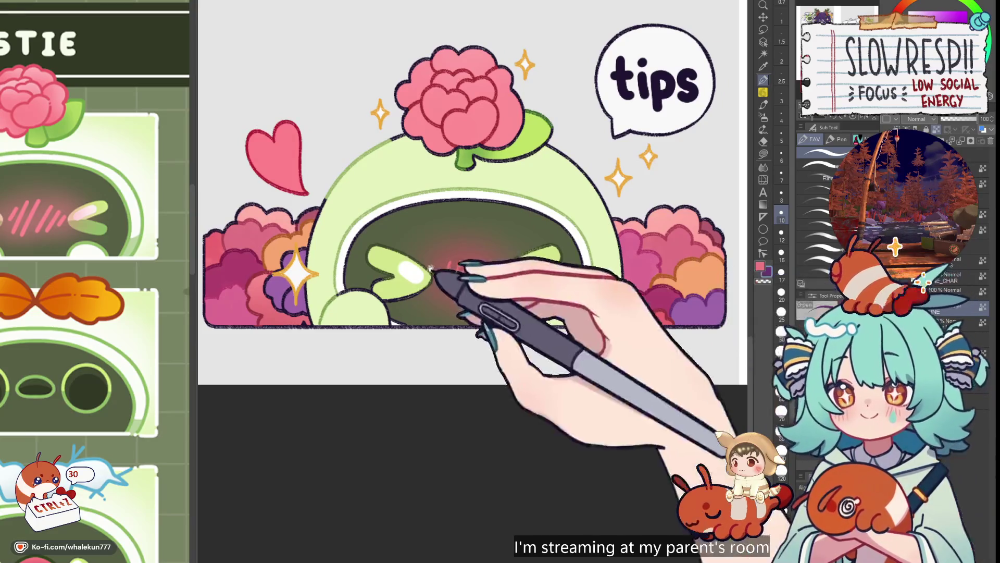
scroll(437, 281, up, 3)
scroll(437, 281, left, 3)
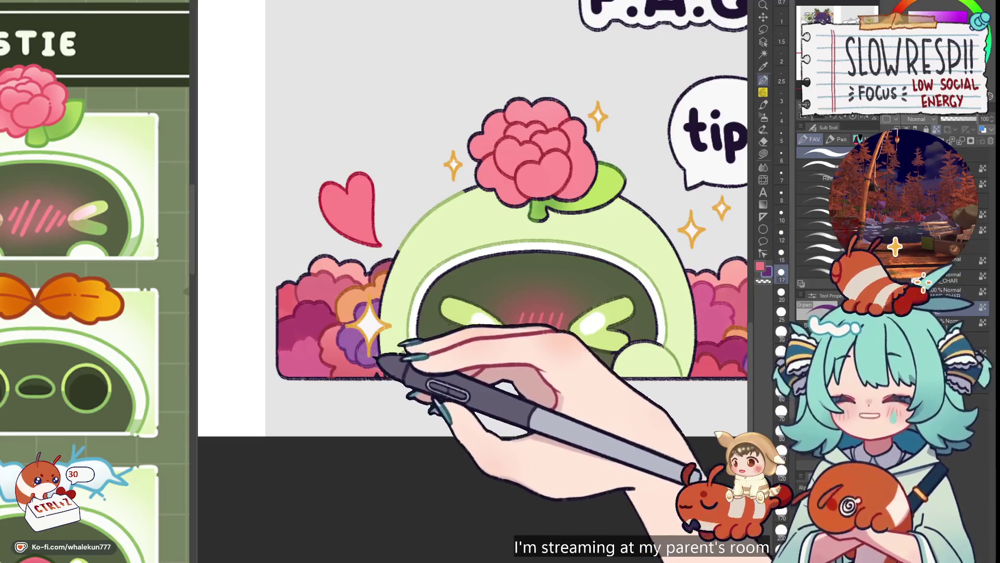
key(bracketleft)
key(bracketleft)
scroll(458, 332, down, 3)
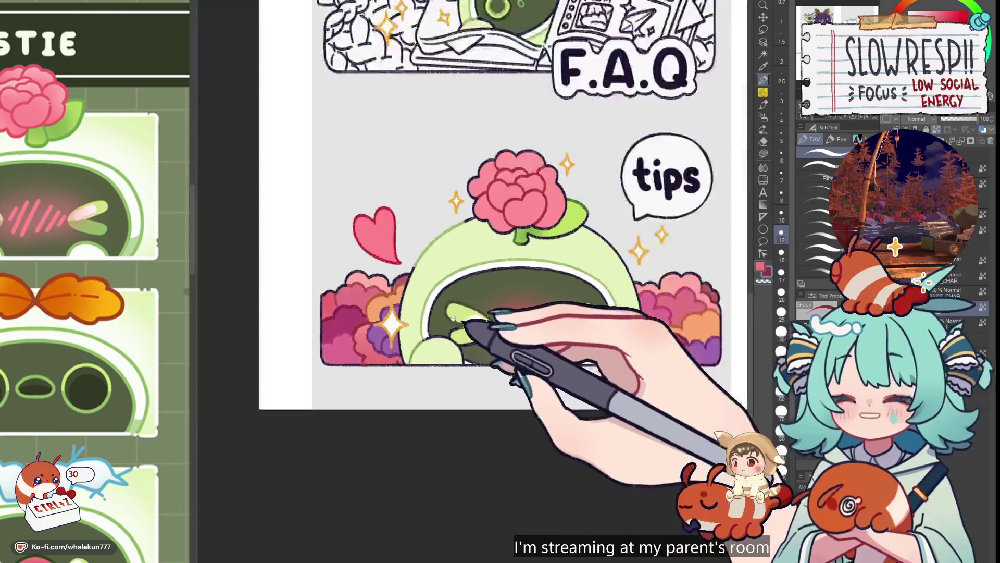
scroll(438, 318, down, 3)
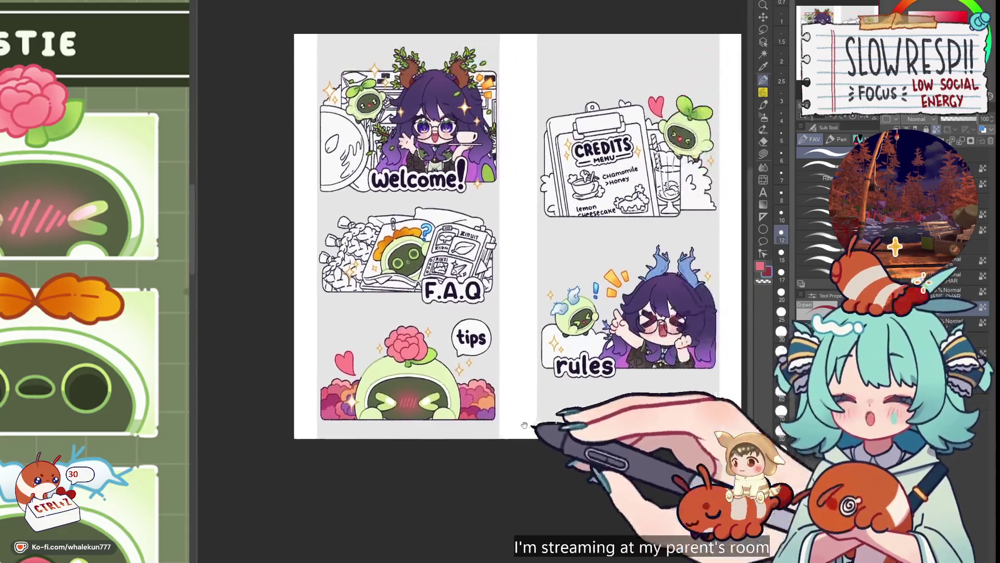
- Lasso-fill an area near the green creature on the rules sticker
key(h)
key(h)
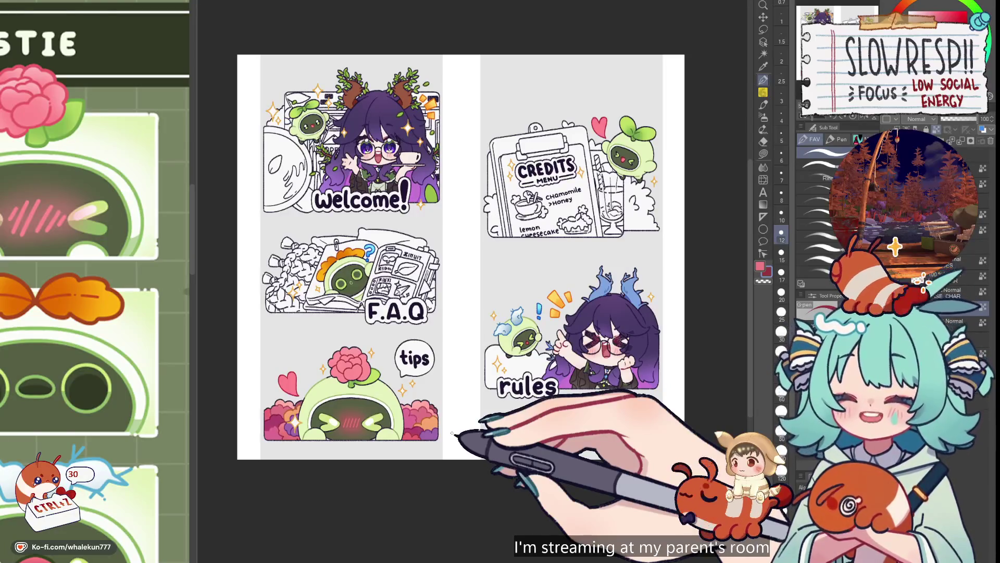
drag(583, 345, 592, 354)
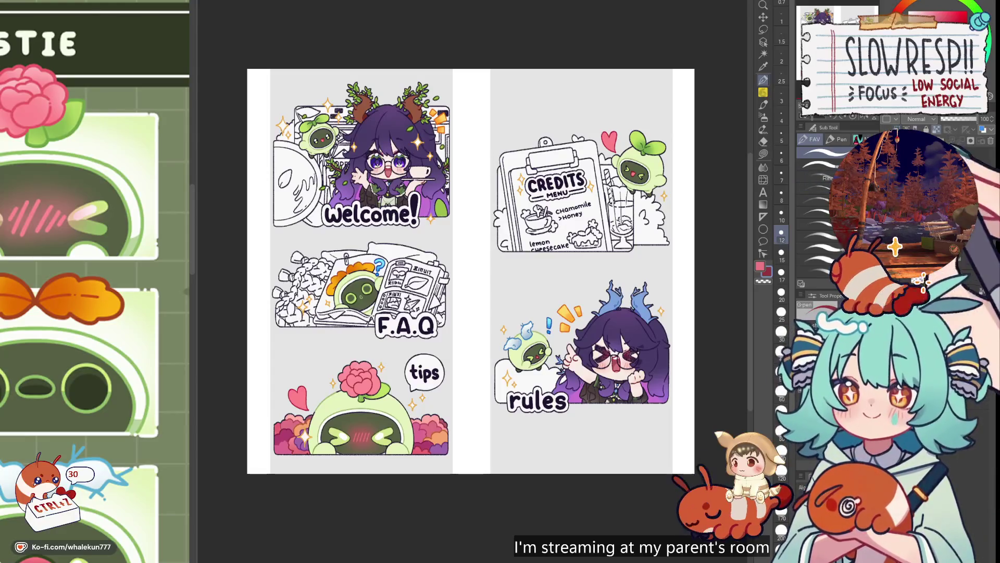
key(g)
scroll(473, 237, up, 3)
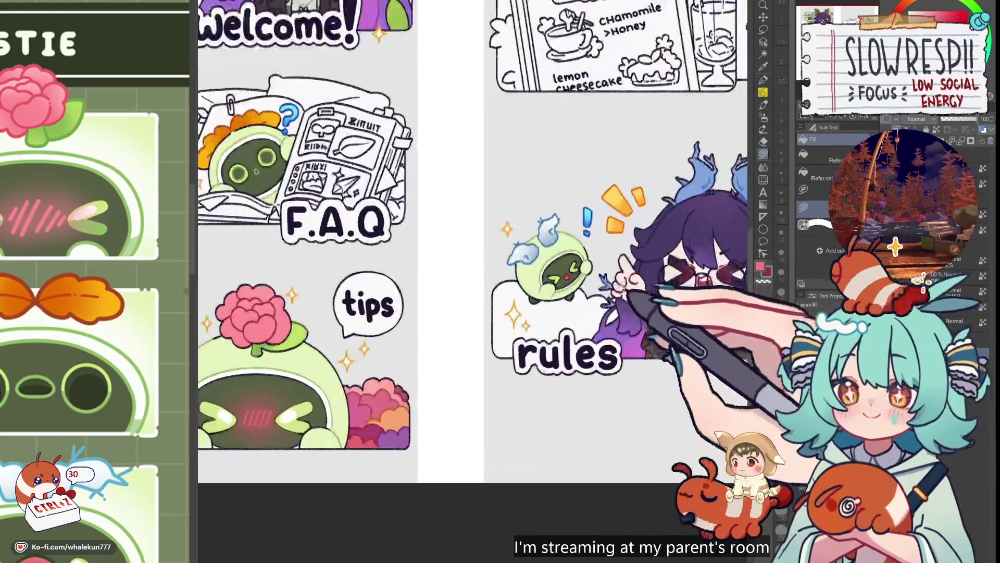
drag(589, 260, 481, 290)
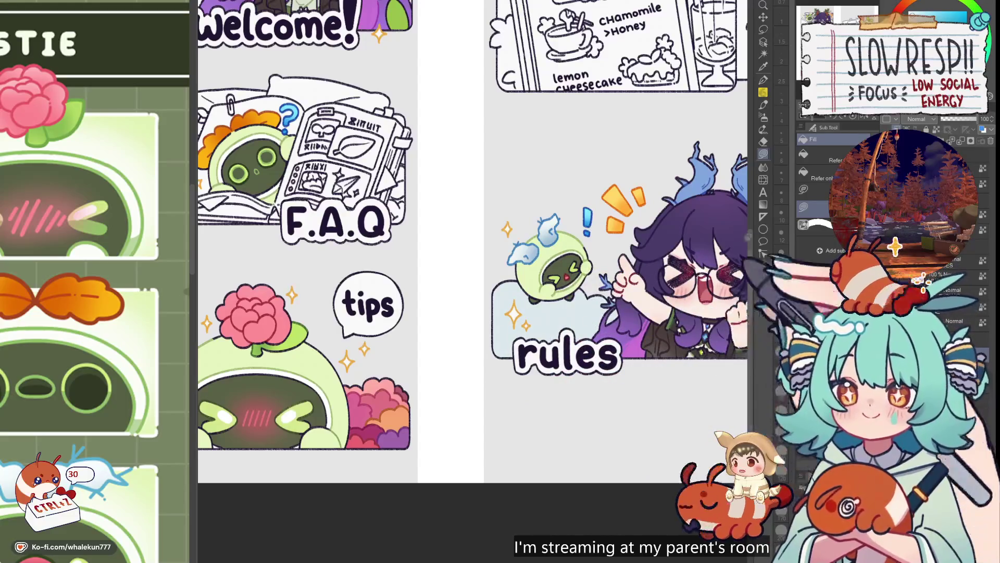
- Shade the cloud behind 'rules' in soft blue with airbrush and watercolour brushes
key(b)
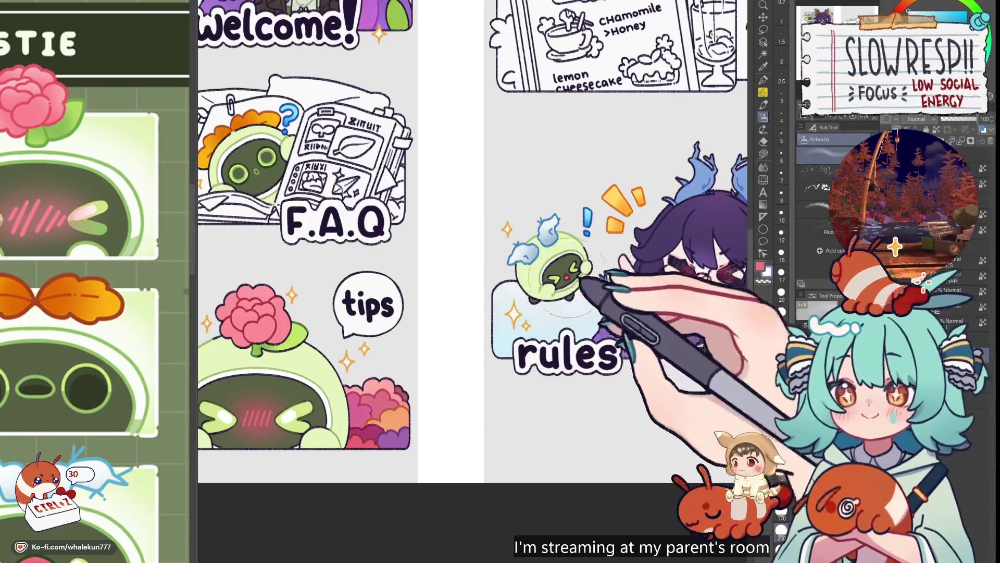
scroll(656, 208, down, 3)
click(763, 105)
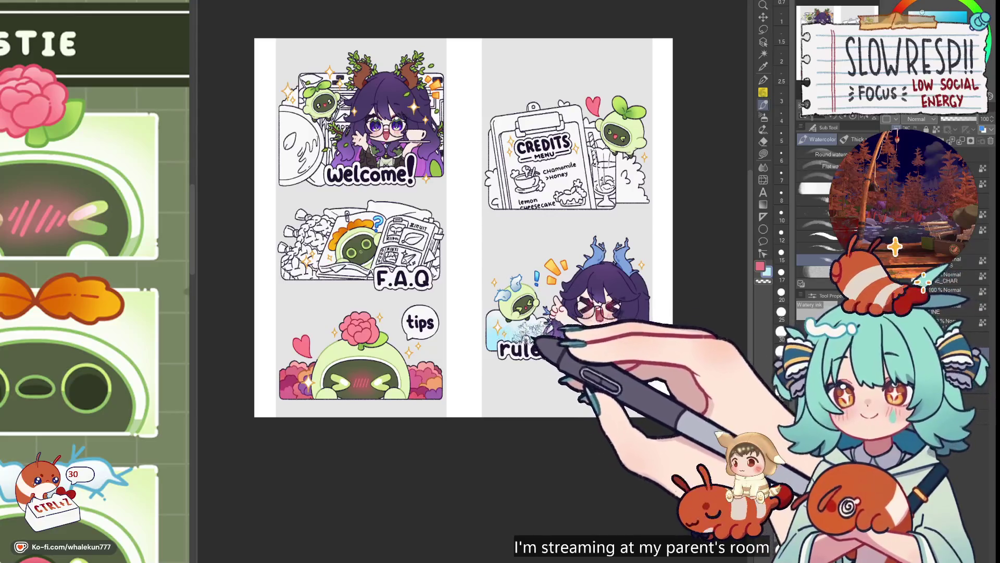
click(961, 11)
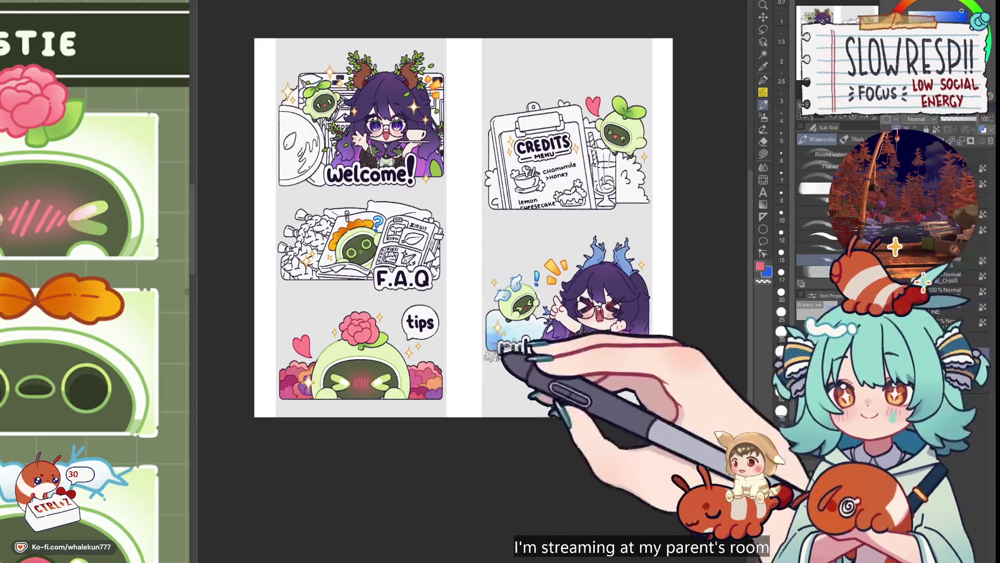
scroll(521, 326, up, 3)
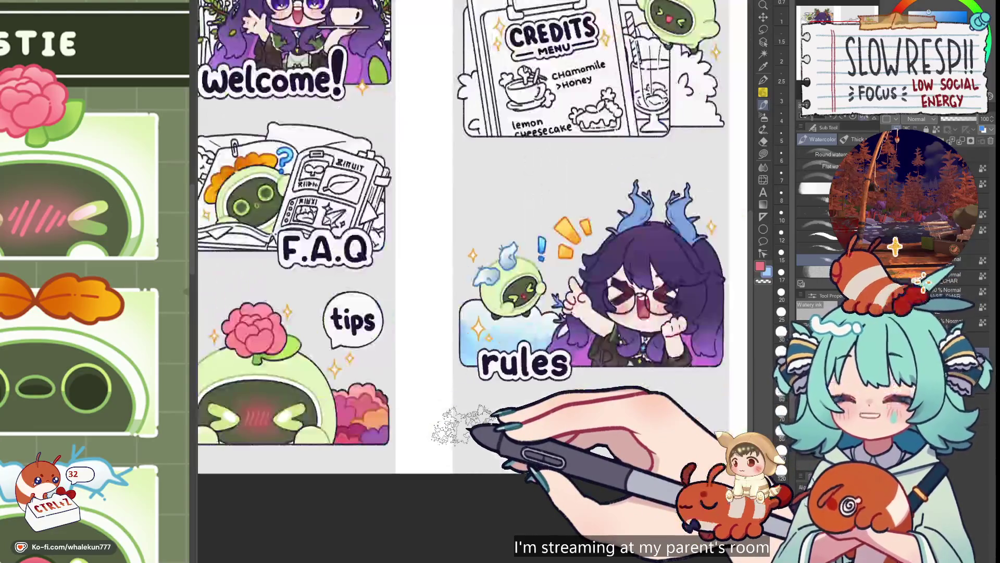
key(h)
key(h)
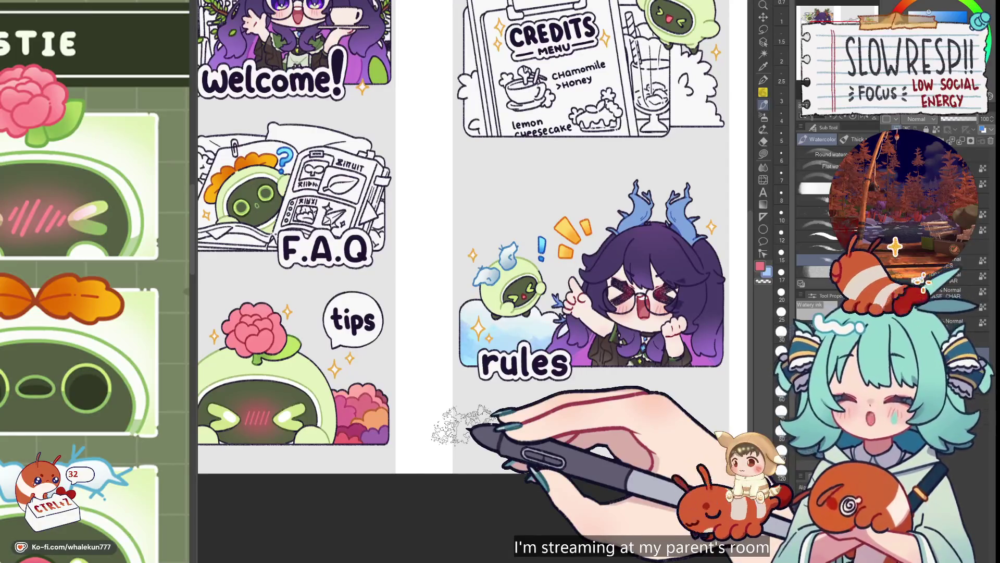
click(763, 79)
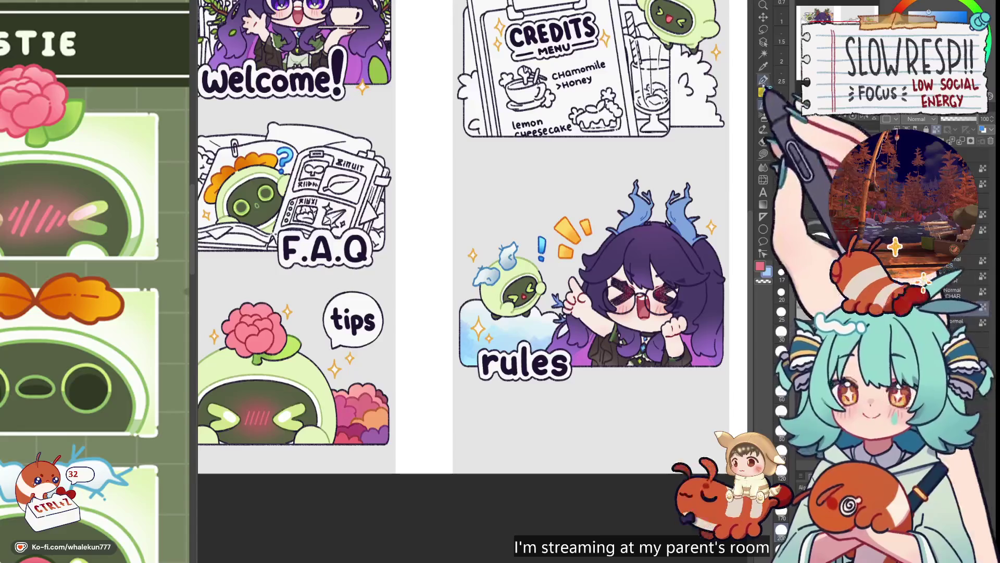
scroll(471, 252, up, 3)
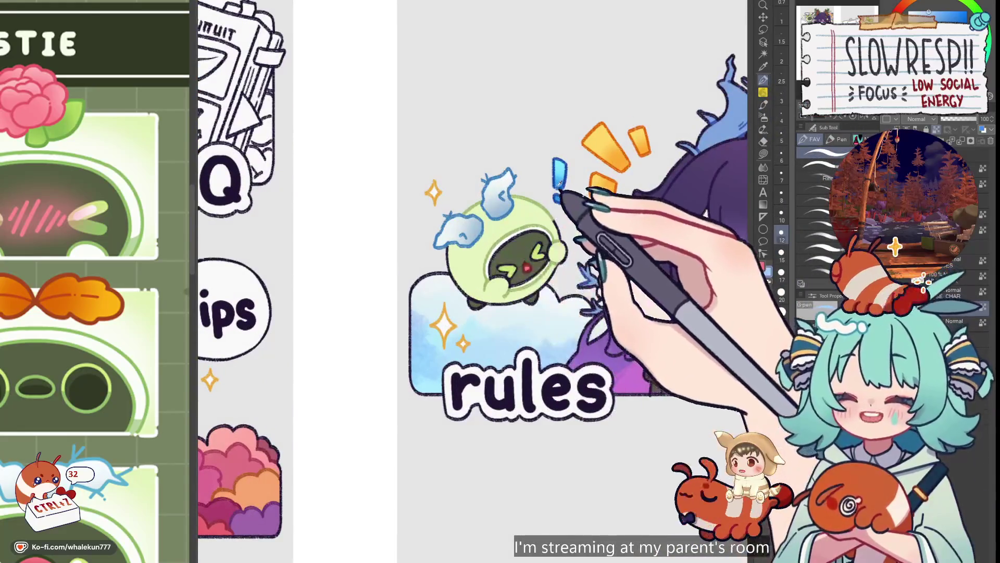
- Enlarge the pen and undo two unwanted strokes on the rules artwork
key(bracketright)
key(bracketright)
key(bracketright)
key(ctrl+z)
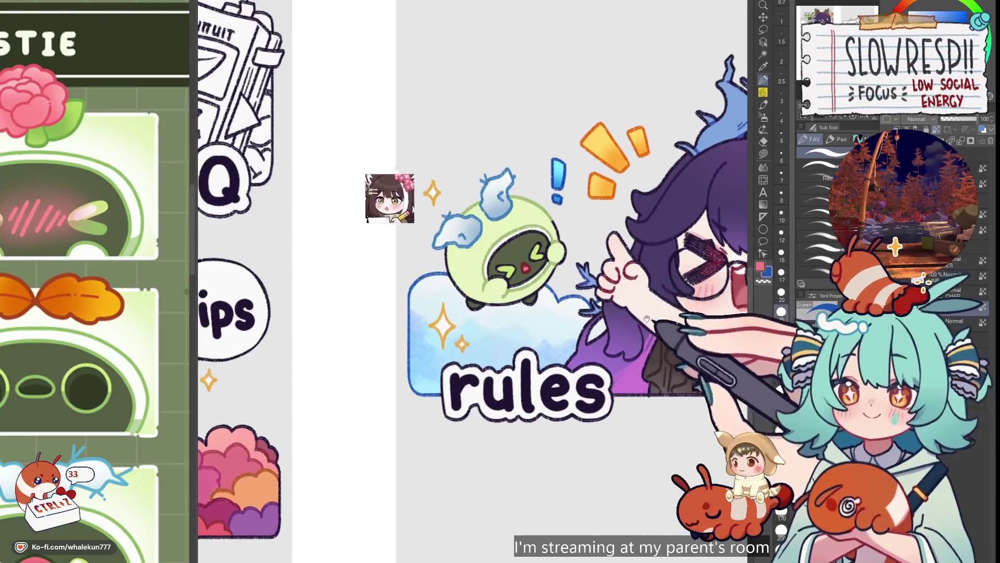
scroll(469, 261, down, 3)
scroll(469, 261, up, 3)
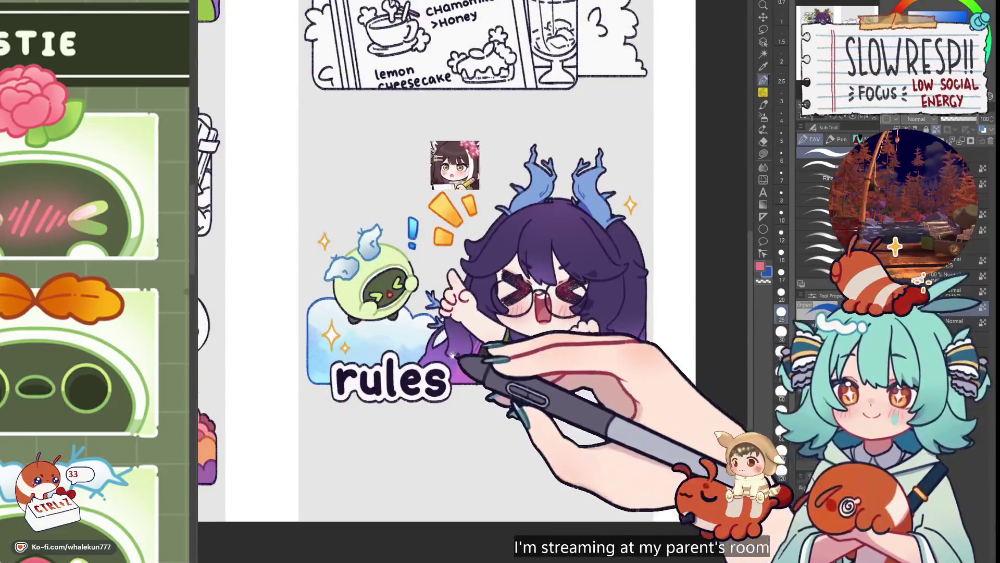
key(ctrl+z)
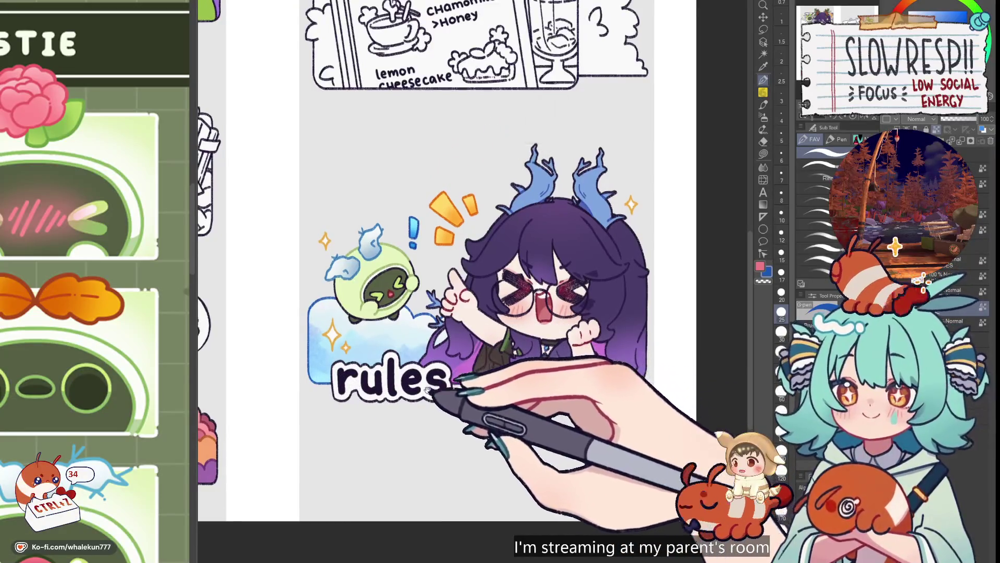
scroll(417, 338, up, 3)
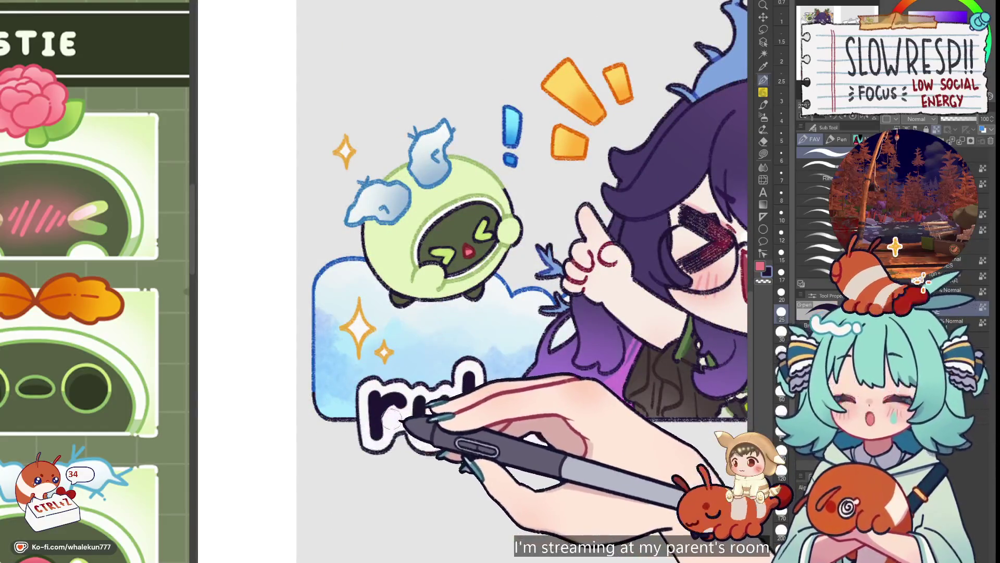
scroll(534, 419, down, 3)
scroll(534, 418, down, 2)
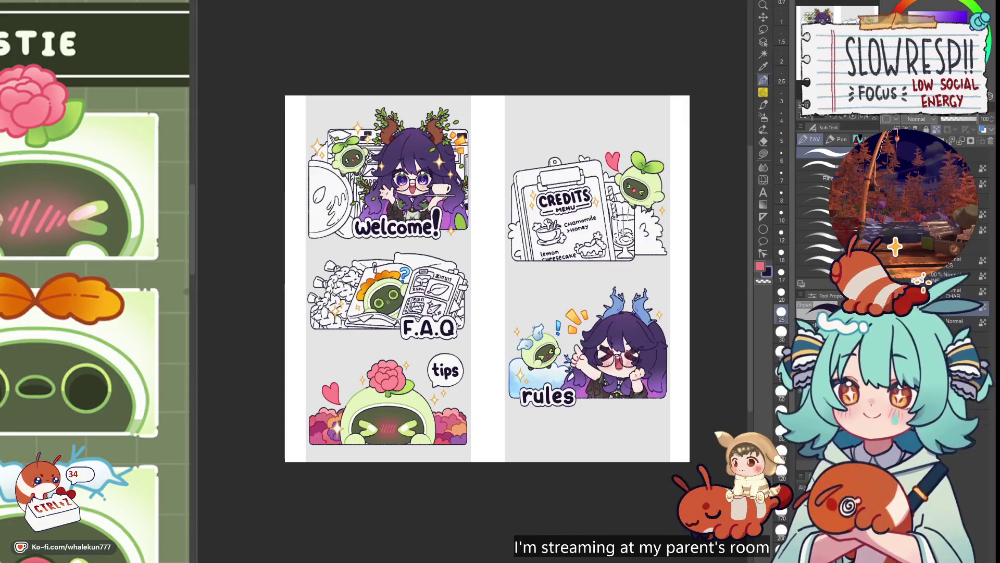
- Set up the Lasso fill sub tool and bring the FAQ and tips panels into view
click(764, 154)
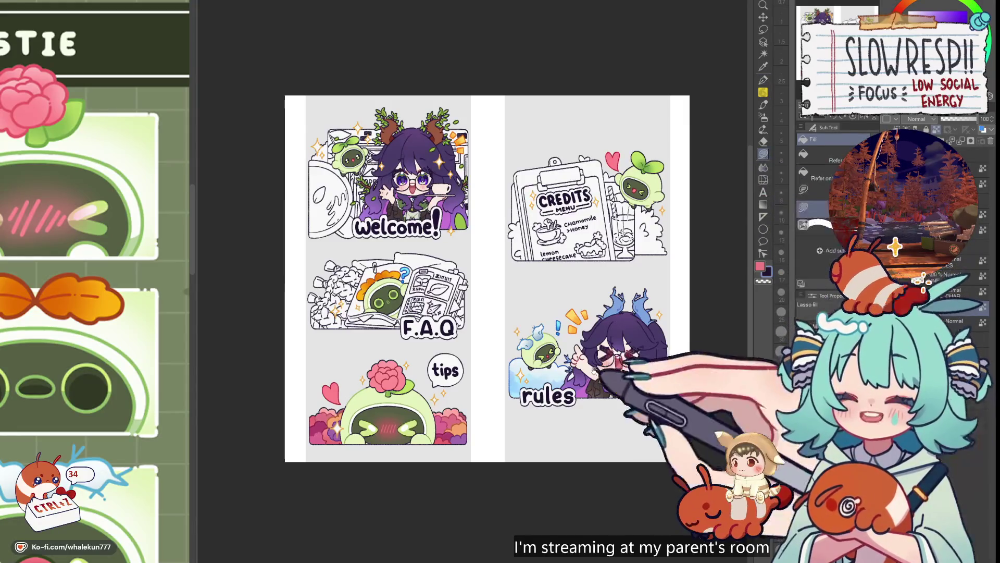
drag(588, 438, 595, 409)
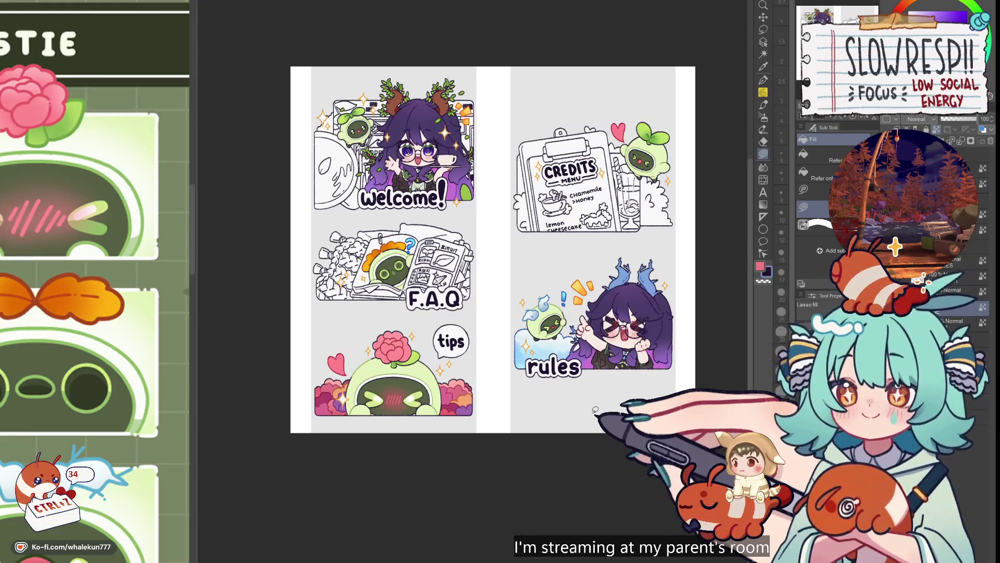
key(m)
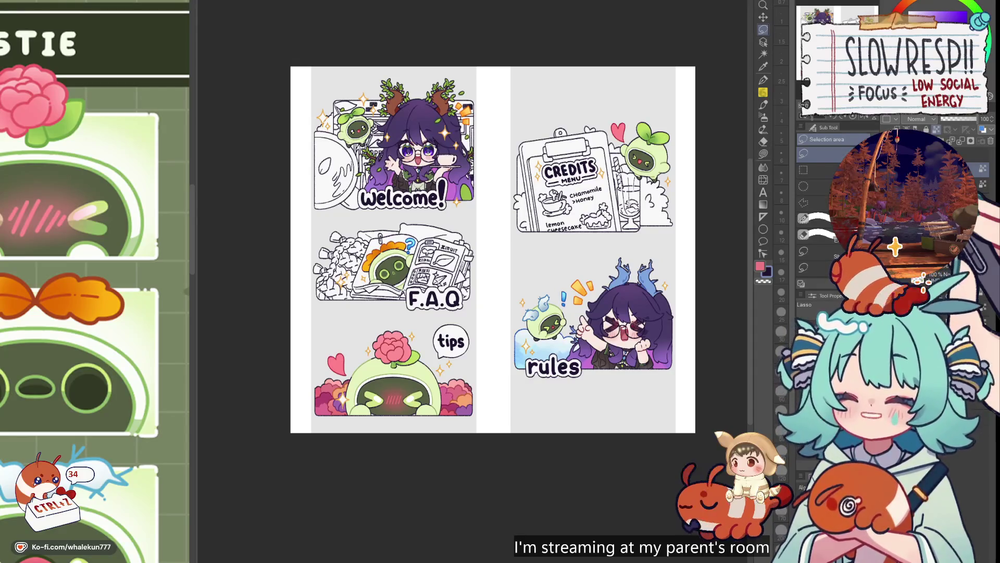
click(763, 154)
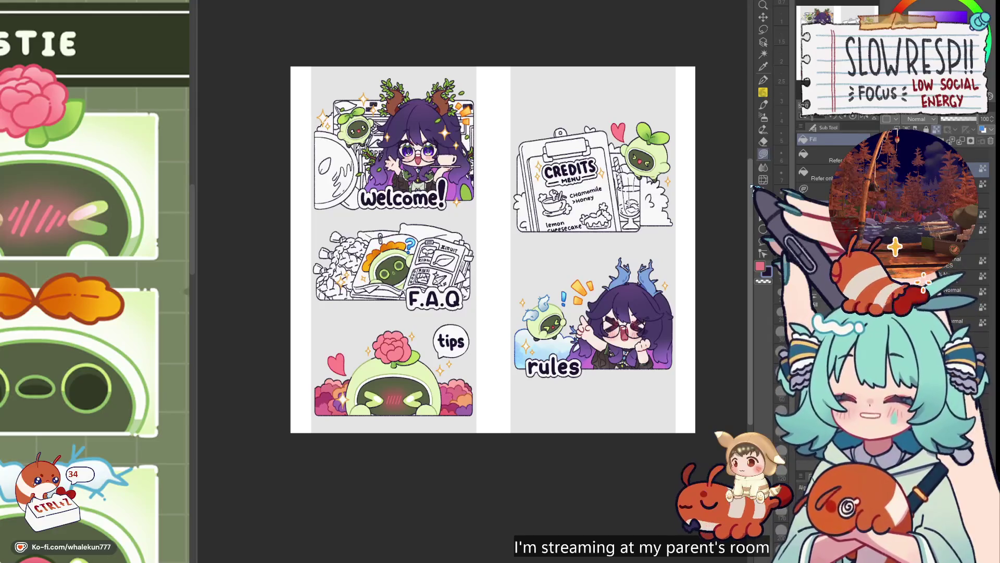
mouse_move(533, 402)
mouse_down()
mouse_move(532, 423)
mouse_move(519, 422)
mouse_up()
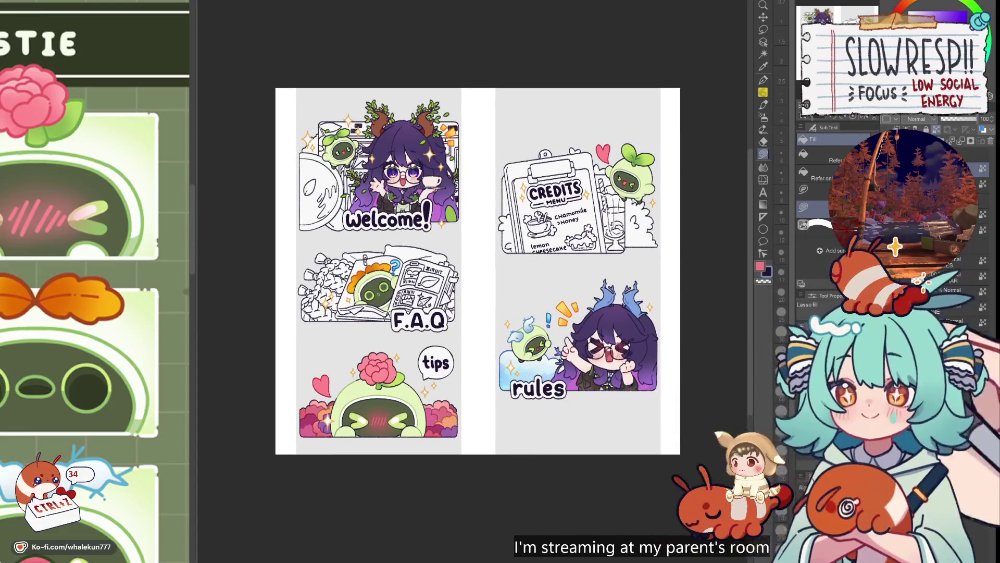
scroll(659, 406, down, 3)
scroll(661, 406, up, 5)
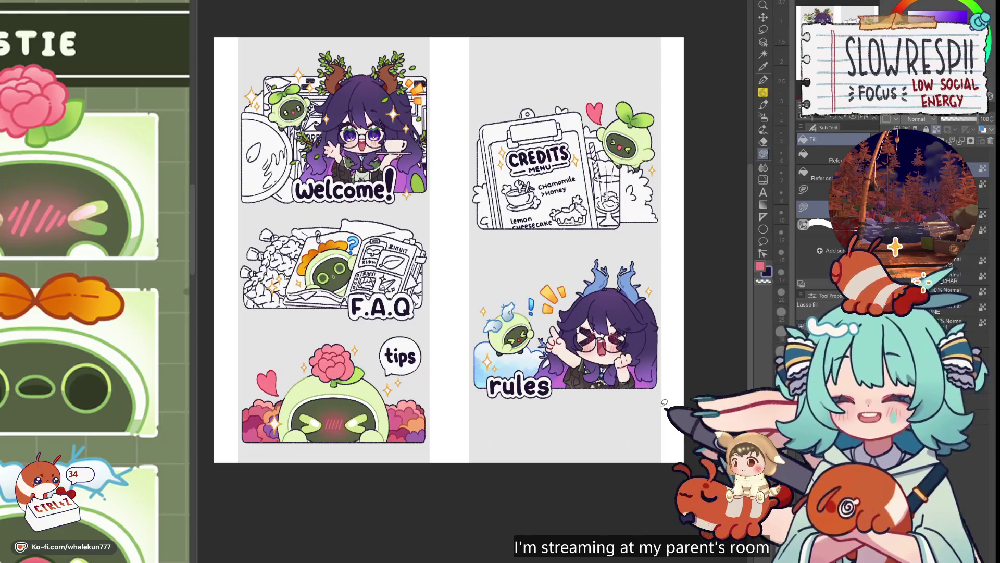
scroll(664, 403, left, 2)
scroll(664, 441, down, 1)
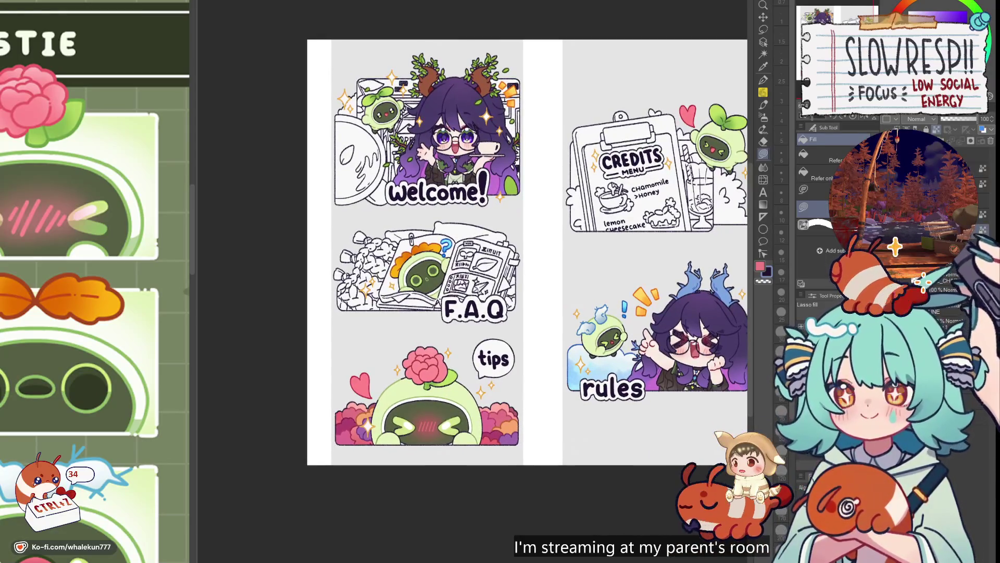
drag(576, 316, 573, 278)
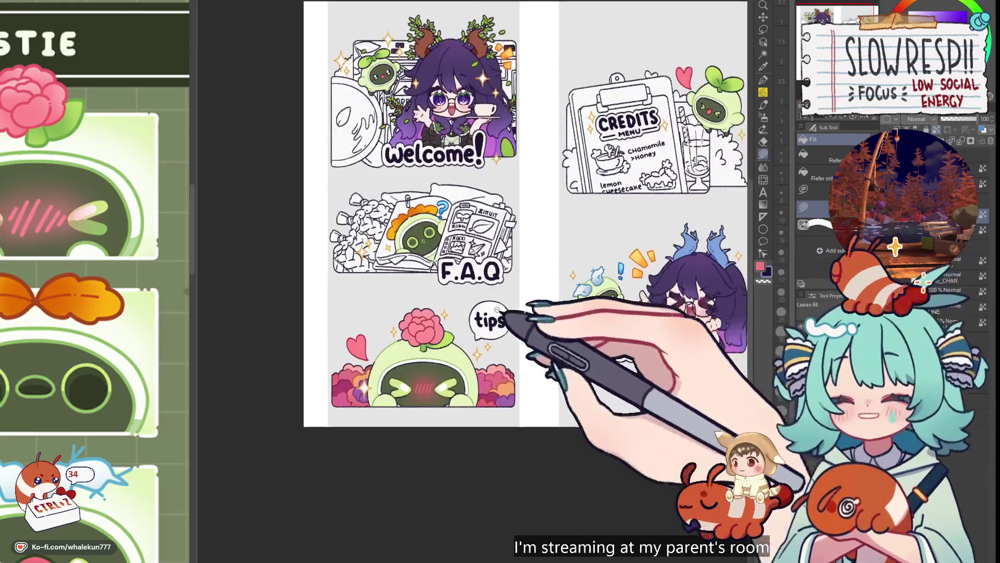
- Lasso-fill the 'tips' lettering in the speech bubble with pink
scroll(495, 312, up, 2)
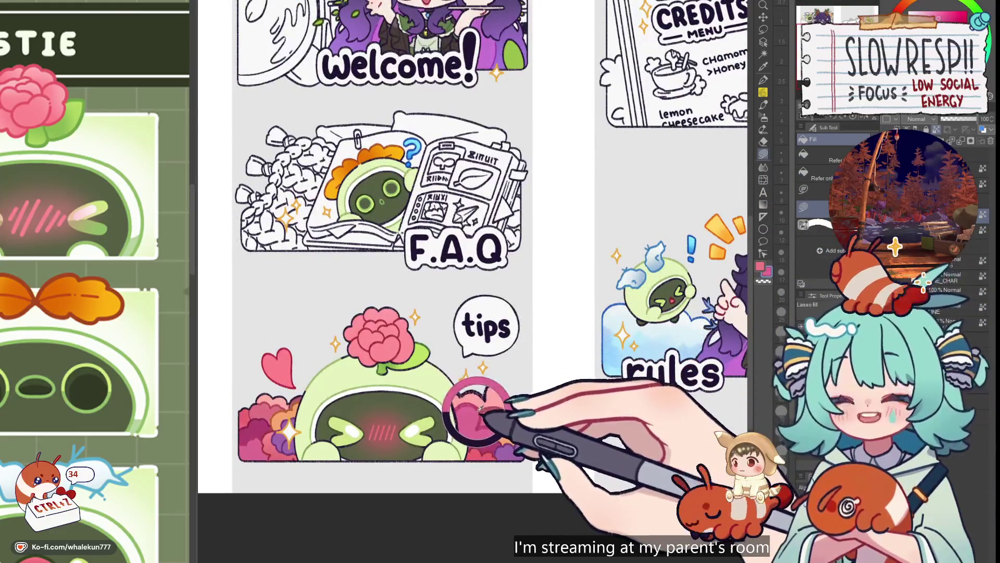
scroll(485, 365, up, 1)
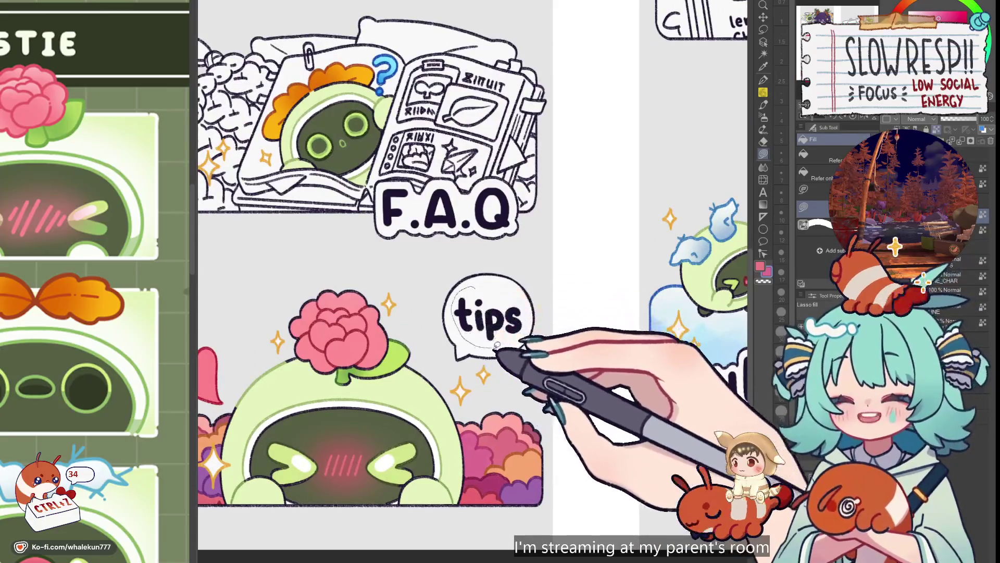
drag(529, 320, 459, 367)
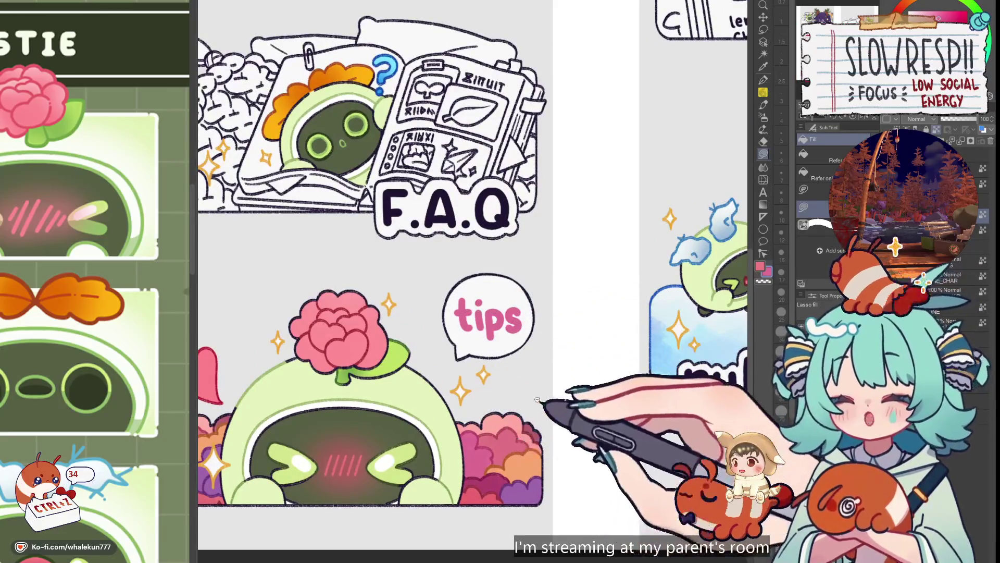
scroll(508, 440, down, 5)
scroll(489, 435, up, 4)
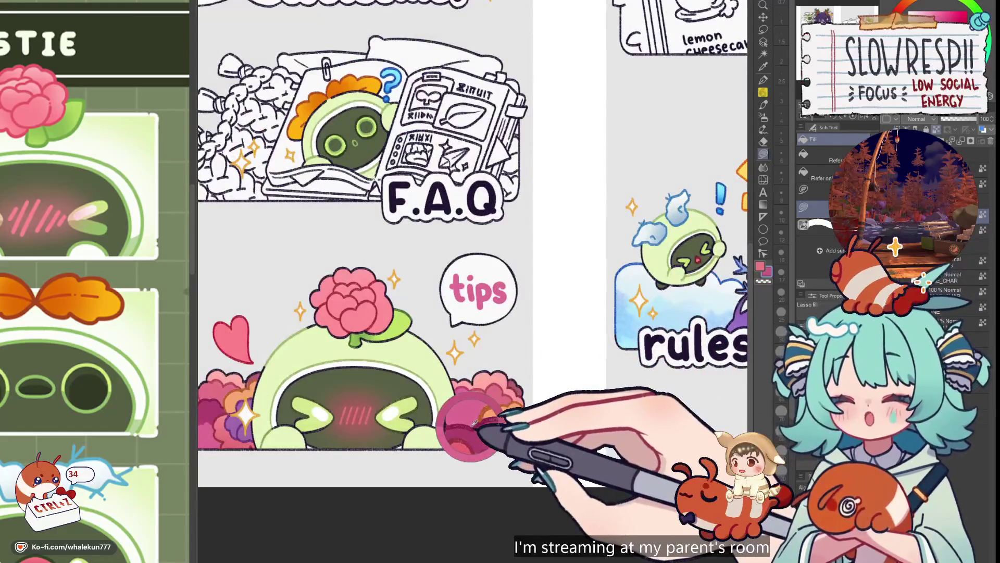
scroll(477, 426, up, 1)
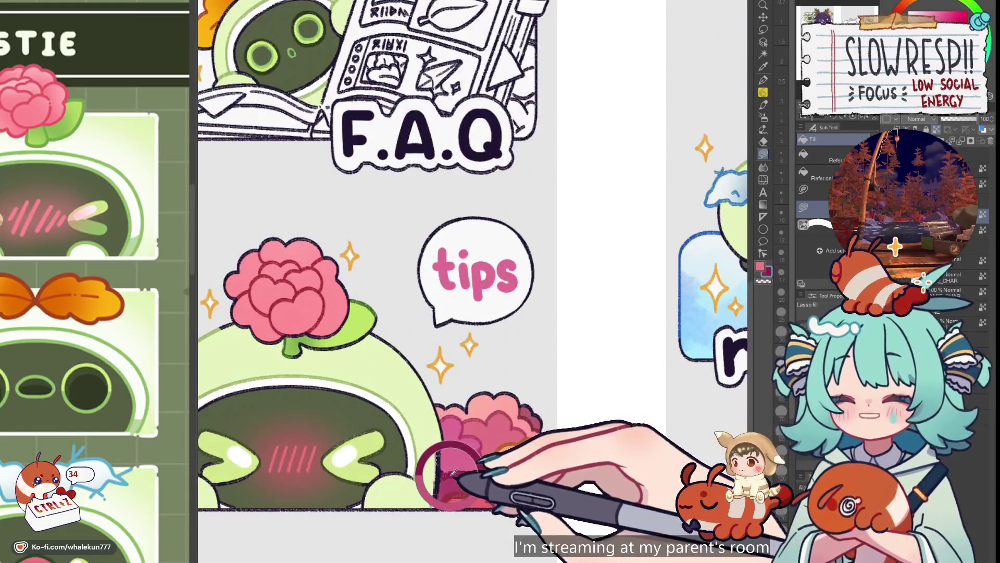
- Airbrush deeper magenta shading inside a lasso selection of the tips bubble, then deselect
key(m)
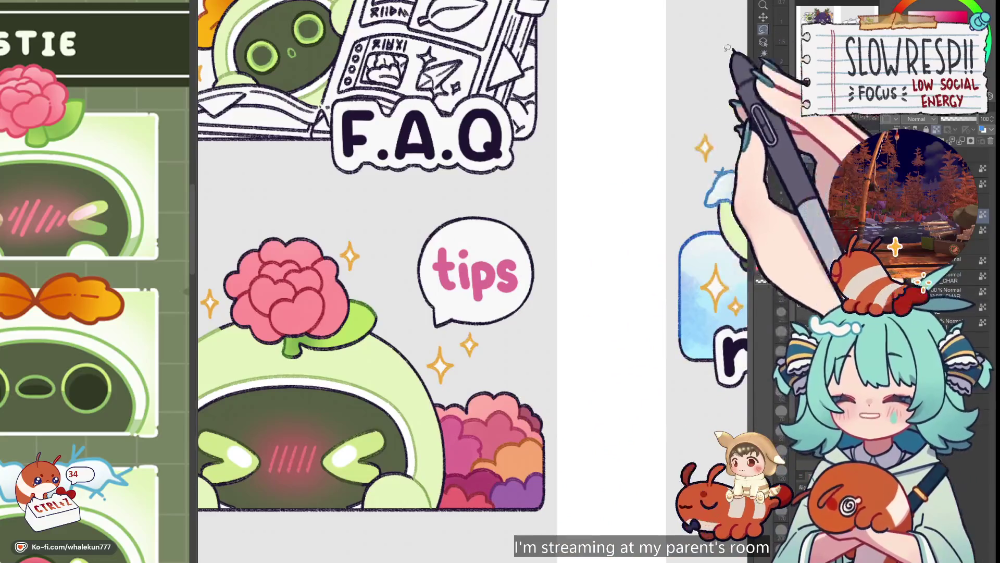
drag(429, 254, 433, 250)
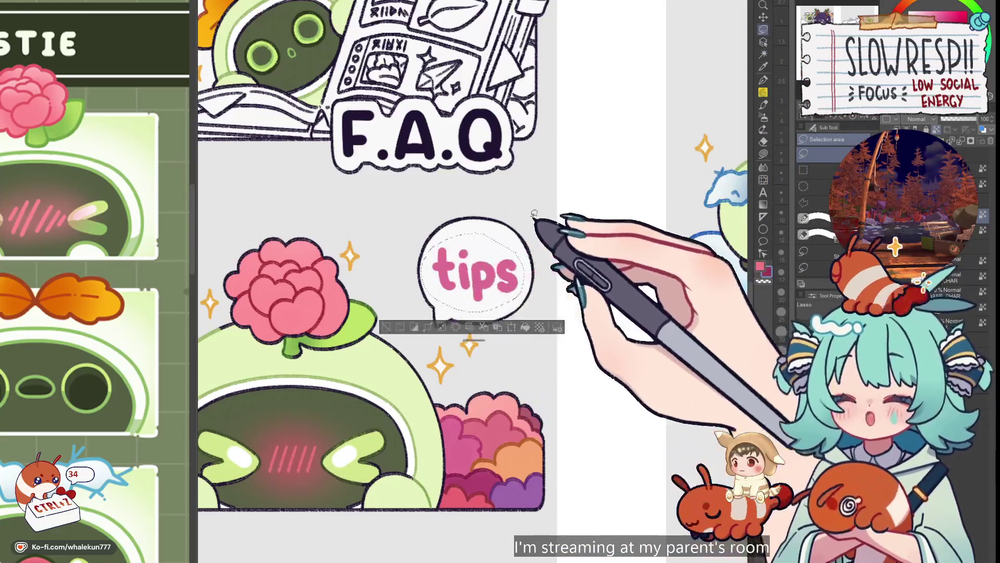
click(763, 117)
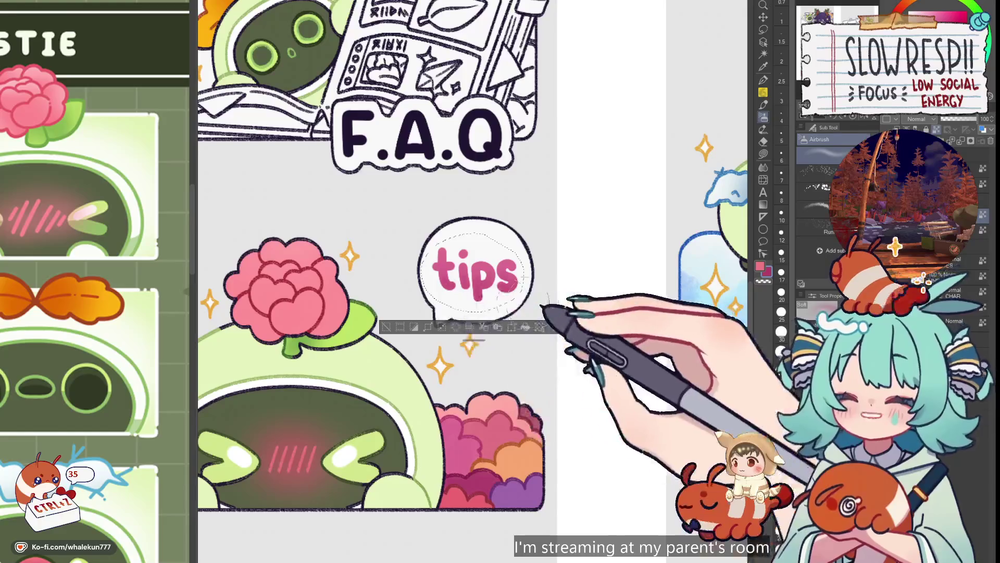
key(ctrl+d)
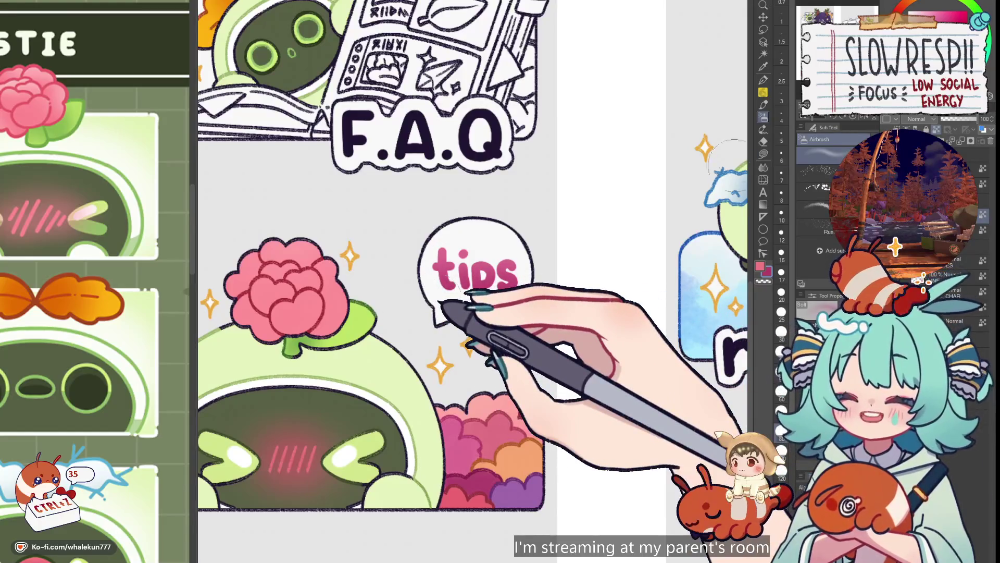
click(763, 80)
scroll(553, 363, down, 3)
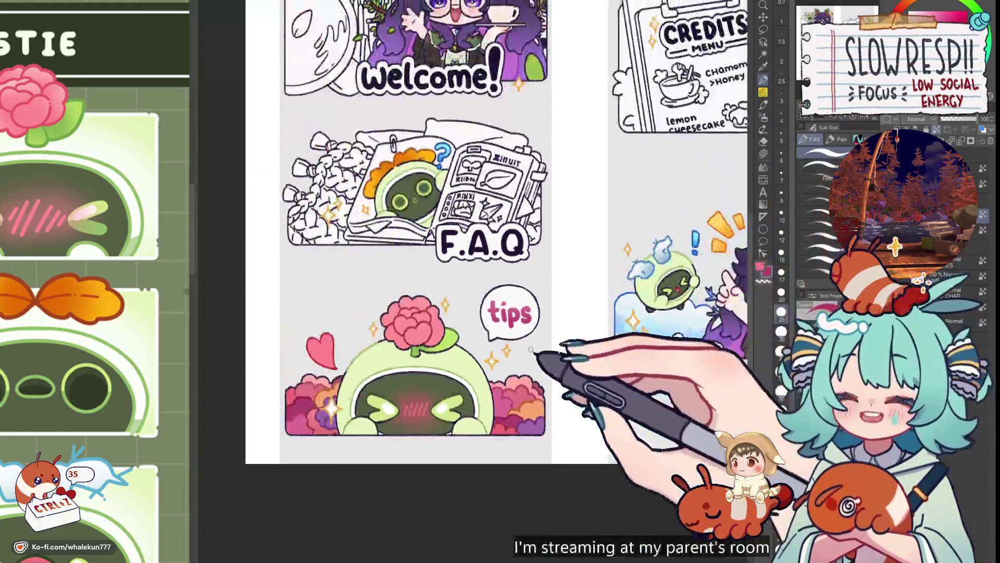
- Zoom to the Credits clipboard and lasso-fill the bush behind its left edge green
scroll(539, 418, down, 2)
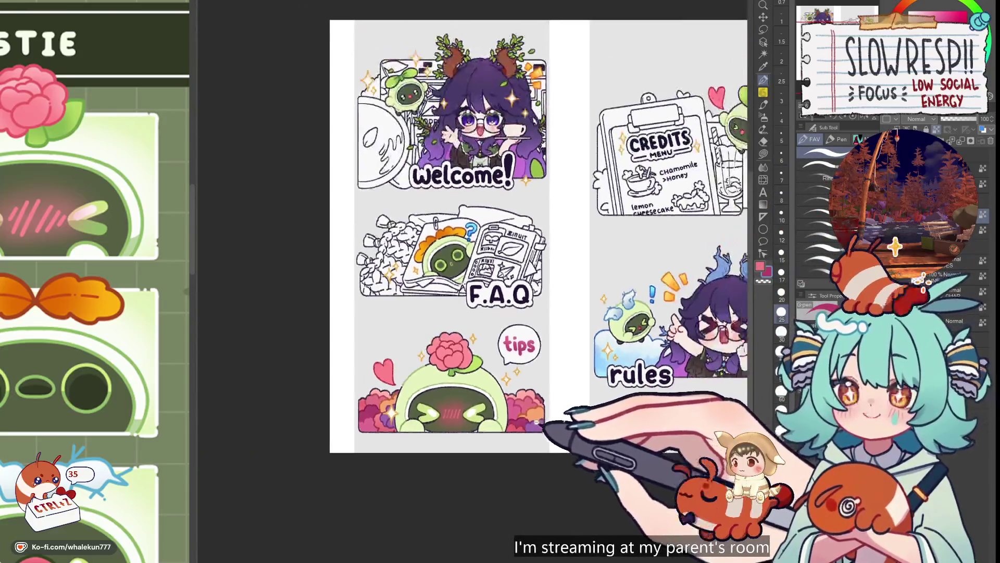
scroll(538, 415, down, 2)
scroll(538, 417, up, 2)
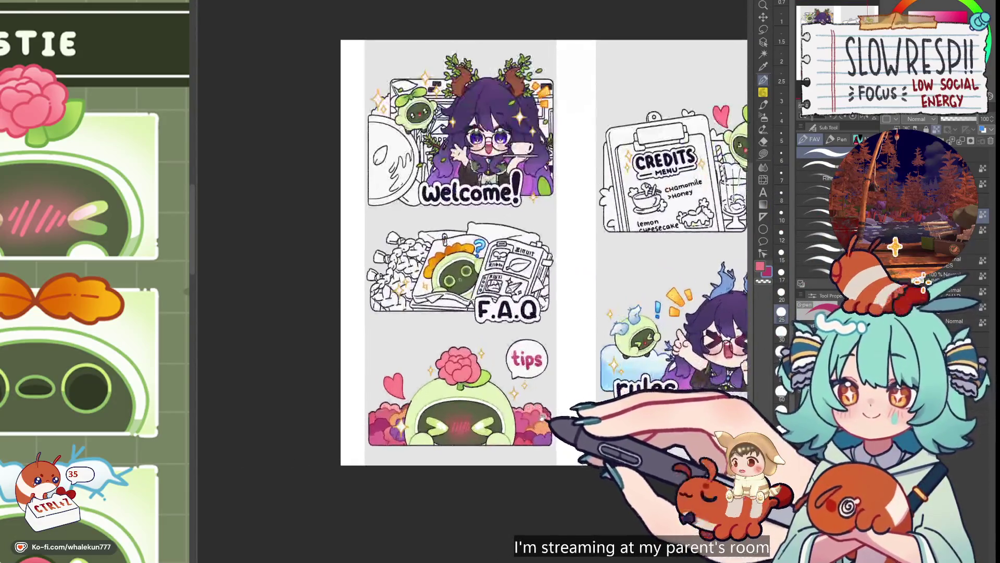
scroll(542, 412, up, 2)
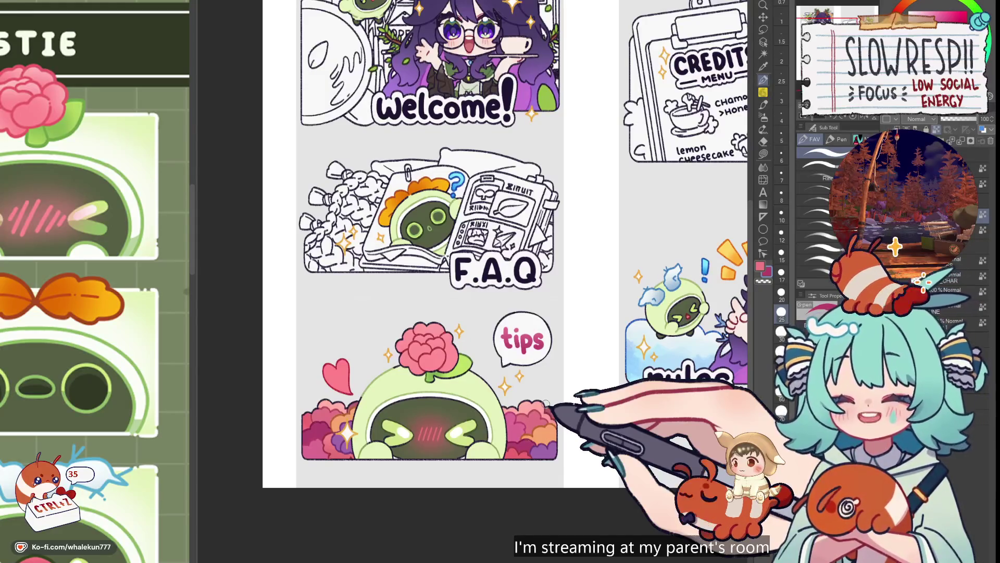
key(g)
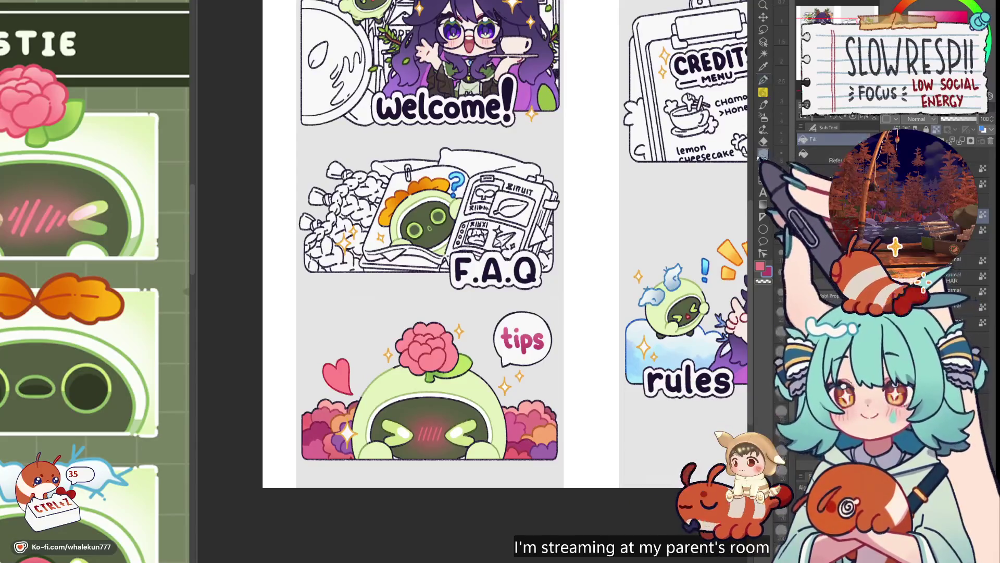
drag(538, 384, 571, 376)
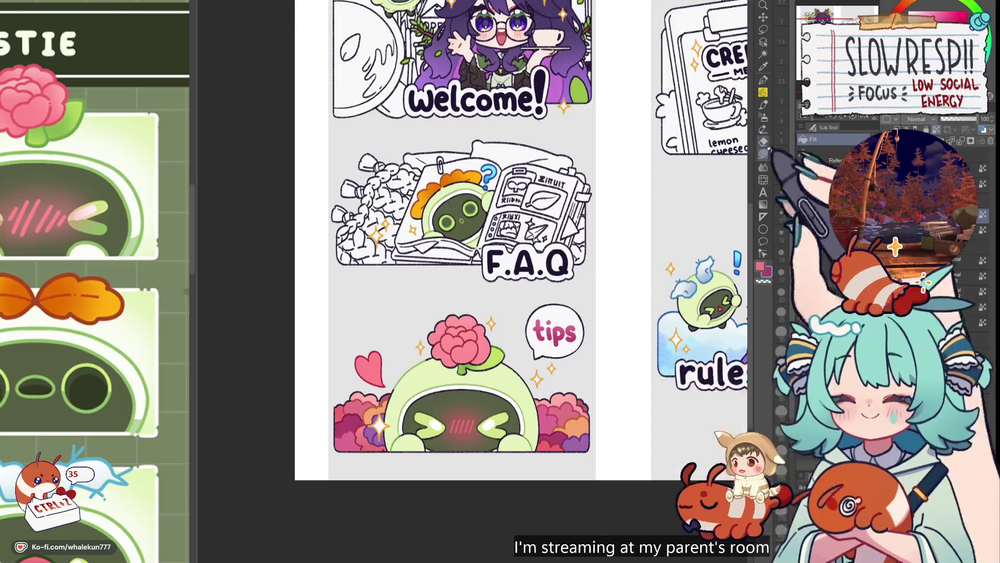
drag(620, 276, 647, 323)
scroll(644, 309, down, 3)
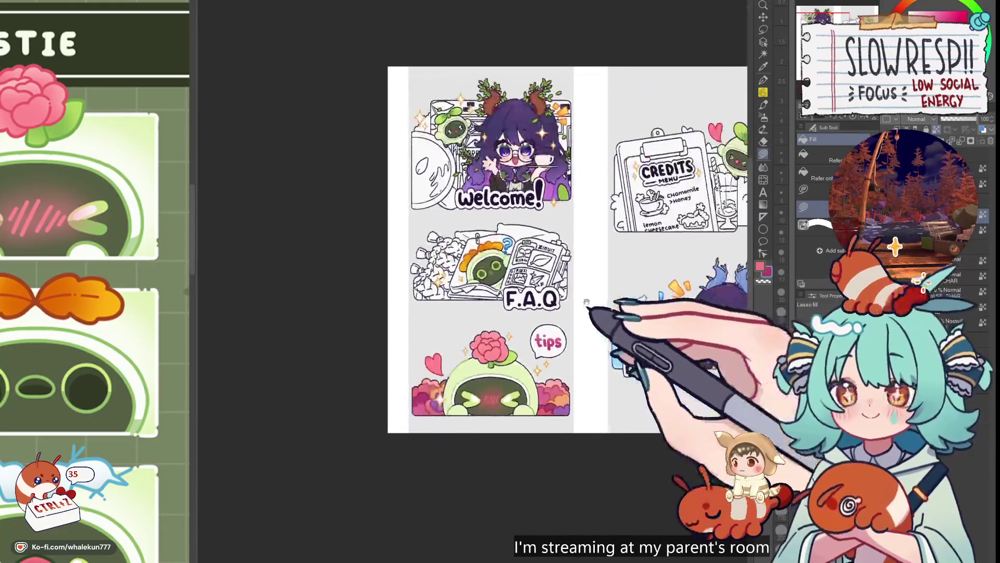
scroll(632, 291, up, 2)
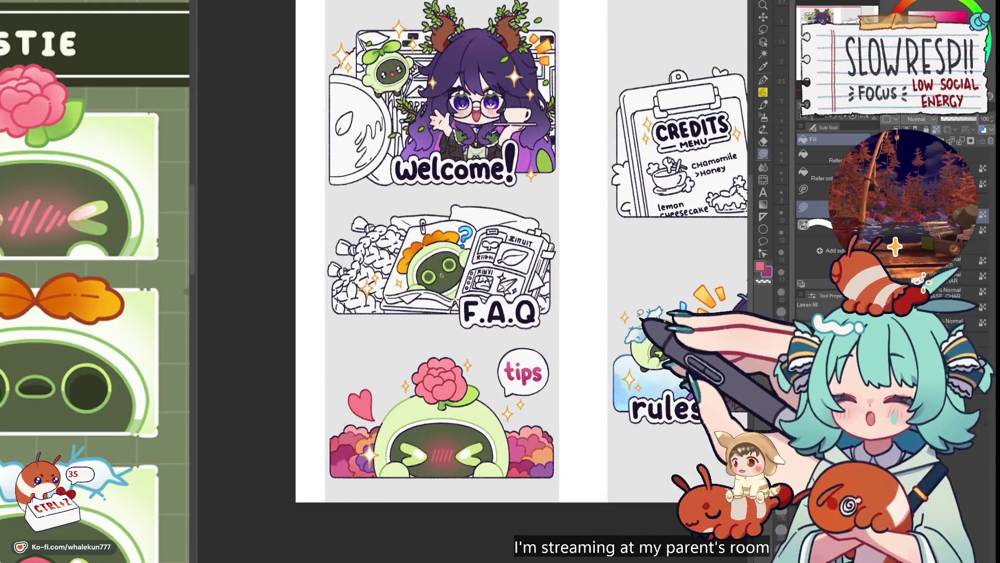
key(p)
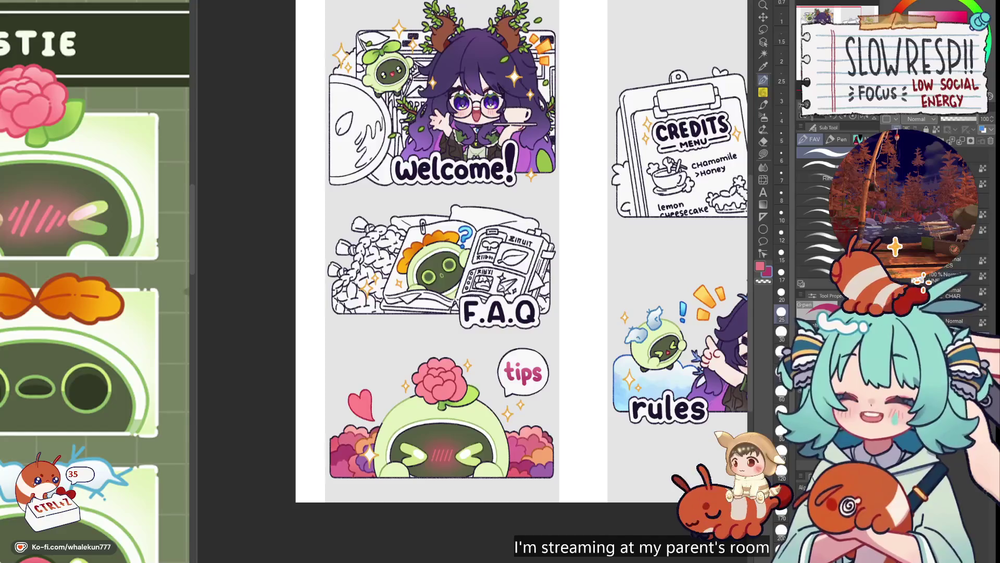
key(g)
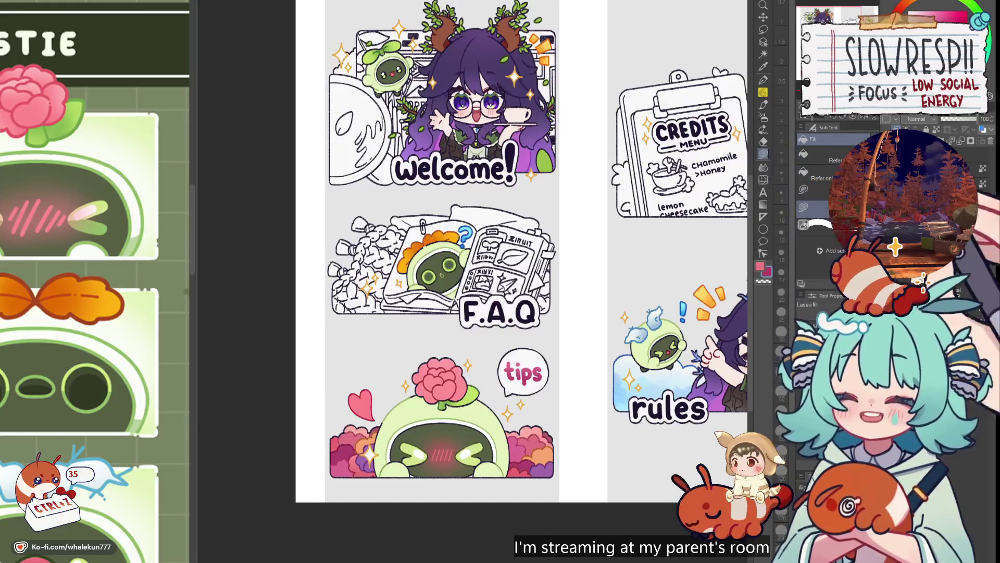
scroll(678, 156, up, 5)
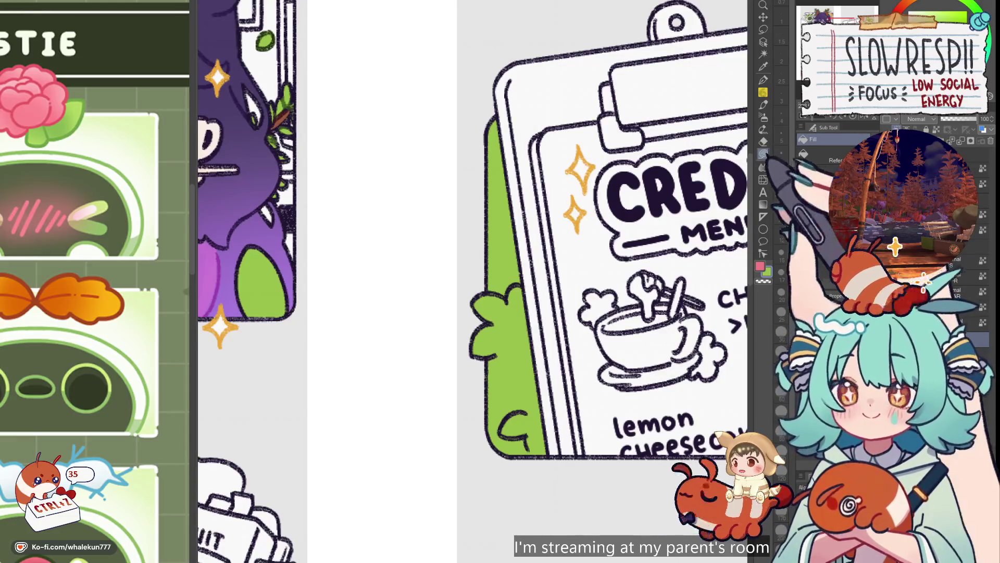
- Green-fill the bushes at the clipboard's left edge and right of the glass, undoing one stroke
scroll(588, 273, down, 5)
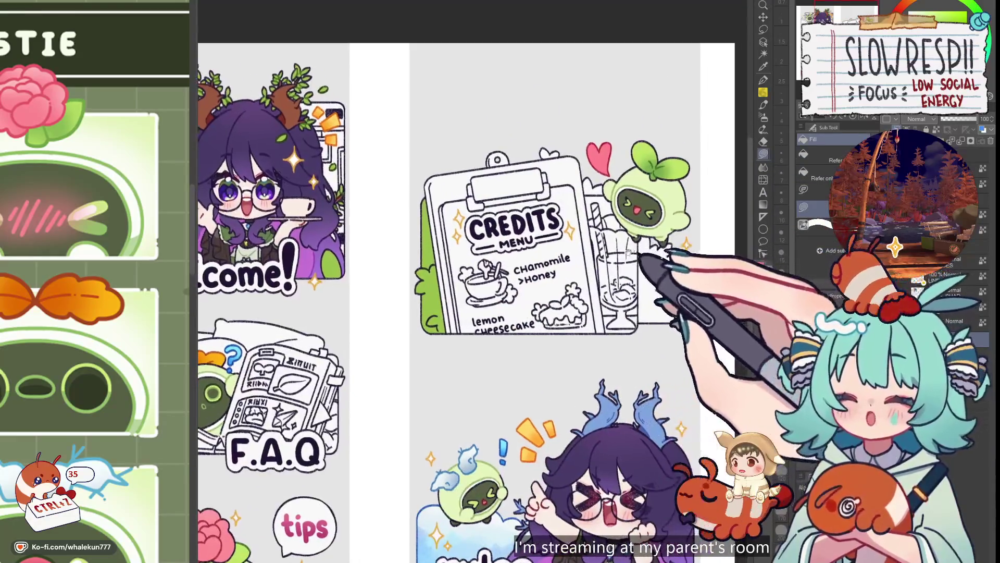
drag(636, 268, 675, 263)
scroll(586, 247, up, 5)
mouse_move(586, 247)
mouse_down()
mouse_move(542, 331)
mouse_move(564, 335)
mouse_move(576, 324)
mouse_move(542, 86)
mouse_up()
scroll(658, 257, down, 5)
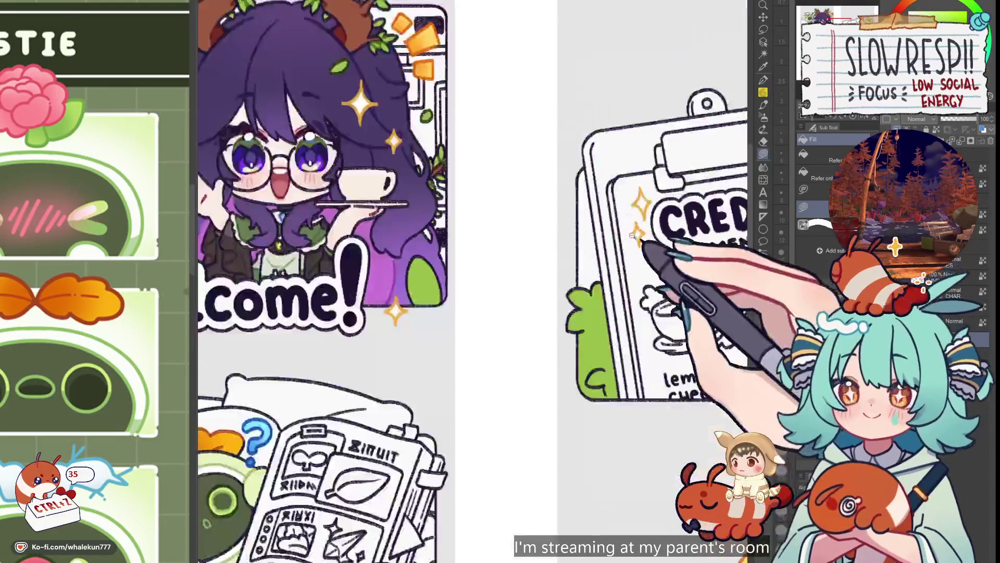
scroll(558, 290, up, 5)
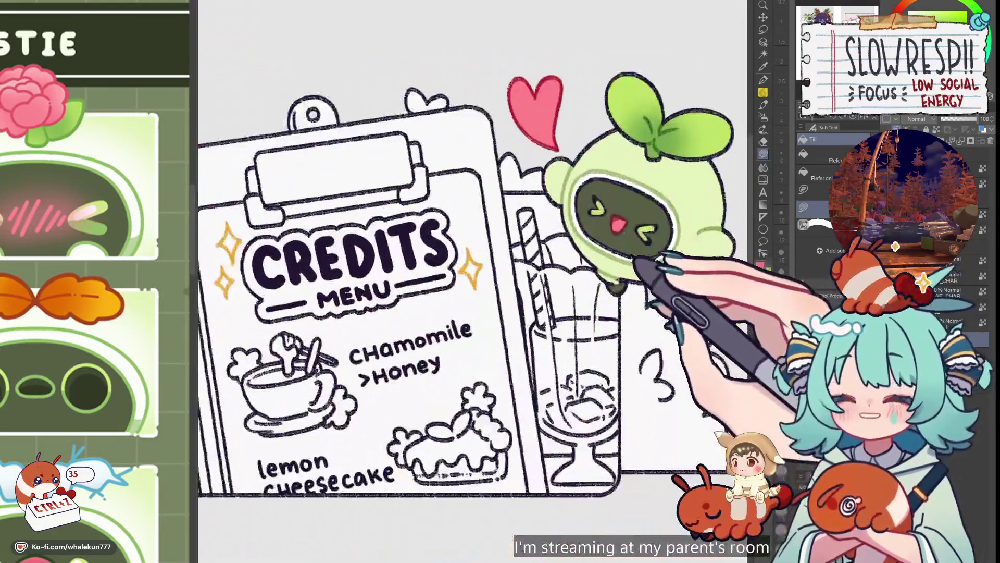
drag(633, 258, 598, 214)
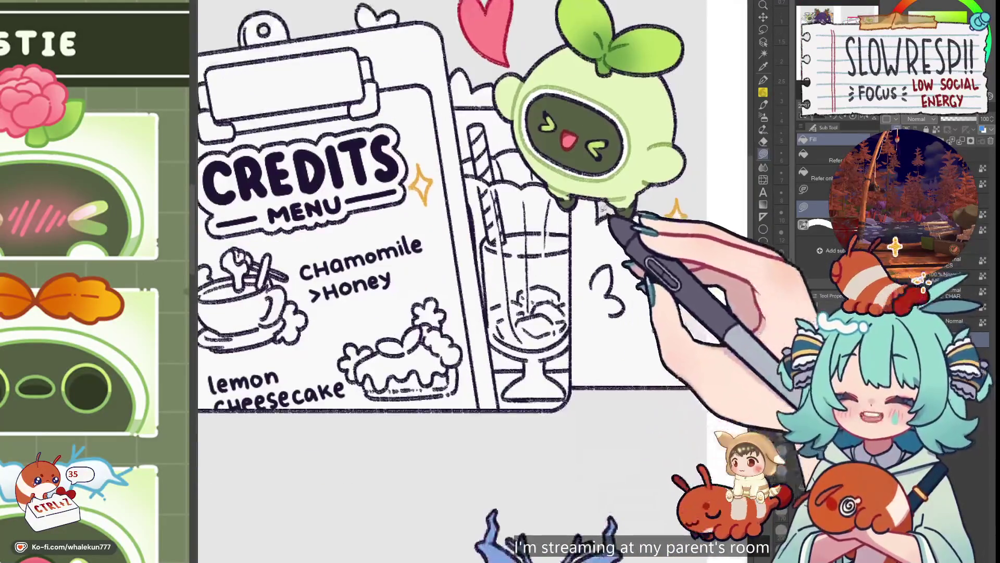
mouse_move(617, 324)
mouse_down()
mouse_move(585, 205)
mouse_move(592, 219)
mouse_move(641, 197)
mouse_up()
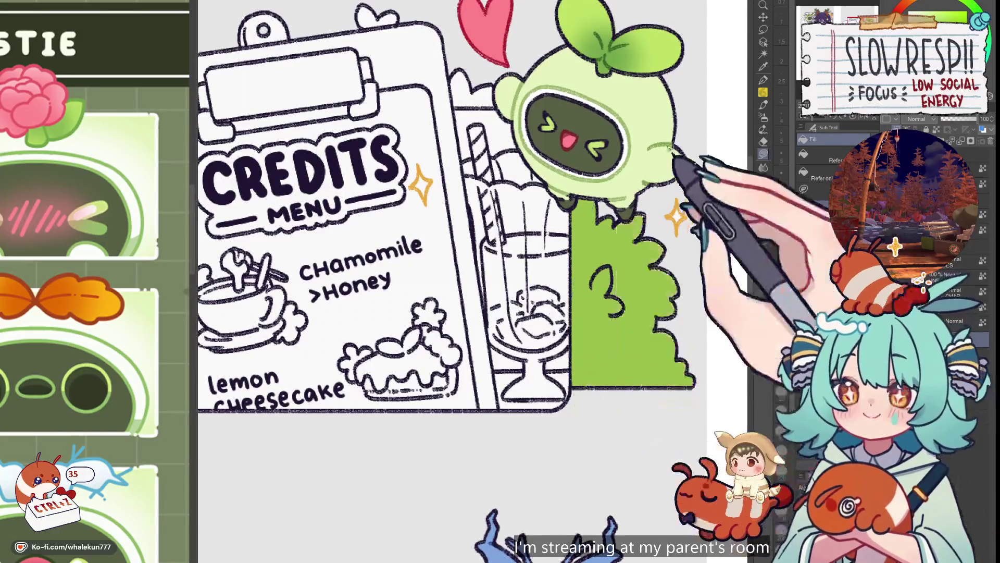
key(ctrl+z)
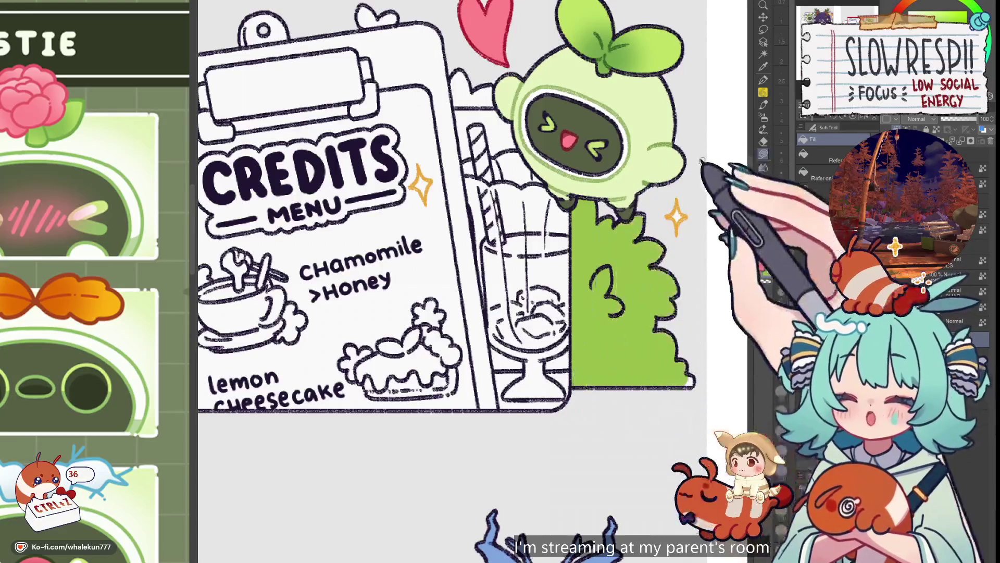
- Pan from the Credits clipboard over to the Welcome panel artwork
mouse_move(571, 140)
mouse_down()
mouse_move(616, 241)
mouse_move(686, 316)
mouse_up()
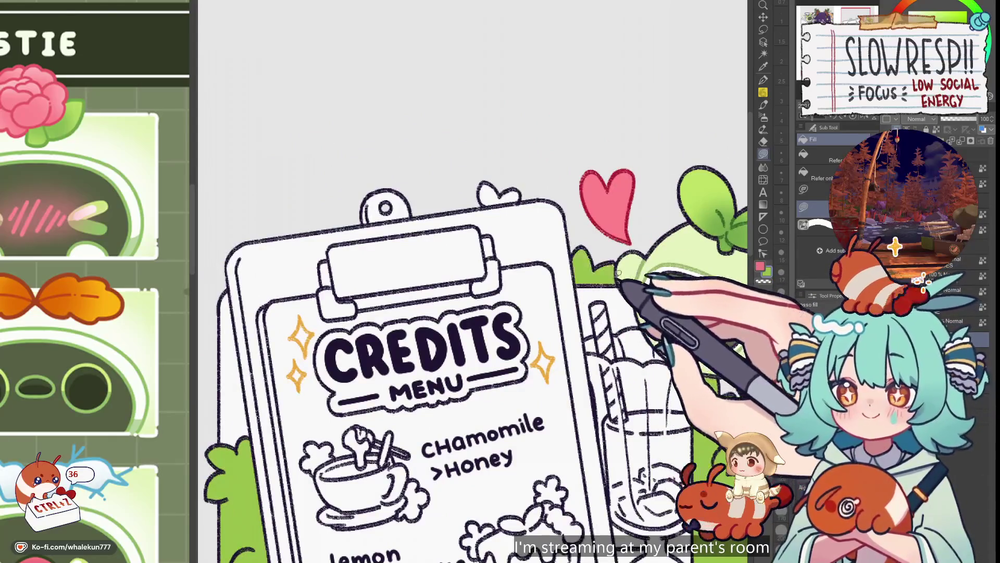
drag(620, 284, 696, 326)
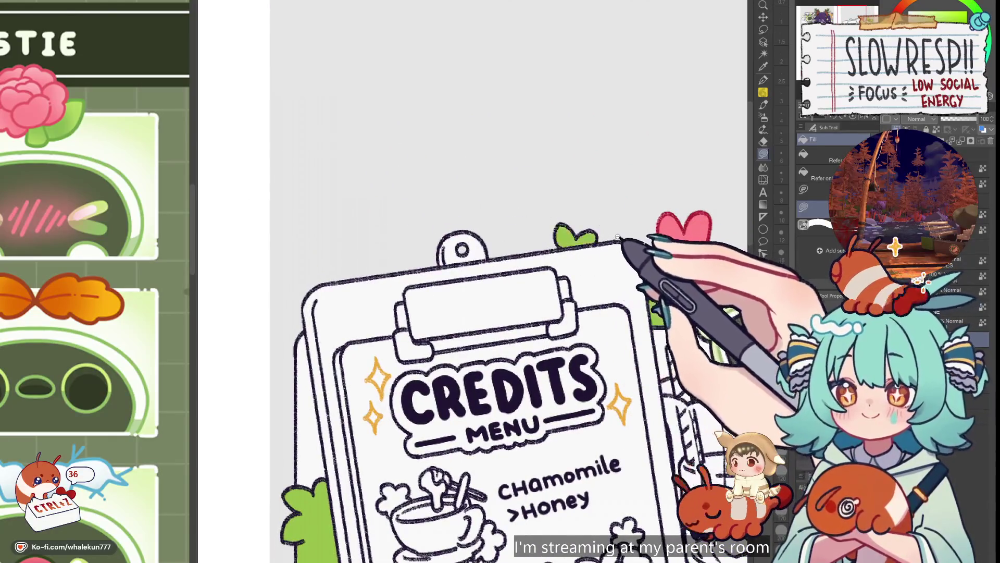
scroll(469, 336, down, 5)
drag(468, 336, 628, 492)
scroll(553, 301, up, 5)
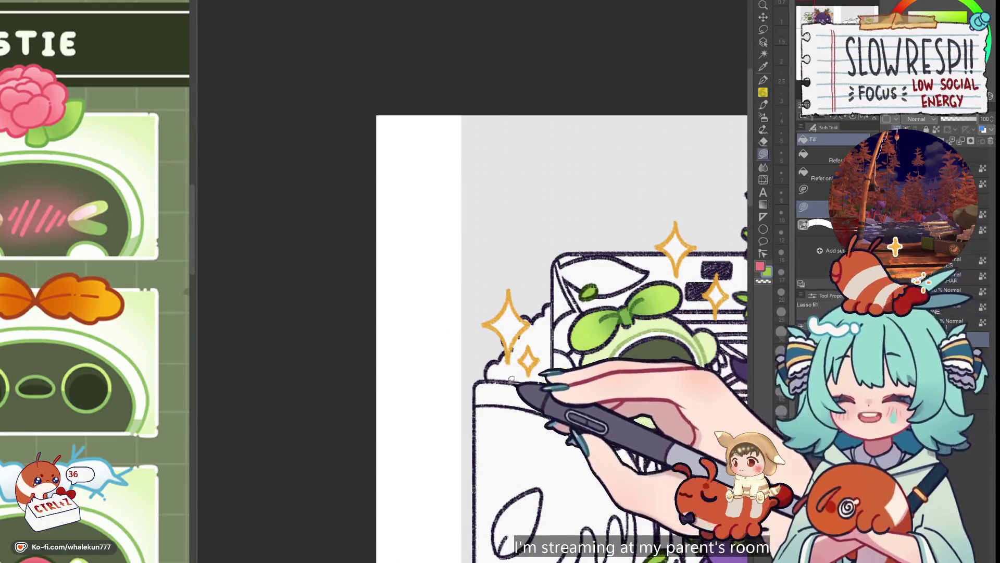
- Fill the first leaf outline on the Welcome panel with solid green
mouse_move(542, 488)
mouse_down()
mouse_move(575, 270)
mouse_move(547, 302)
mouse_move(553, 338)
mouse_up()
mouse_move(577, 264)
mouse_down()
mouse_move(579, 277)
mouse_move(536, 309)
mouse_up()
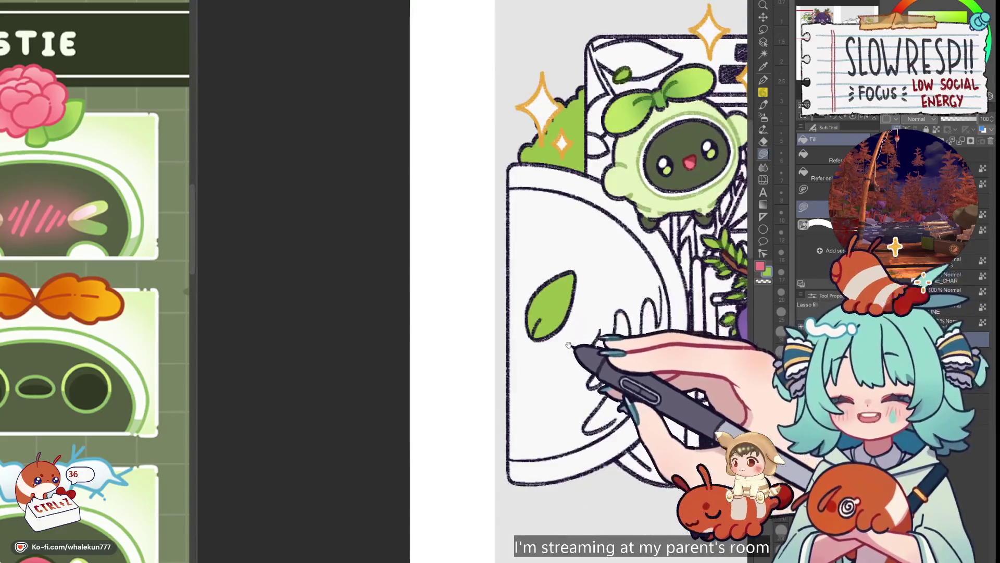
drag(568, 345, 536, 369)
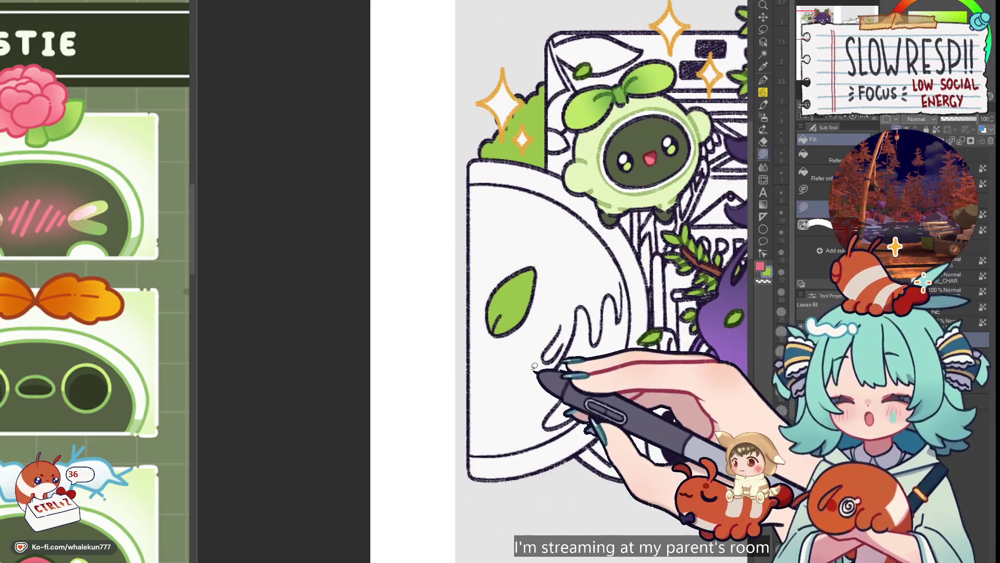
scroll(534, 366, down, 3)
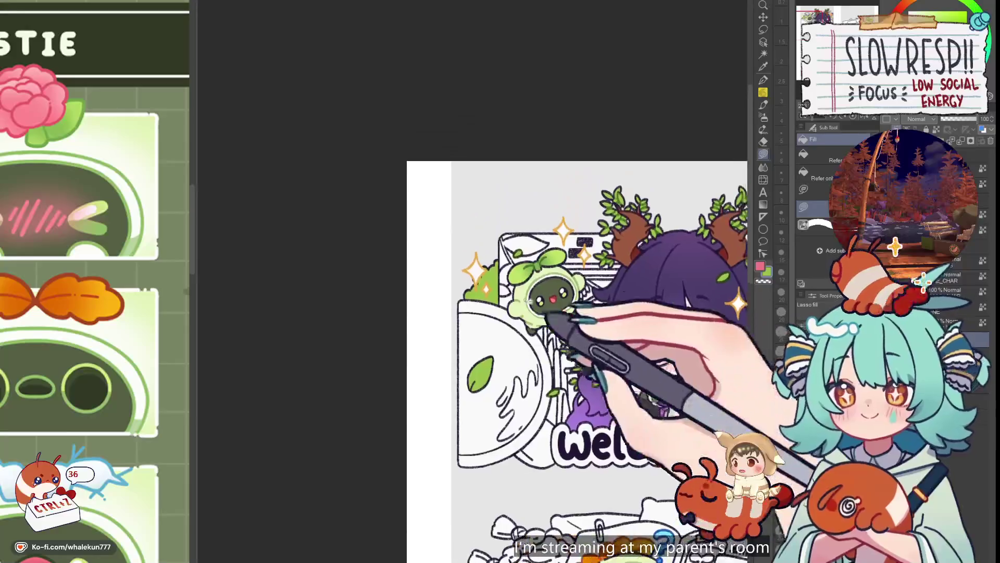
scroll(559, 285, up, 3)
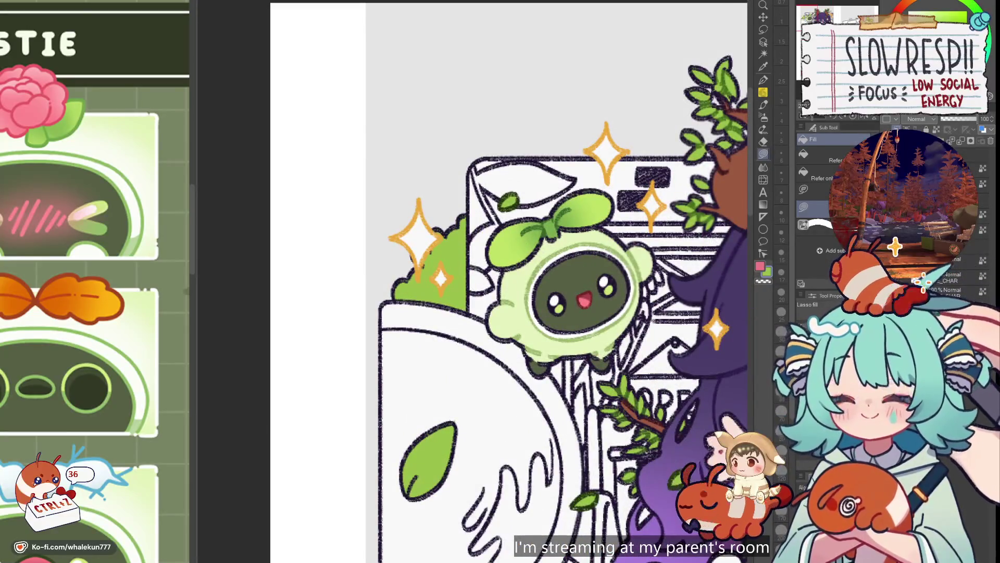
- Fill another leaf green, checking the flats by hiding the lineart and mirroring the canvas
click(920, 282)
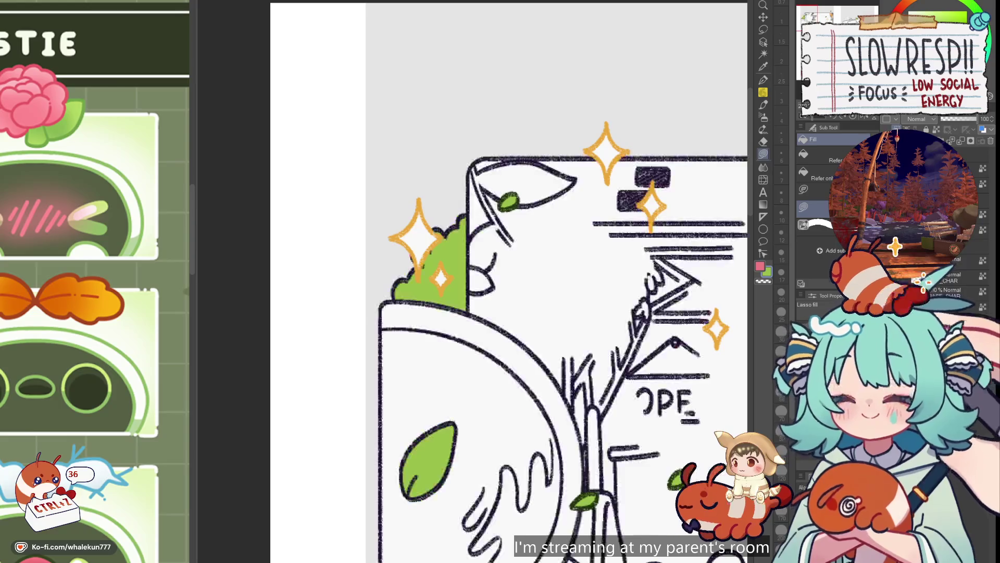
drag(521, 260, 564, 359)
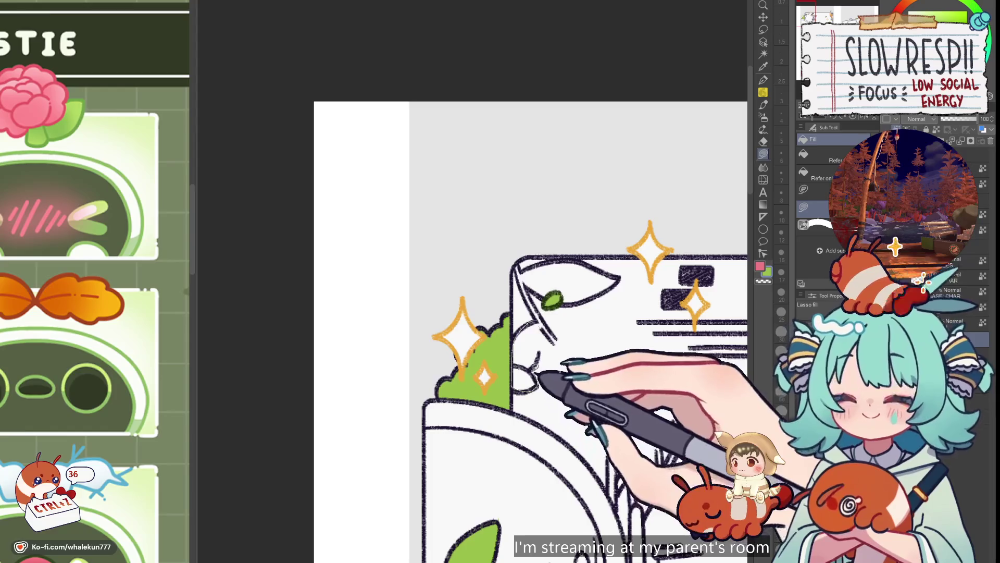
drag(539, 376, 547, 307)
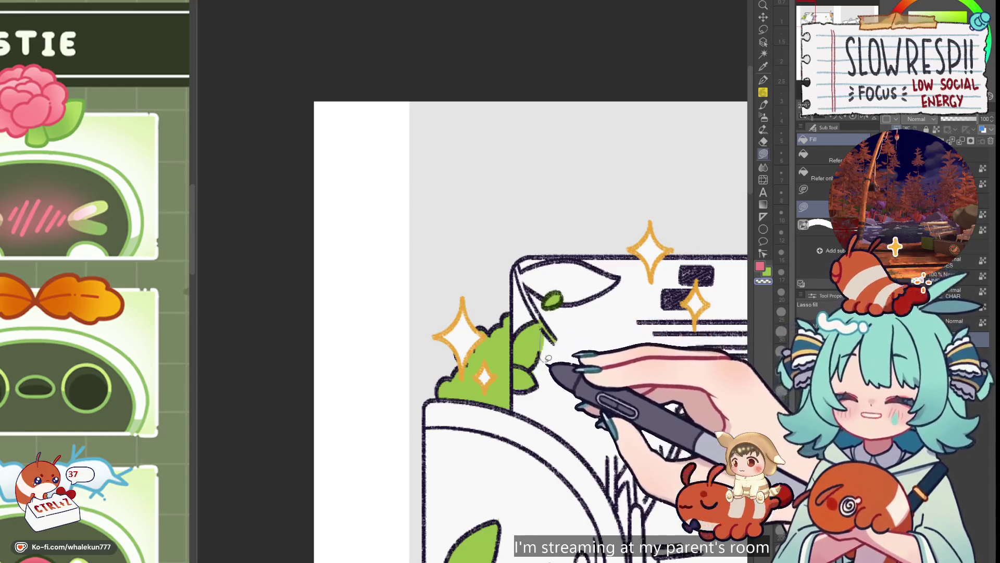
drag(542, 327, 549, 358)
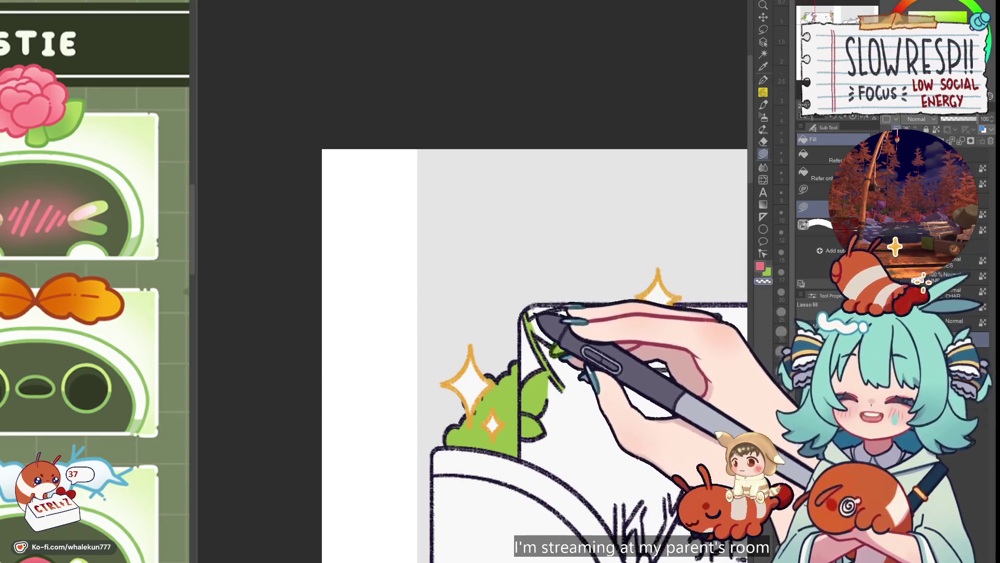
key(h)
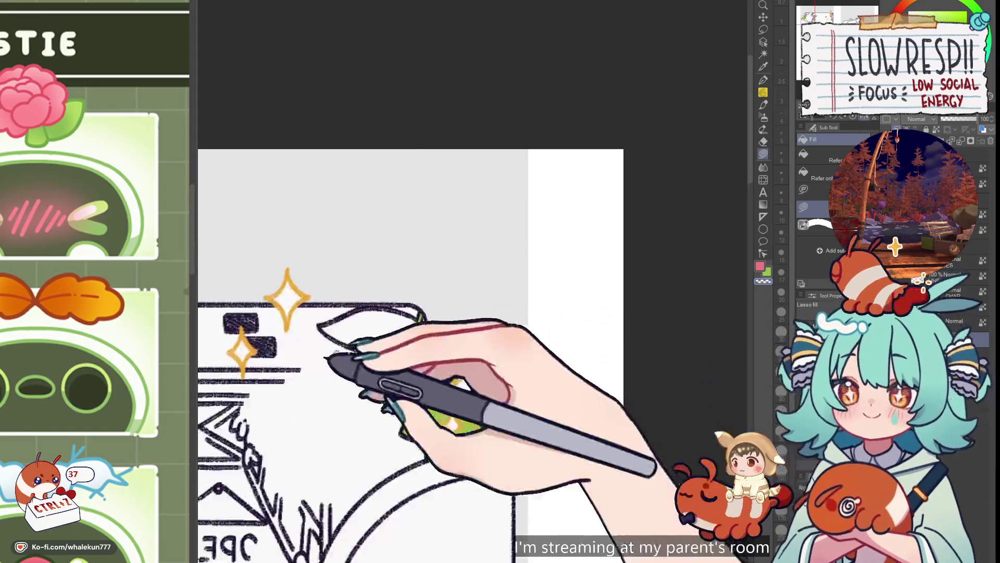
drag(330, 361, 563, 336)
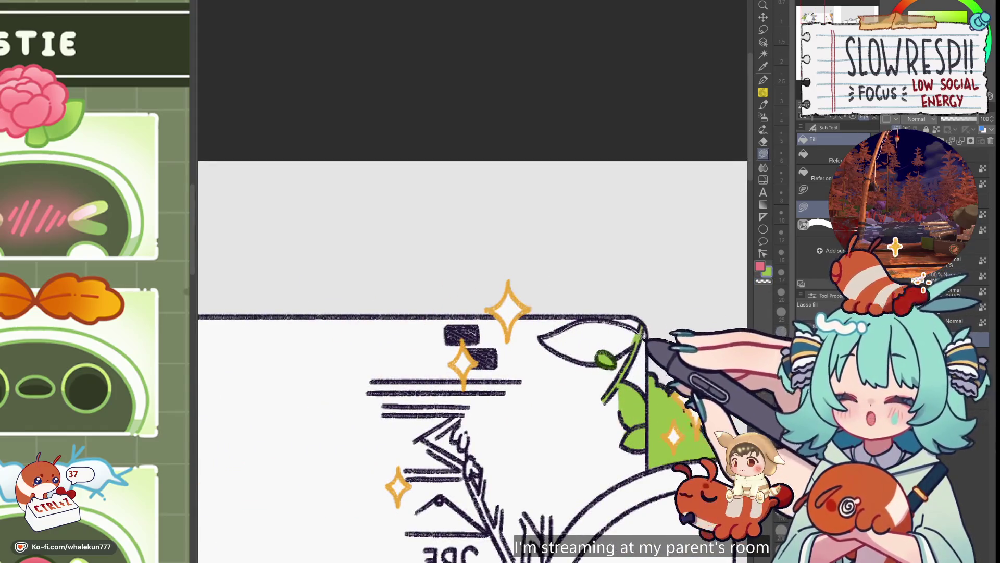
scroll(592, 327, down, 6)
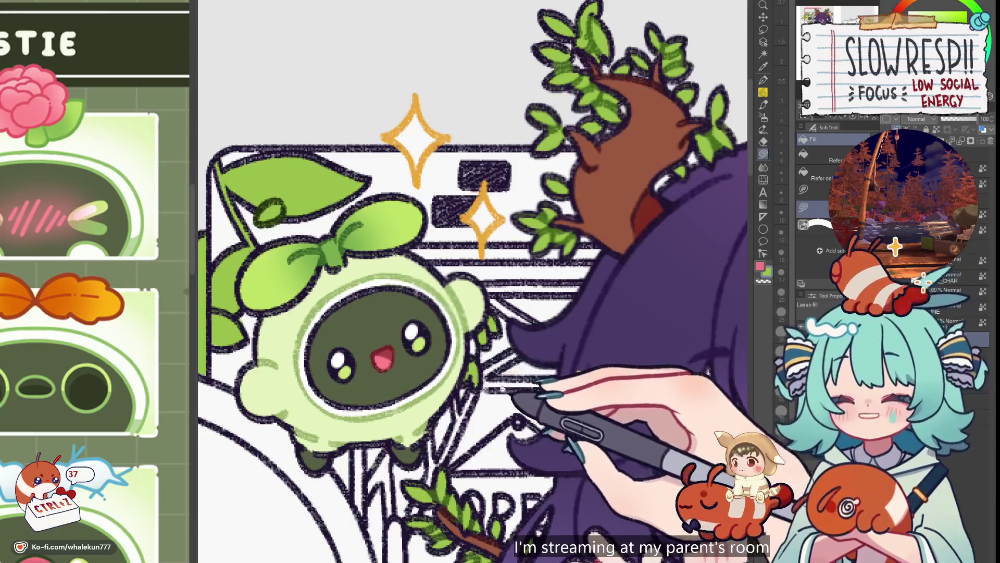
scroll(513, 395, down, 5)
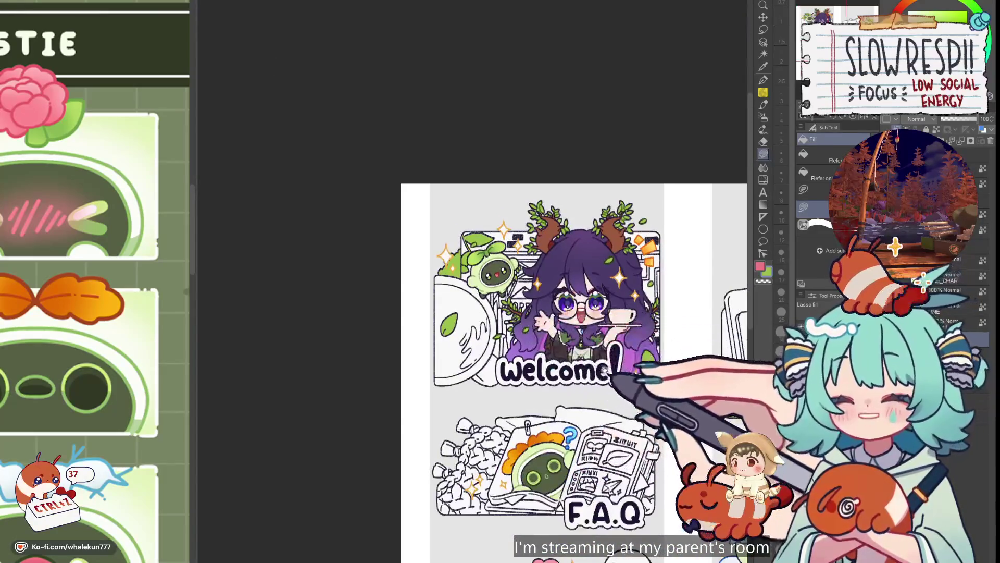
- Pan and zoom across the sheet to survey the Welcome, CREDITS and rules panels
scroll(606, 367, right, 2)
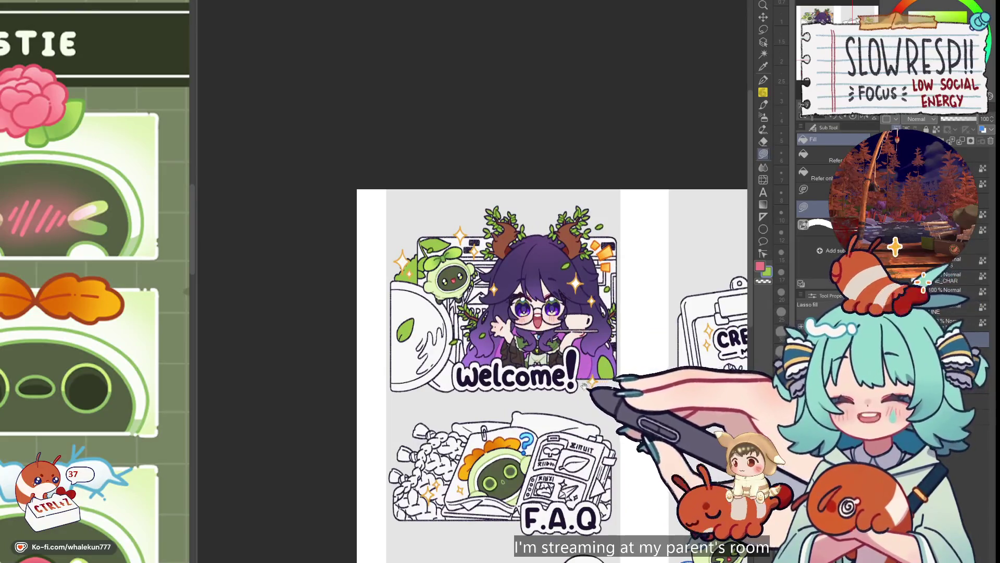
key(b)
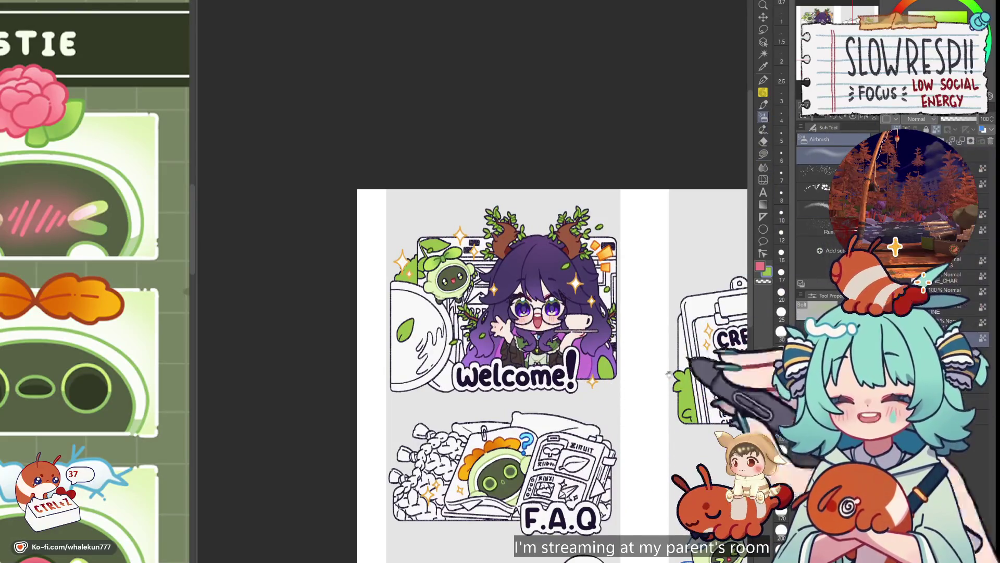
drag(668, 374, 542, 307)
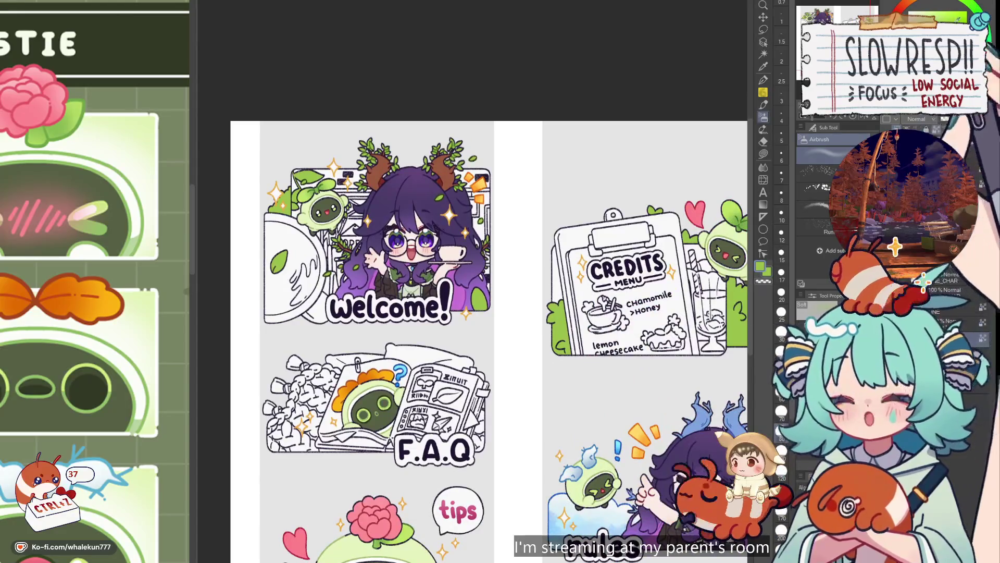
drag(589, 131, 641, 208)
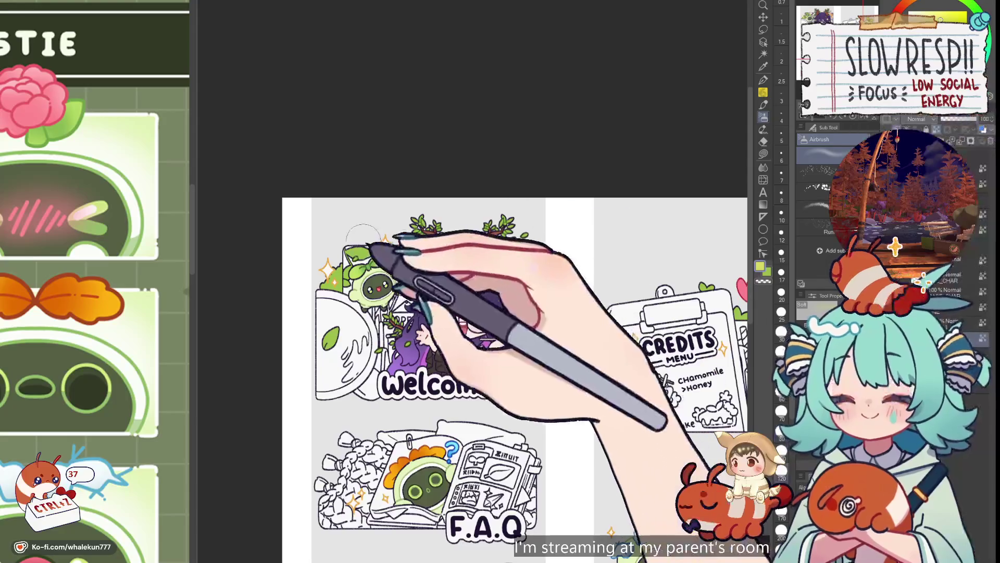
drag(344, 312, 308, 312)
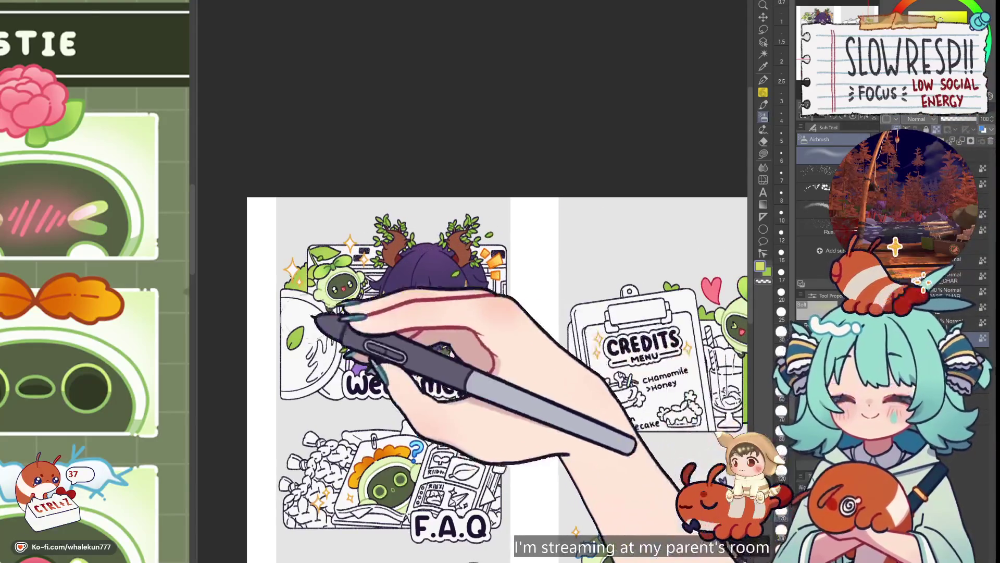
key(ctrl+minus)
key(ctrl+minus)
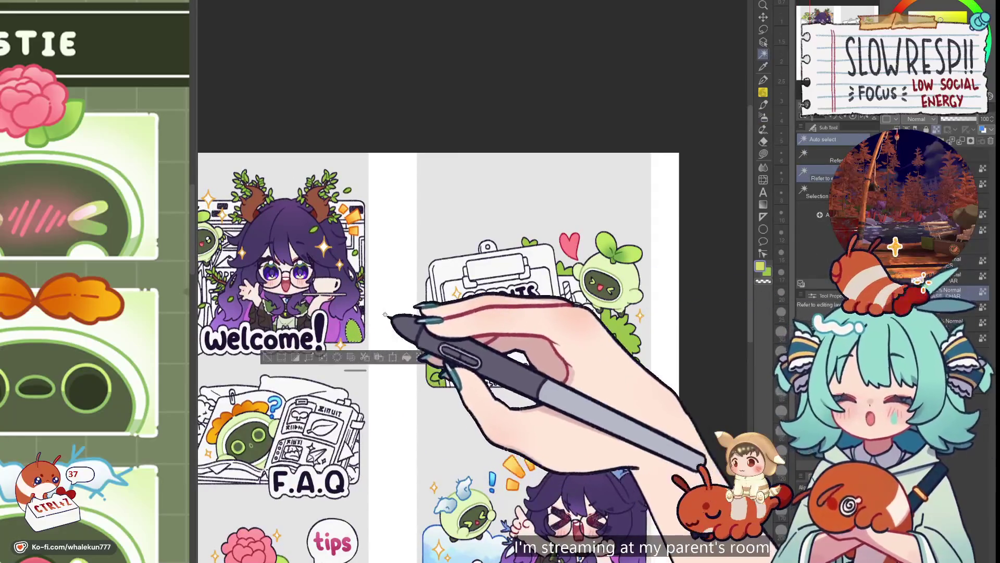
key(w)
key(b)
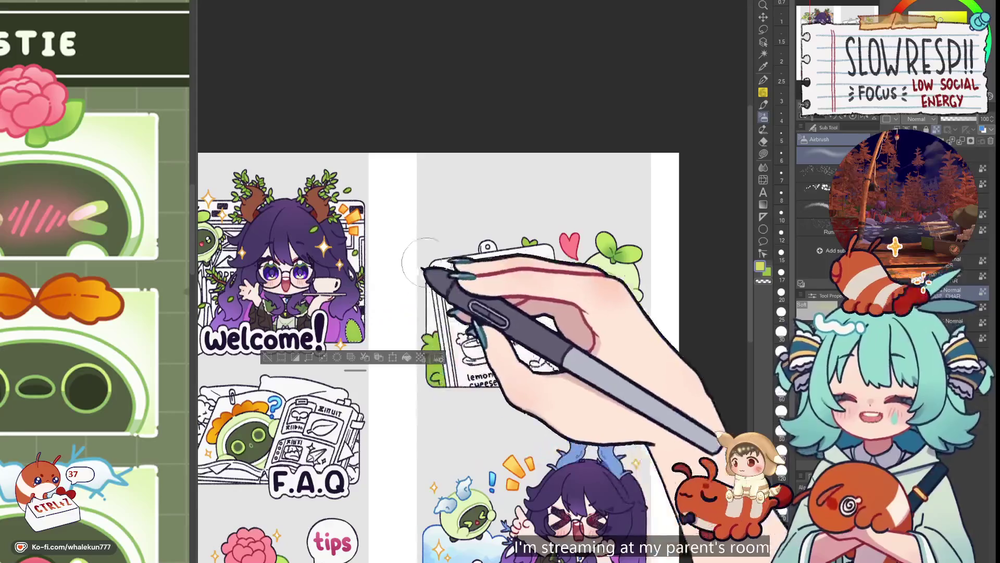
drag(384, 292, 488, 266)
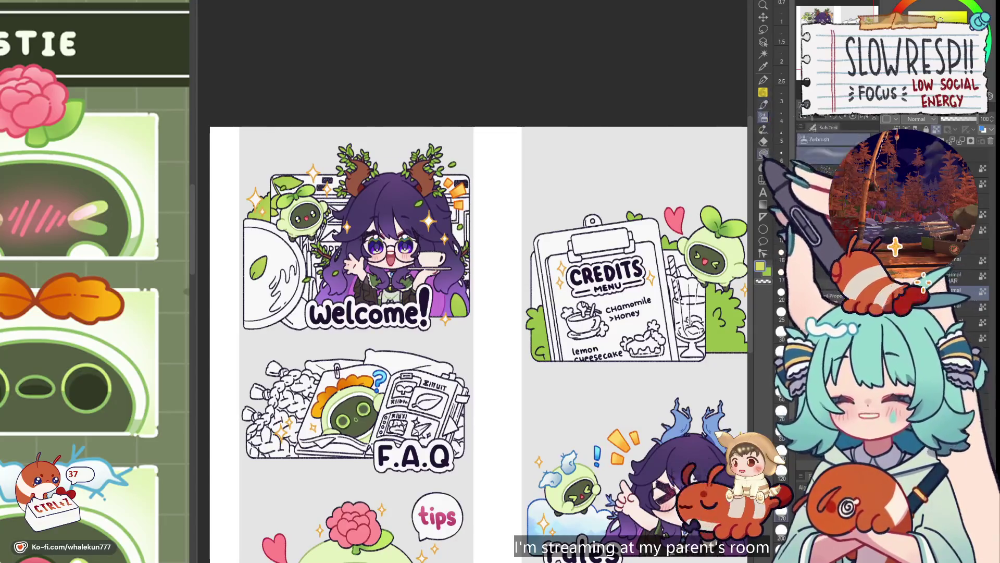
drag(573, 313, 493, 306)
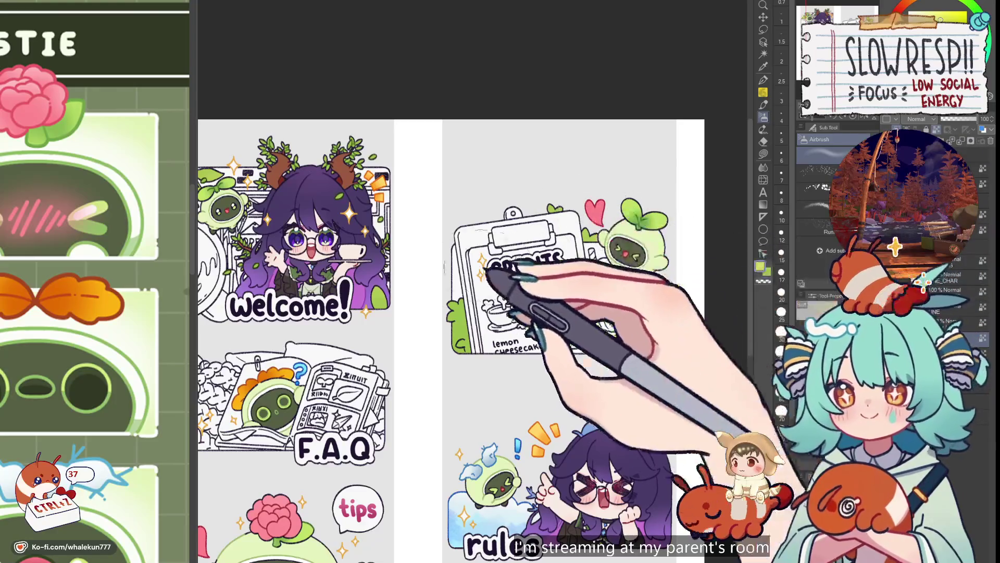
drag(688, 269, 737, 237)
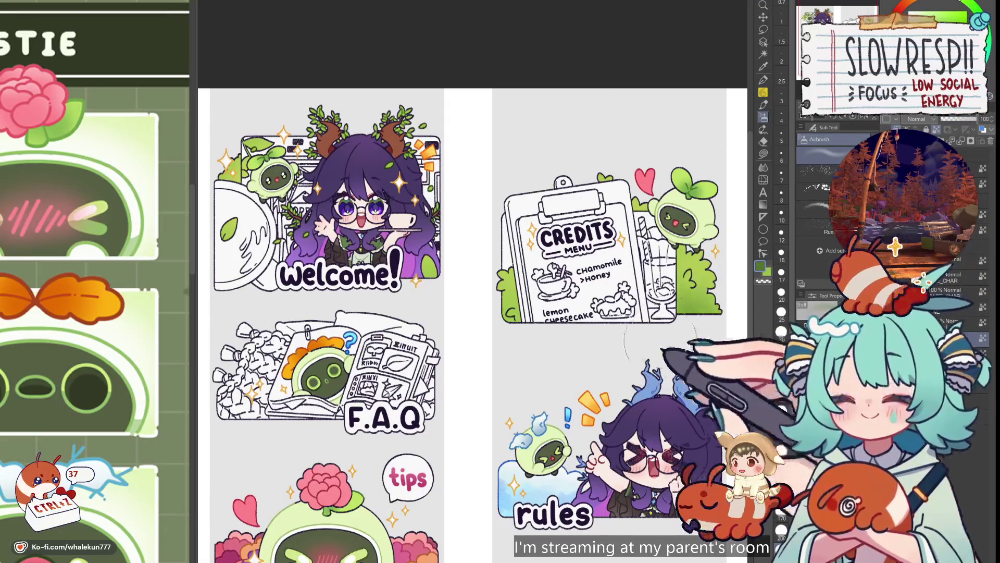
drag(433, 279, 552, 347)
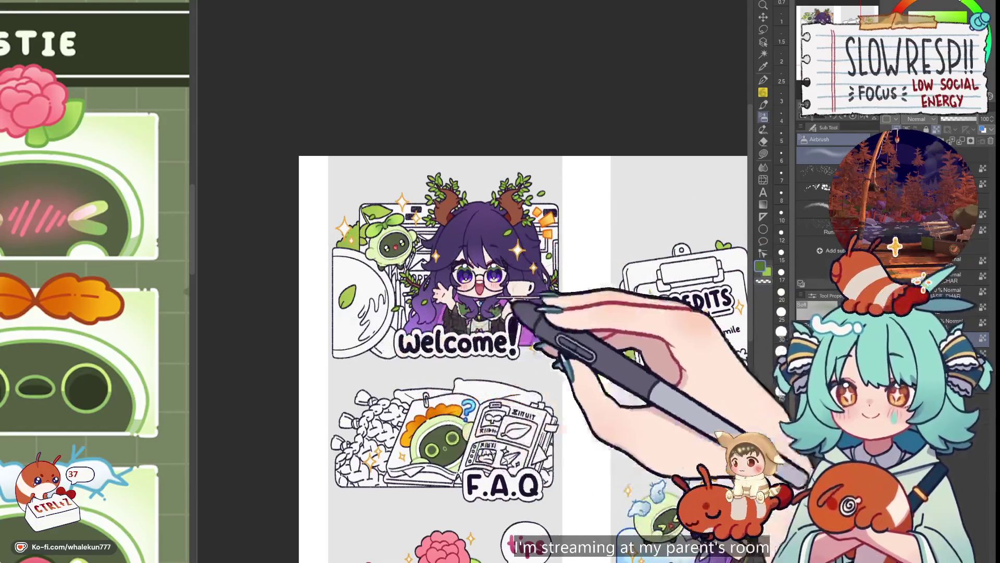
- Select the Brush tool's thick Watercolor sub tool and zoom in on the Welcome panel
click(763, 79)
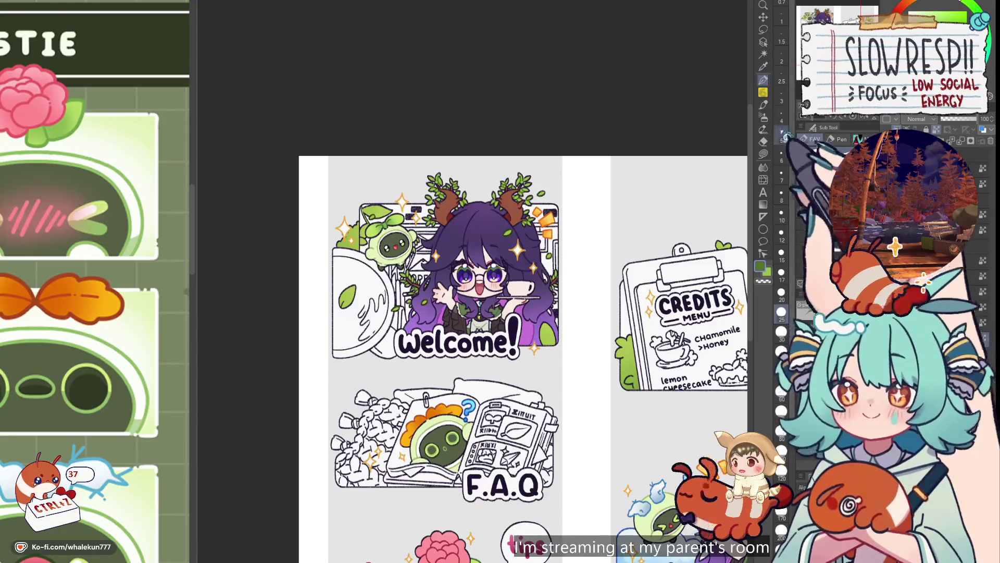
click(763, 104)
scroll(354, 250, up, 2)
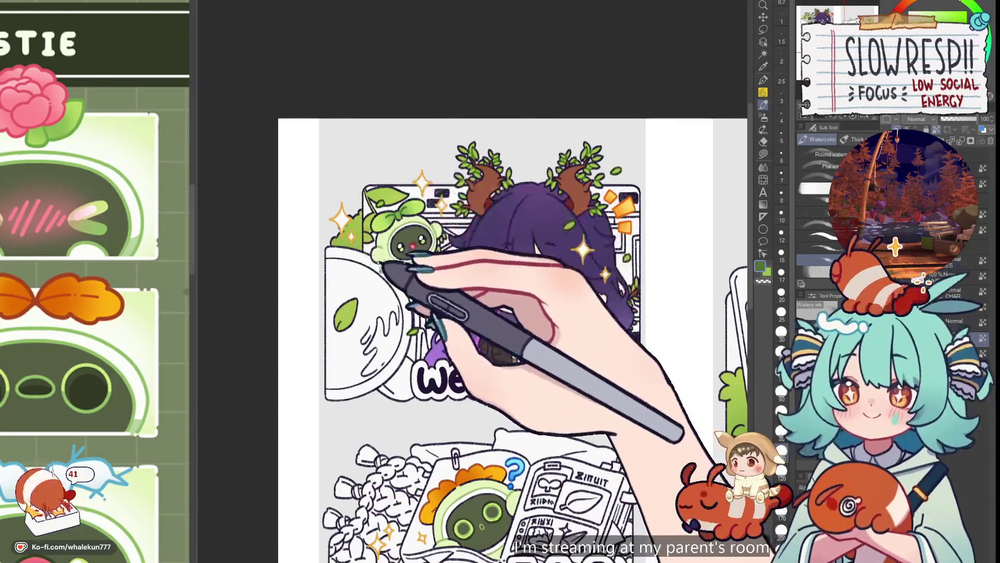
- Lasso the bush behind the left sparkle and paint it with green watercolour
click(763, 29)
scroll(347, 203, up, 3)
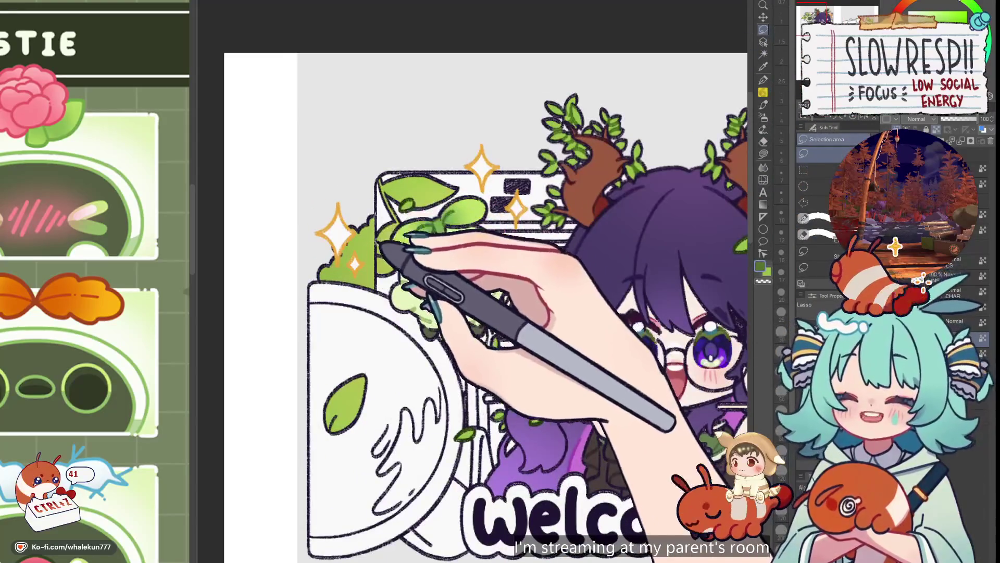
drag(375, 245, 338, 329)
click(763, 105)
mouse_move(338, 271)
mouse_down()
mouse_move(364, 292)
mouse_move(354, 306)
mouse_up()
key(ctrl+z)
key(ctrl+z)
key(ctrl+z)
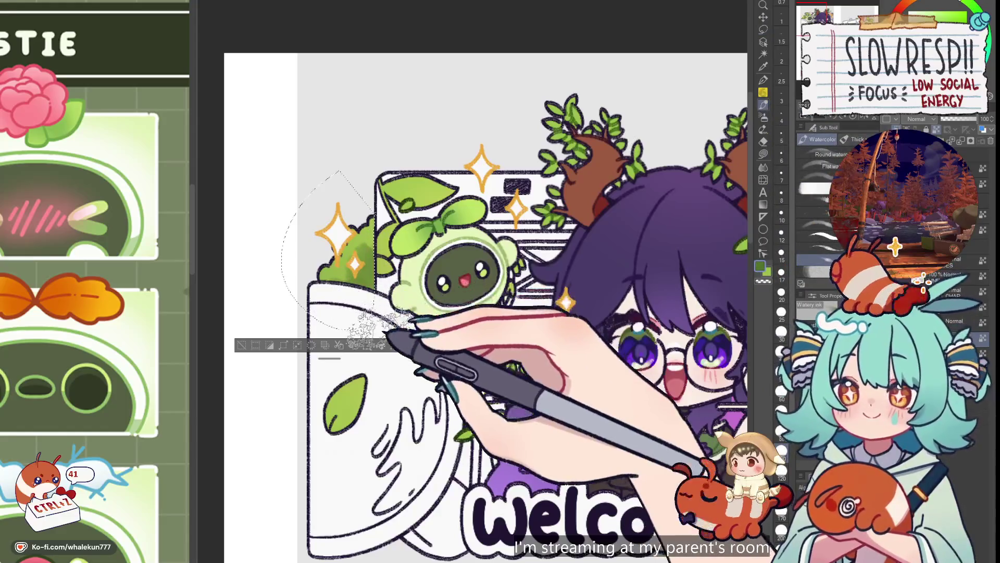
key(ctrl+z)
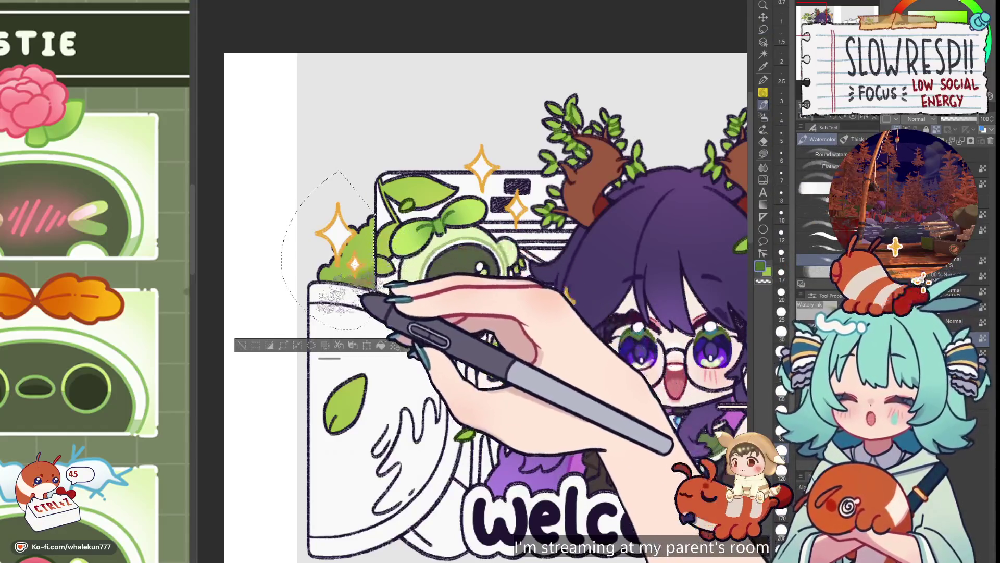
mouse_move(344, 281)
mouse_down()
mouse_move(370, 250)
mouse_move(375, 218)
mouse_move(364, 250)
mouse_up()
drag(334, 313, 370, 224)
scroll(454, 272, down, 5)
scroll(413, 234, up, 2)
- Zoom out to the Credits panel and eyedrop the green from its bush
mouse_move(526, 316)
mouse_down()
mouse_move(479, 320)
mouse_move(466, 299)
mouse_up()
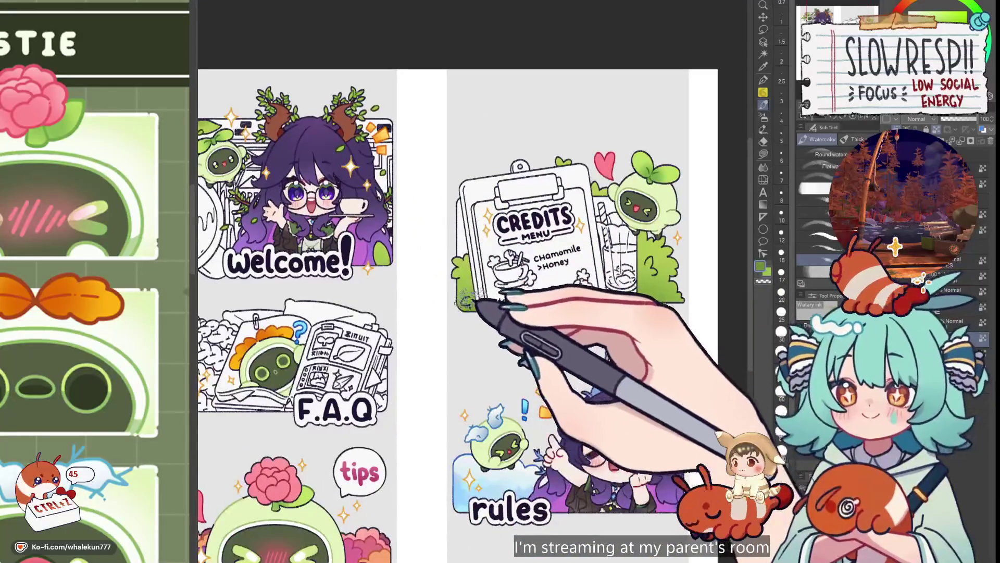
key(x)
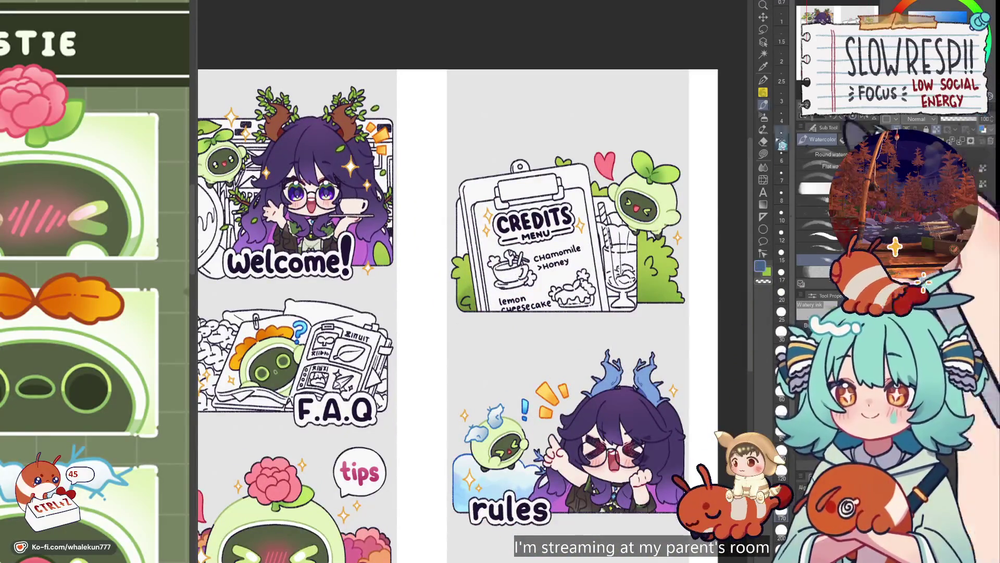
drag(422, 349, 528, 389)
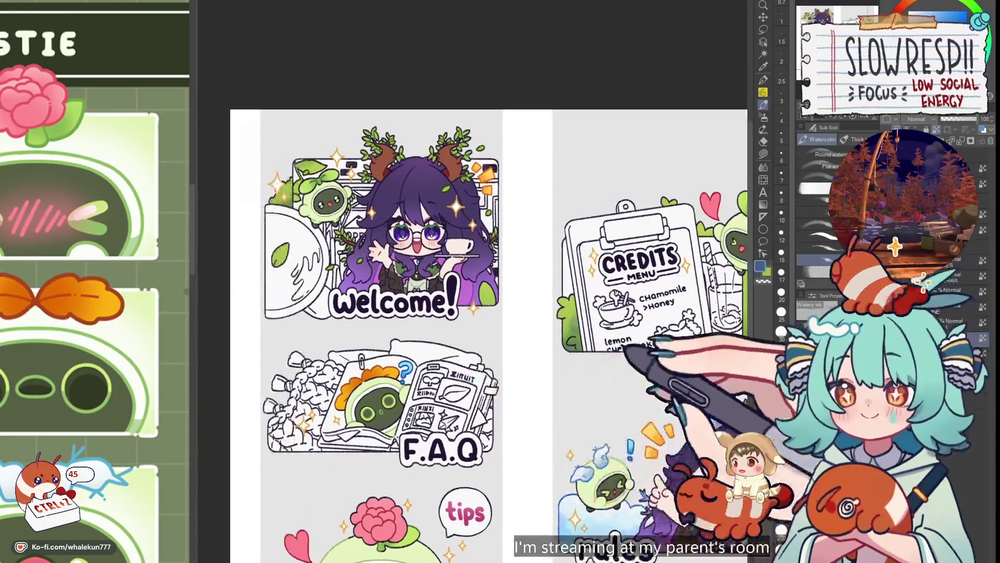
drag(521, 313, 435, 304)
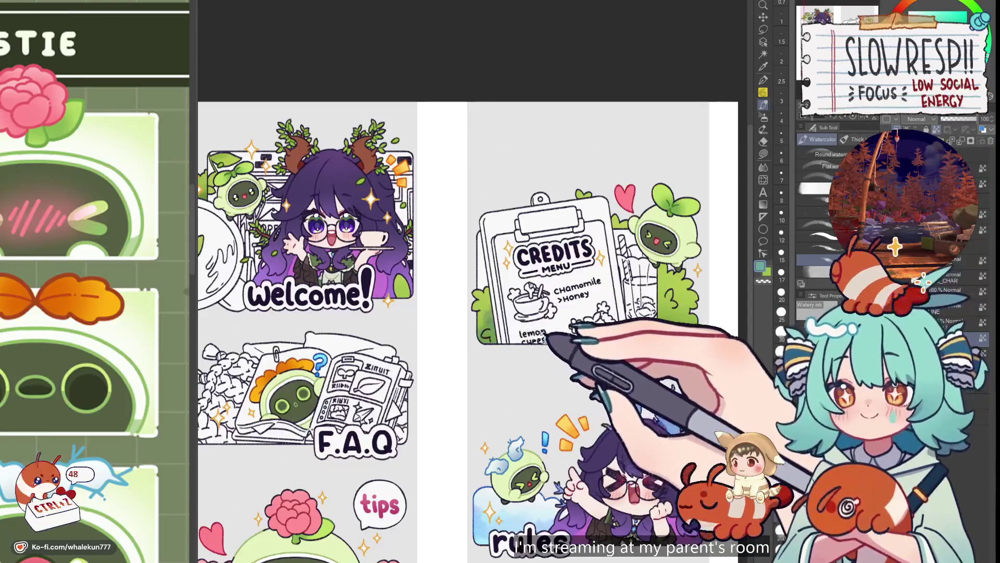
alt+click(487, 320)
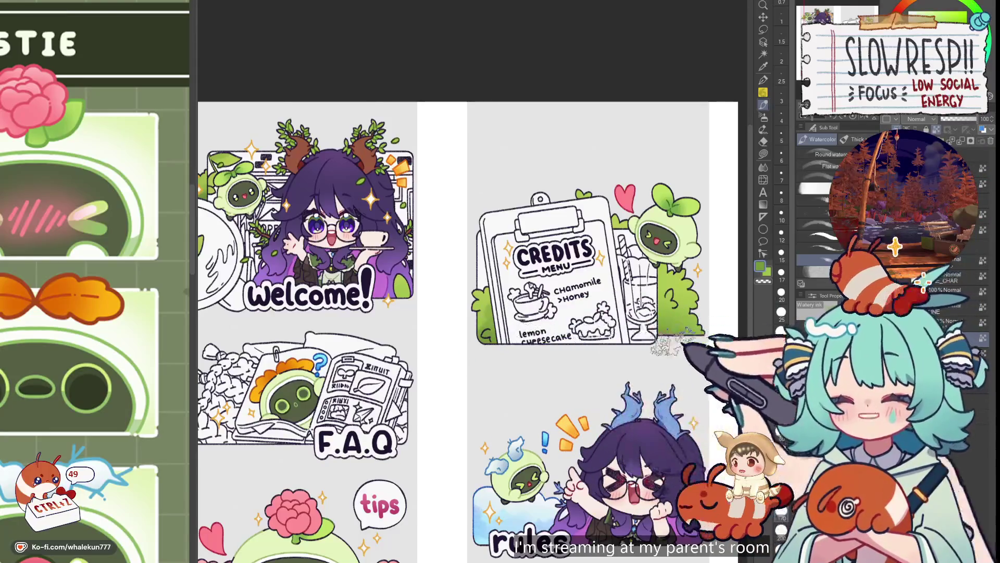
scroll(469, 281, down, 4)
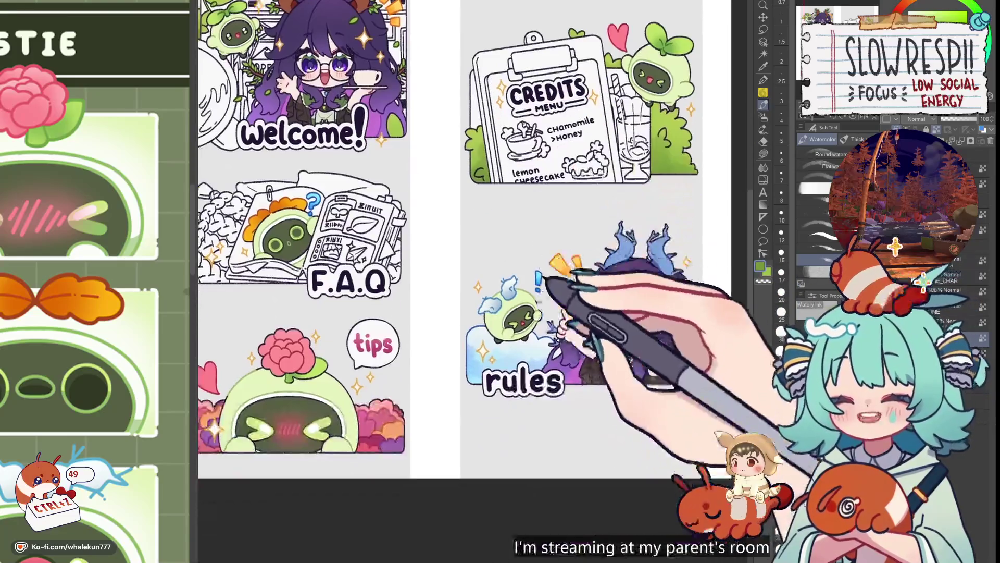
scroll(469, 281, left, 3)
scroll(561, 419, down, 5)
scroll(519, 384, up, 4)
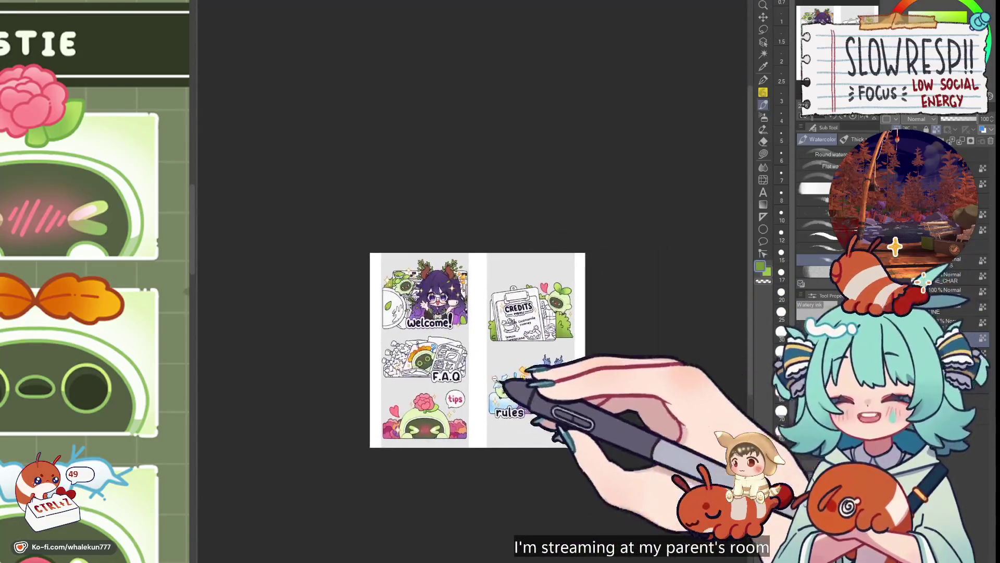
scroll(521, 390, left, 3)
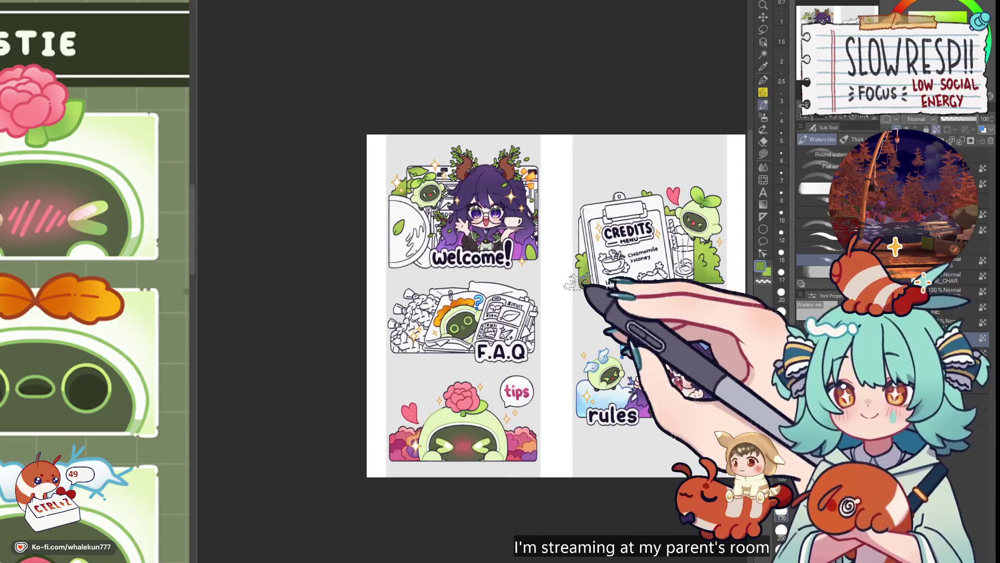
key(h)
key(h)
drag(587, 290, 544, 312)
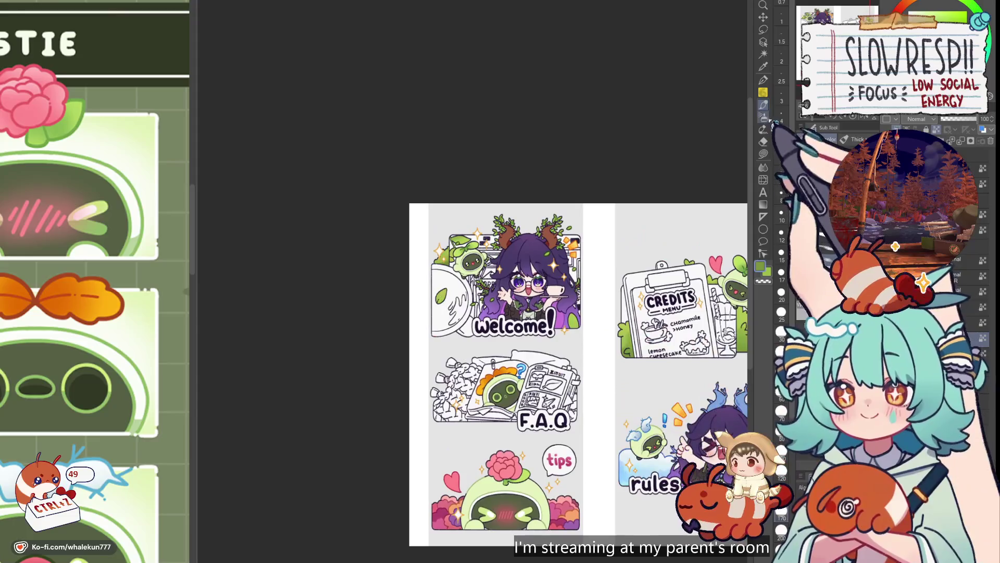
click(763, 117)
scroll(455, 320, up, 3)
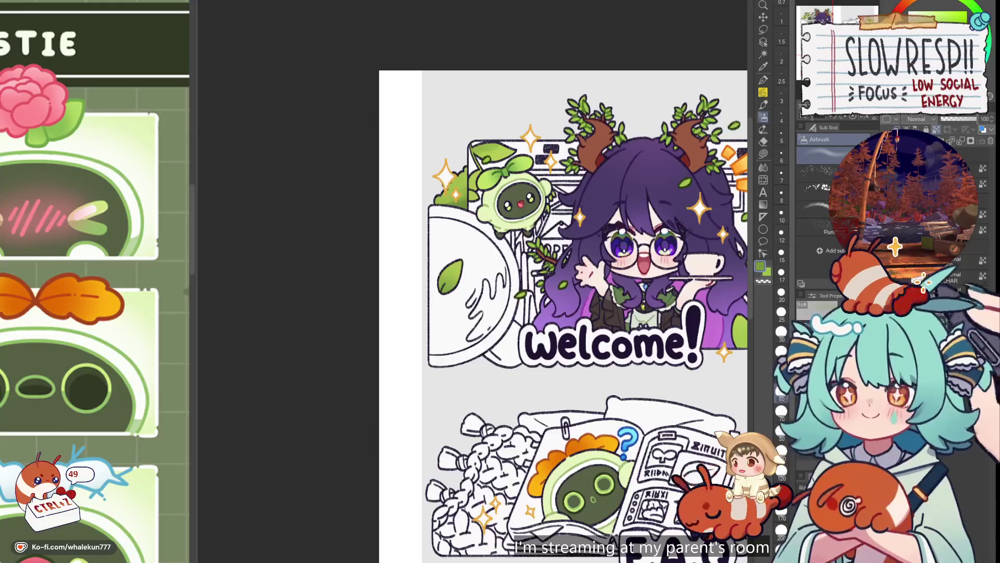
key(p)
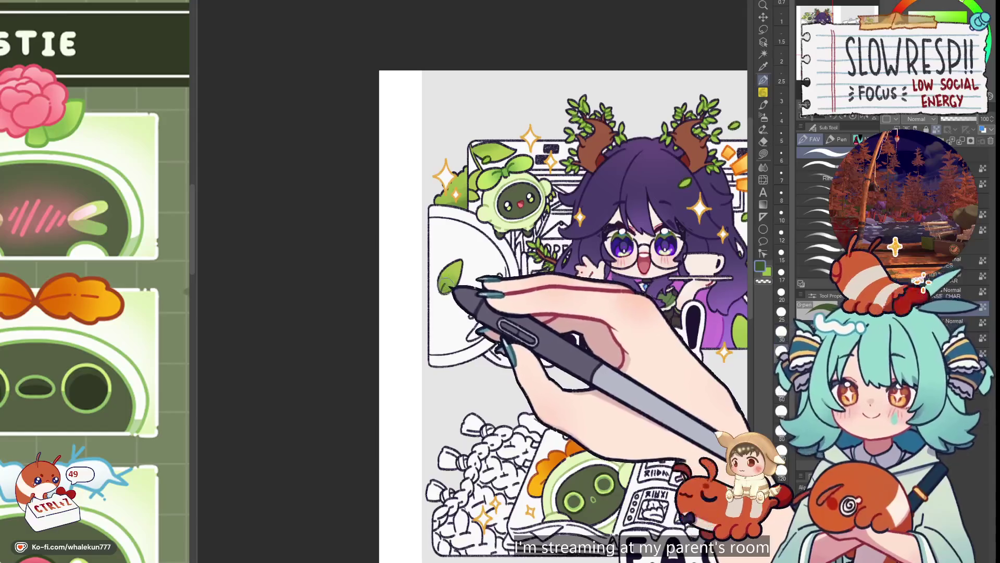
drag(456, 159, 473, 259)
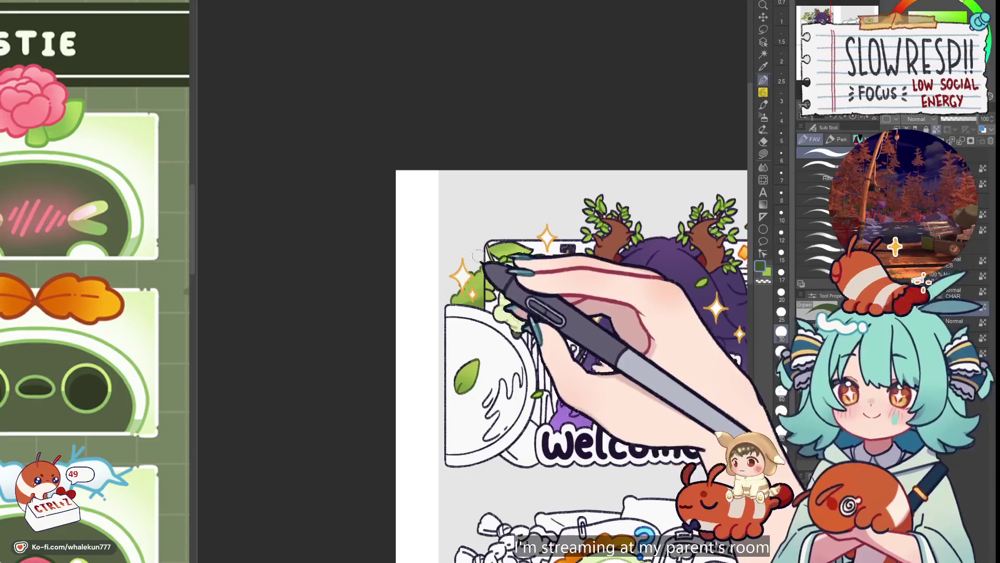
scroll(490, 252, up, 3)
key(bracketleft)
key(bracketleft)
key(bracketleft)
key(ctrl+z)
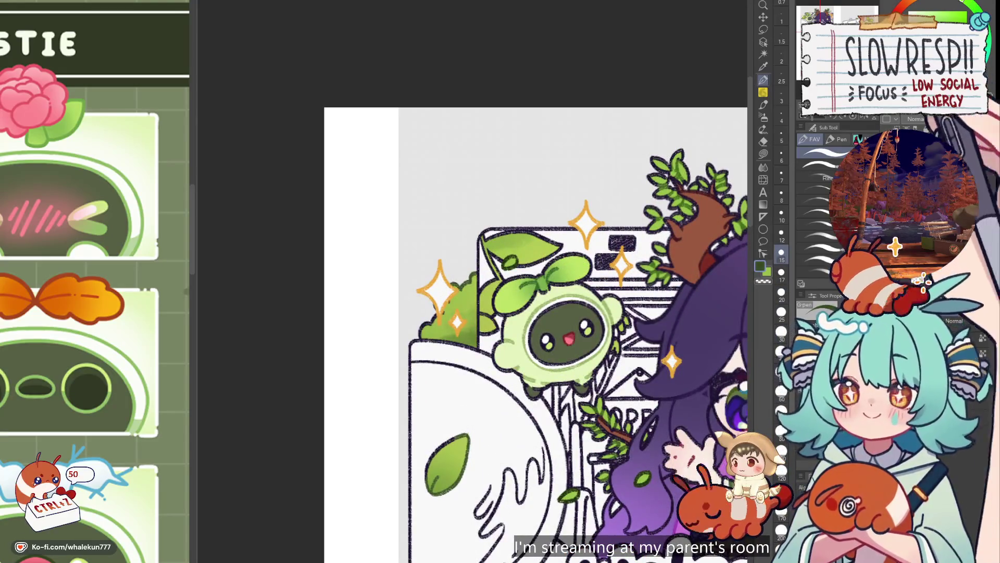
key(ctrl+z)
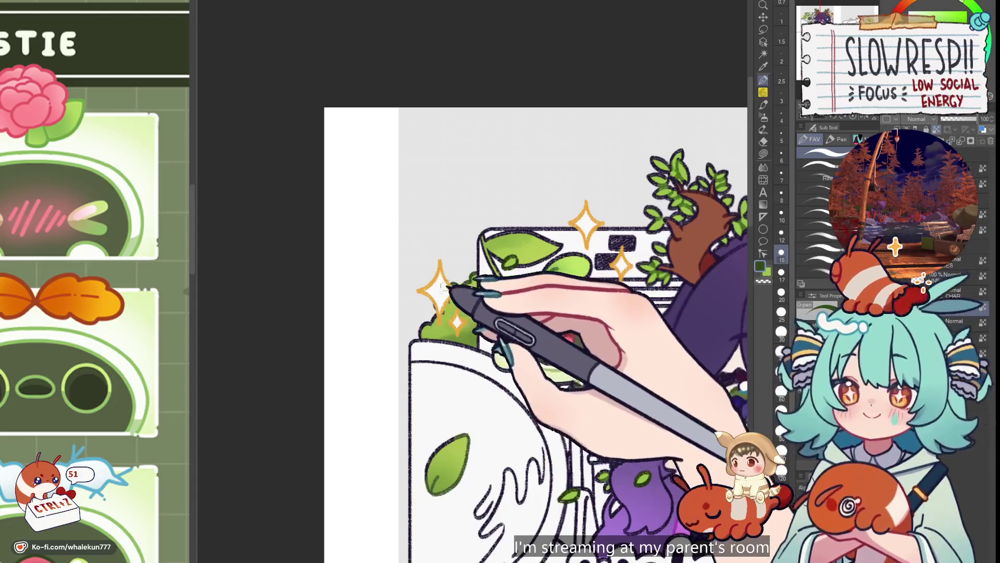
key(bracketright)
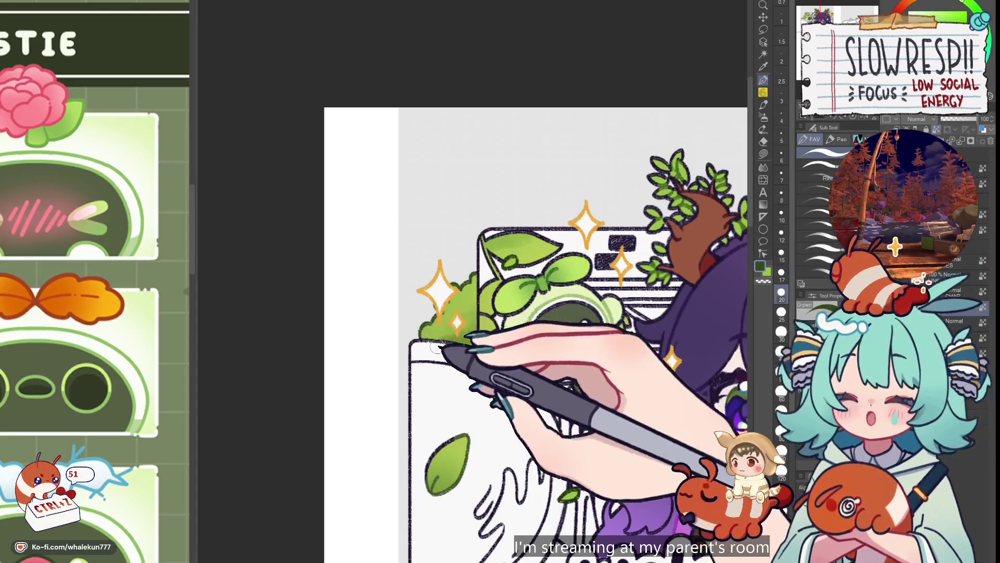
drag(521, 313, 544, 250)
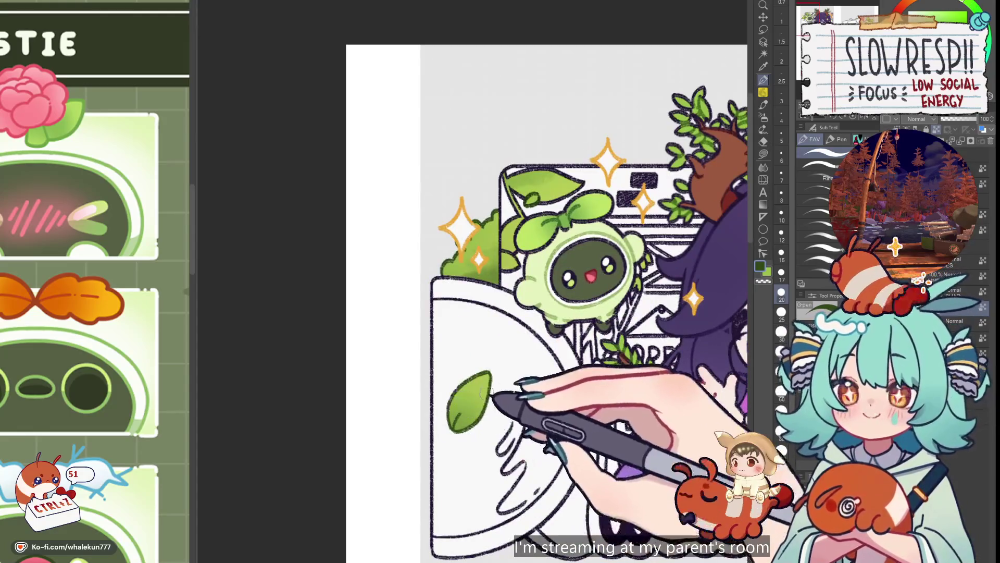
key(ctrl+z)
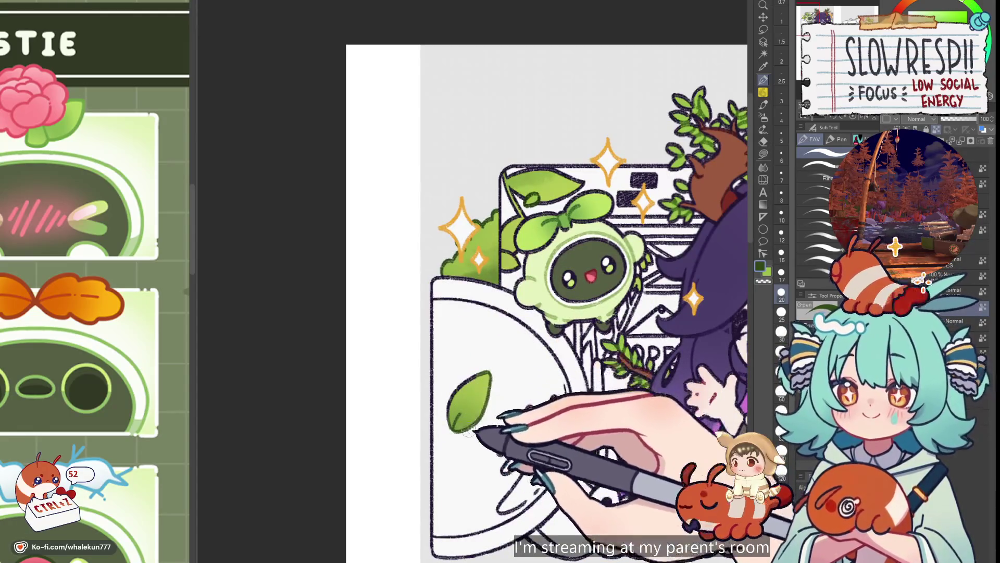
drag(509, 255, 477, 284)
key(bracketleft)
key(bracketleft)
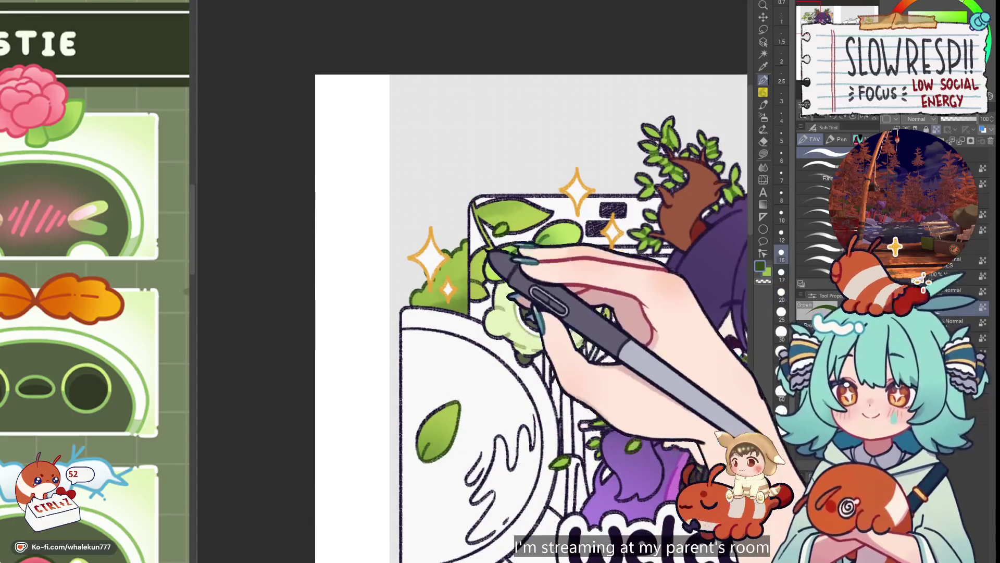
key(ctrl+minus)
key(ctrl+minus)
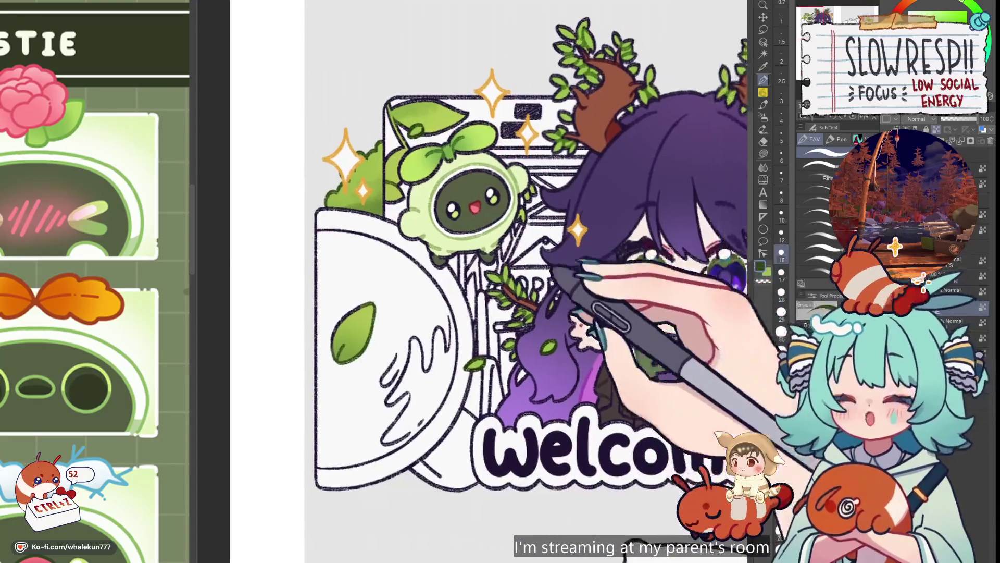
key(bracketleft)
key(bracketleft)
key(bracketleft)
mouse_move(536, 212)
mouse_down()
mouse_move(599, 331)
mouse_move(670, 397)
mouse_move(589, 338)
mouse_up()
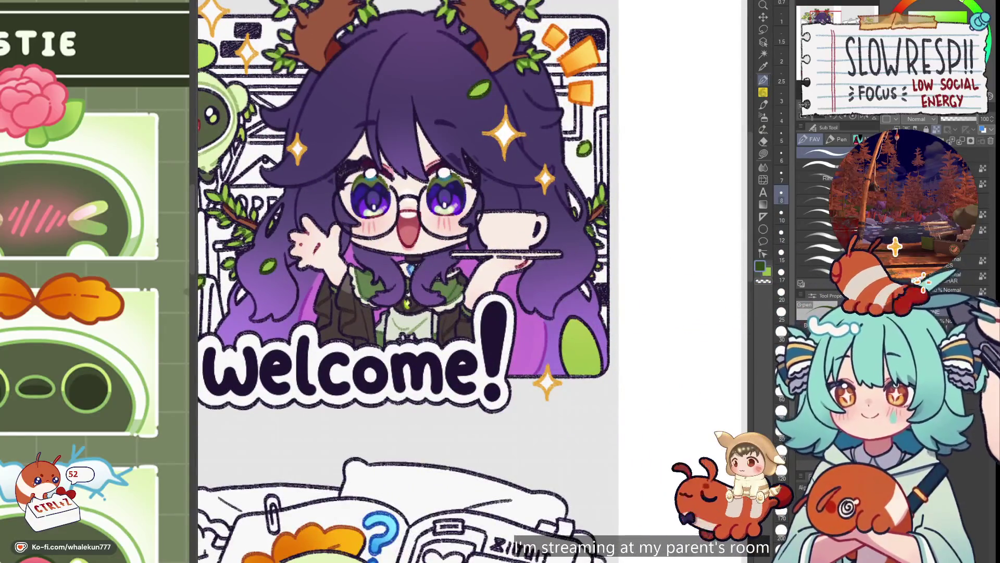
key(bracketright)
key(bracketright)
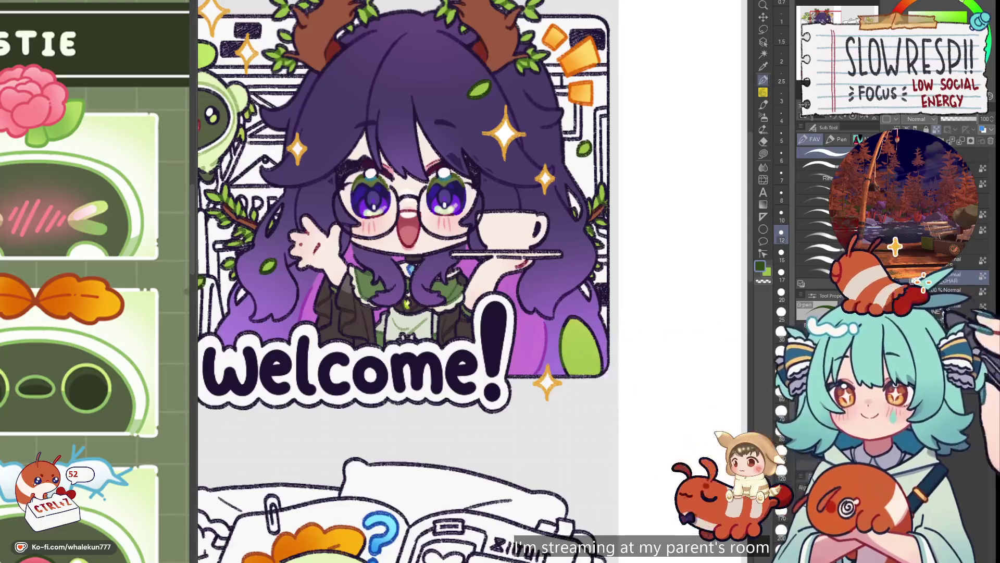
key(ctrl+minus)
key(ctrl+minus)
key(ctrl+minus)
key(ctrl+plus)
key(ctrl+plus)
key(ctrl+plus)
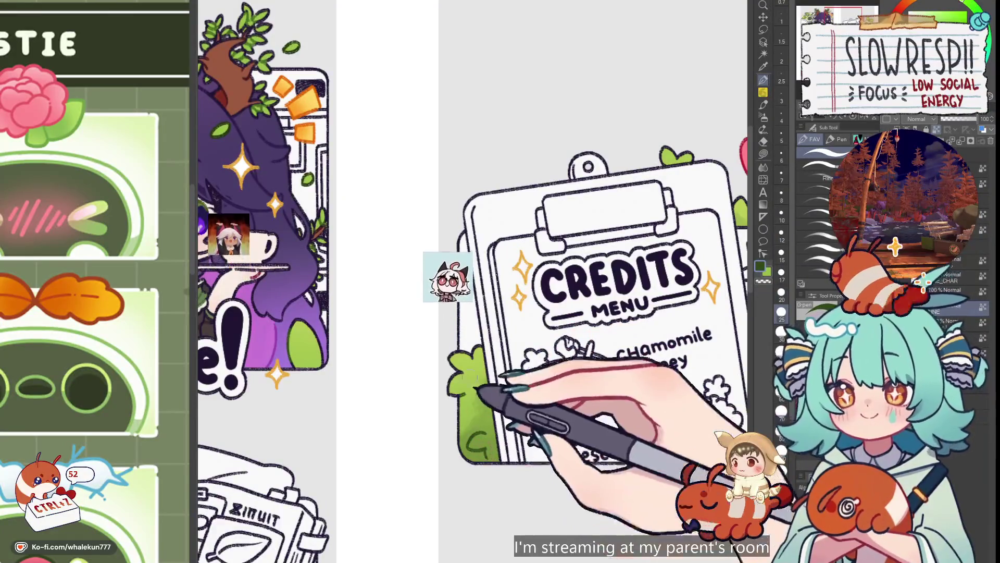
drag(672, 288, 463, 361)
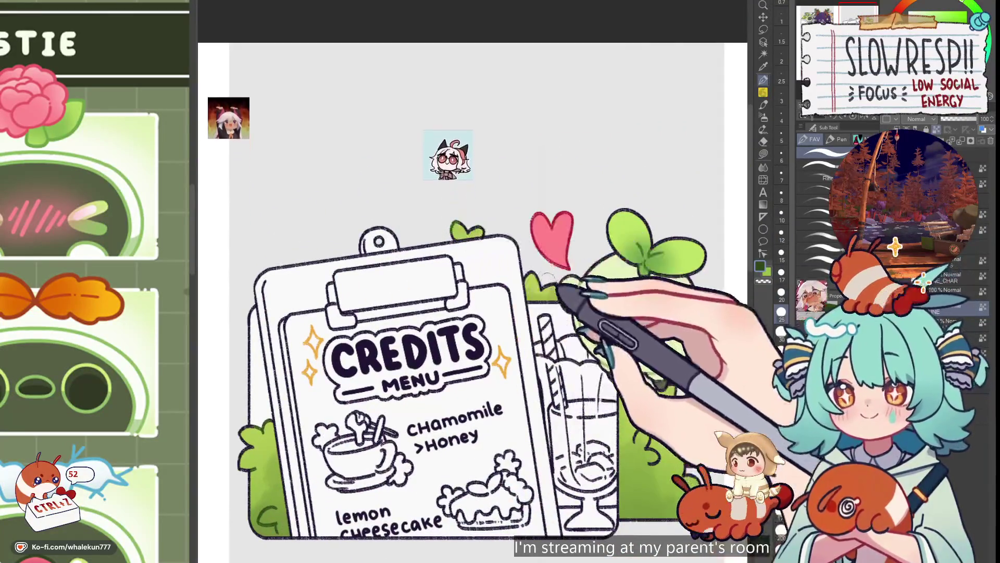
drag(569, 291, 514, 176)
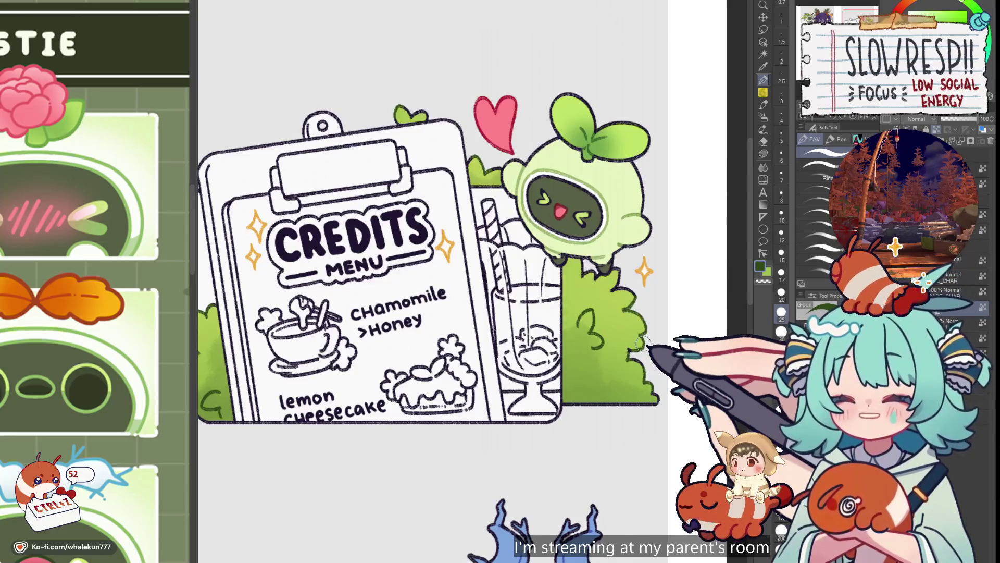
drag(581, 396, 645, 344)
scroll(645, 343, down, 5)
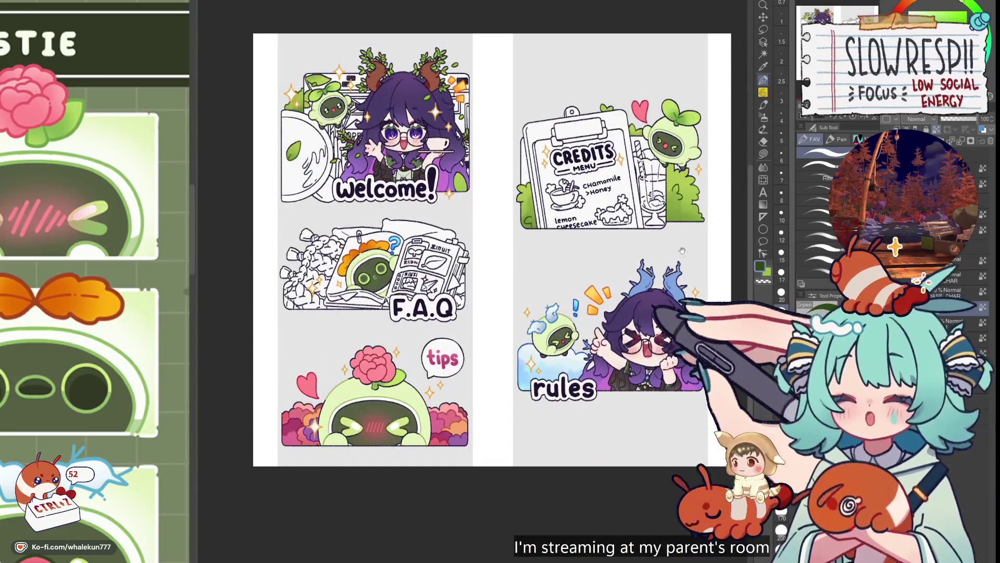
scroll(591, 268, up, 4)
key(h)
key(h)
drag(558, 412, 637, 324)
scroll(636, 323, down, 3)
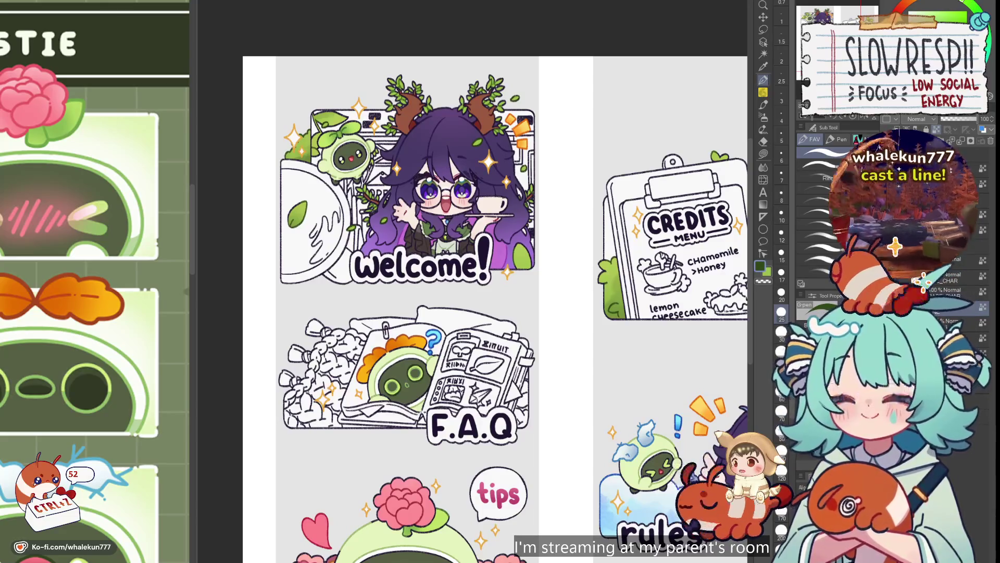
- Choose the Lasso fill sub tool with G and frame the white Credits clipboard
scroll(605, 352, down, 4)
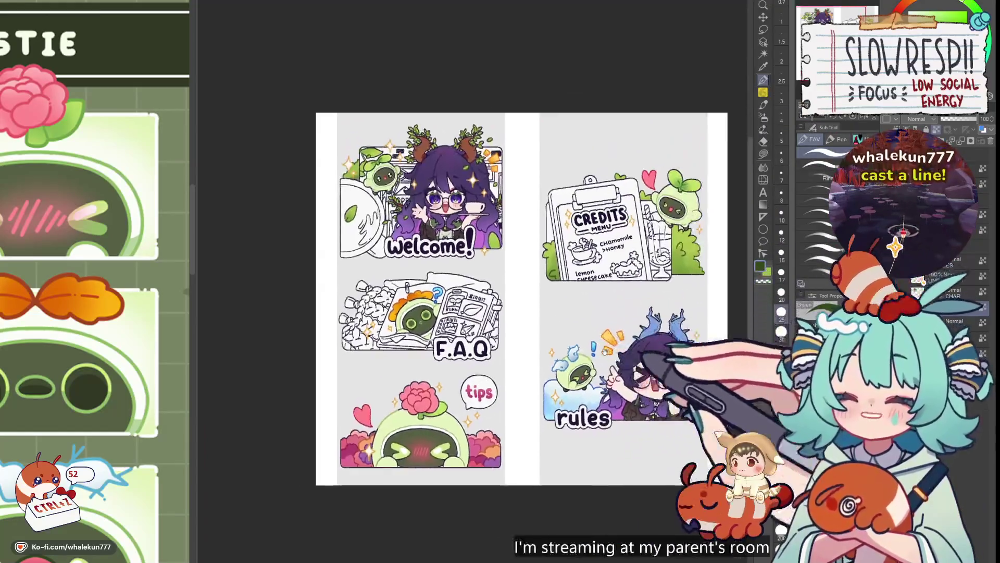
drag(606, 353, 564, 355)
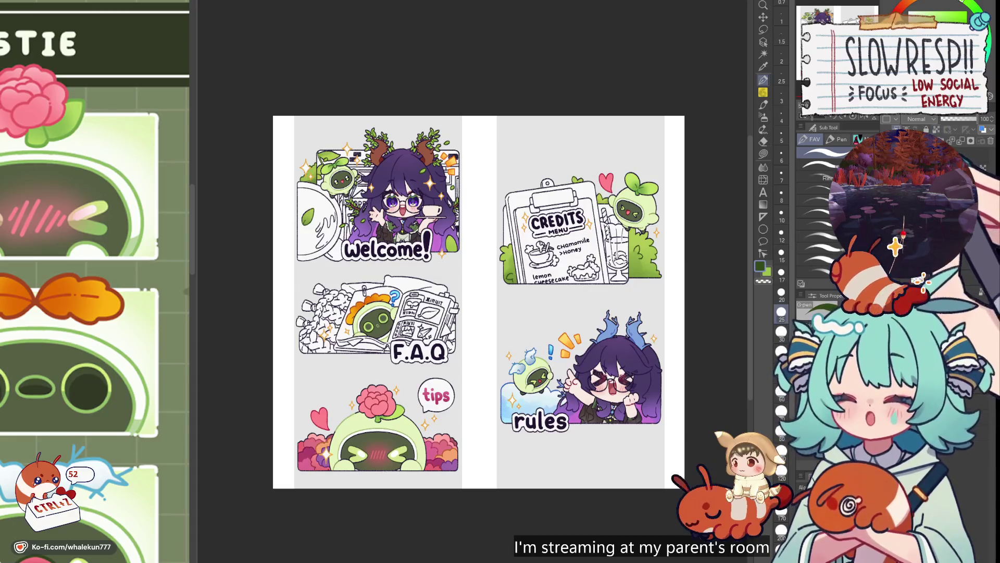
key(g)
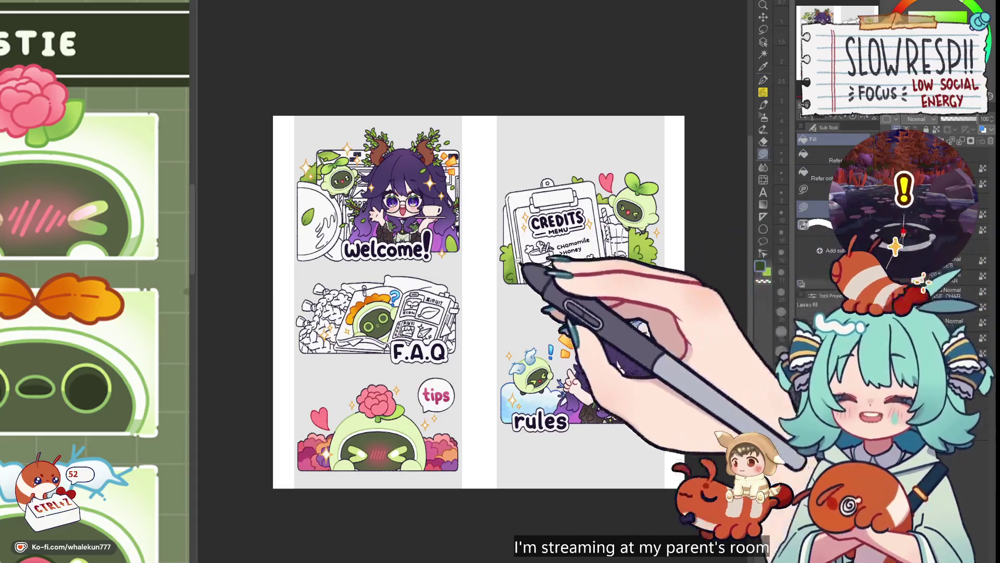
scroll(595, 305, up, 4)
mouse_move(595, 306)
mouse_down()
mouse_move(585, 313)
mouse_move(598, 329)
mouse_up()
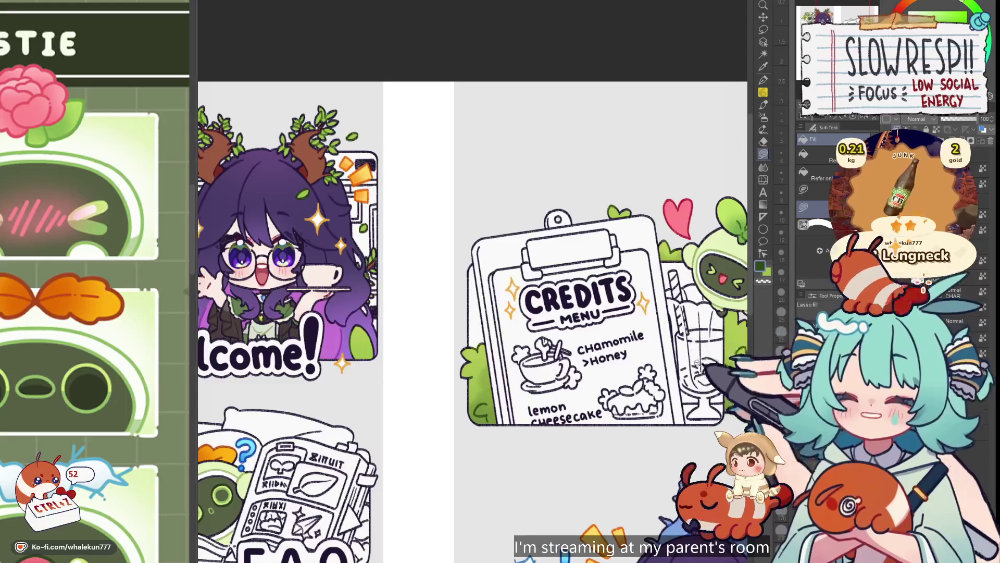
scroll(690, 322, down, 2)
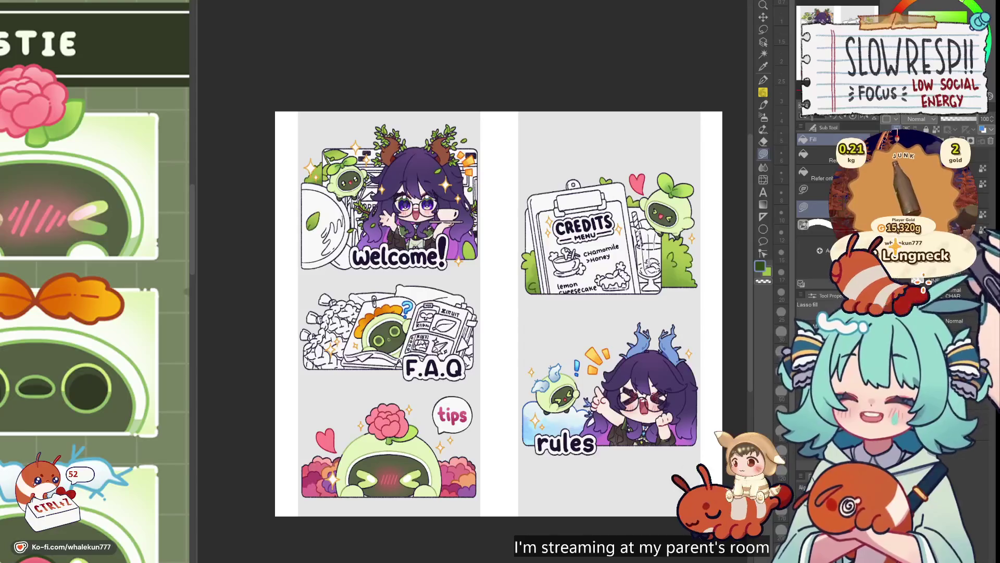
scroll(591, 294, up, 3)
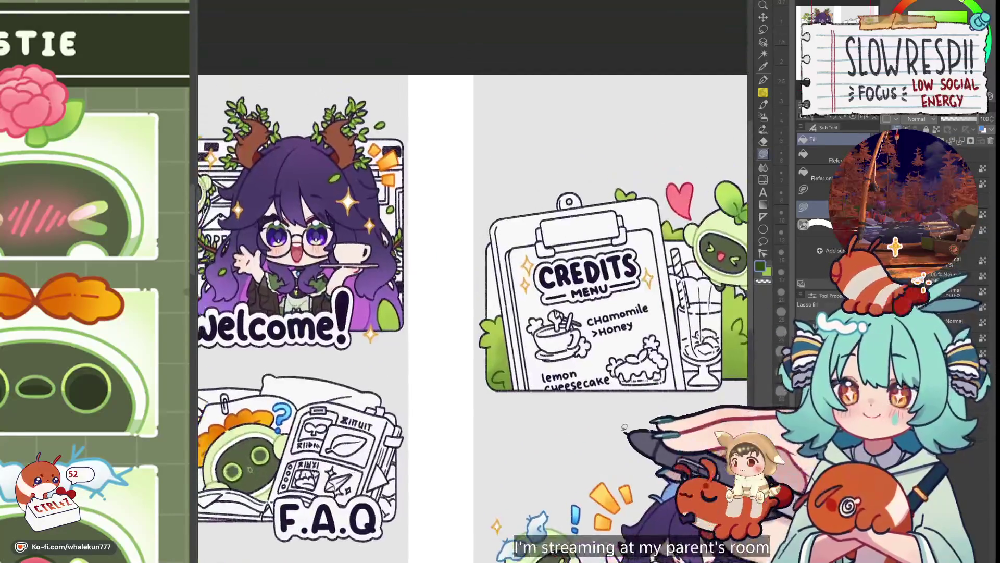
- Pick an orange-brown colour and lasso-fill the clipboard's left section
click(933, 10)
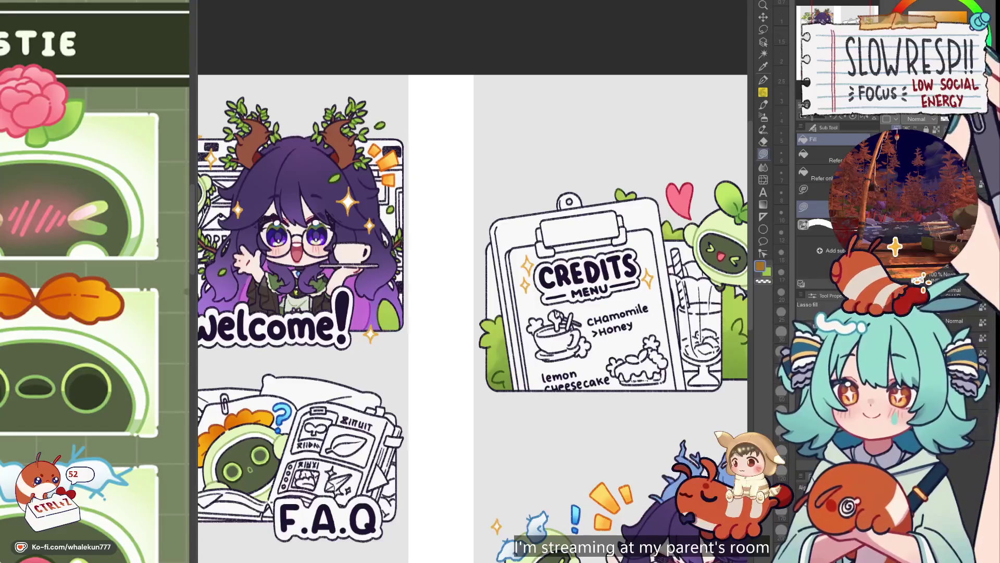
scroll(501, 225, up, 2)
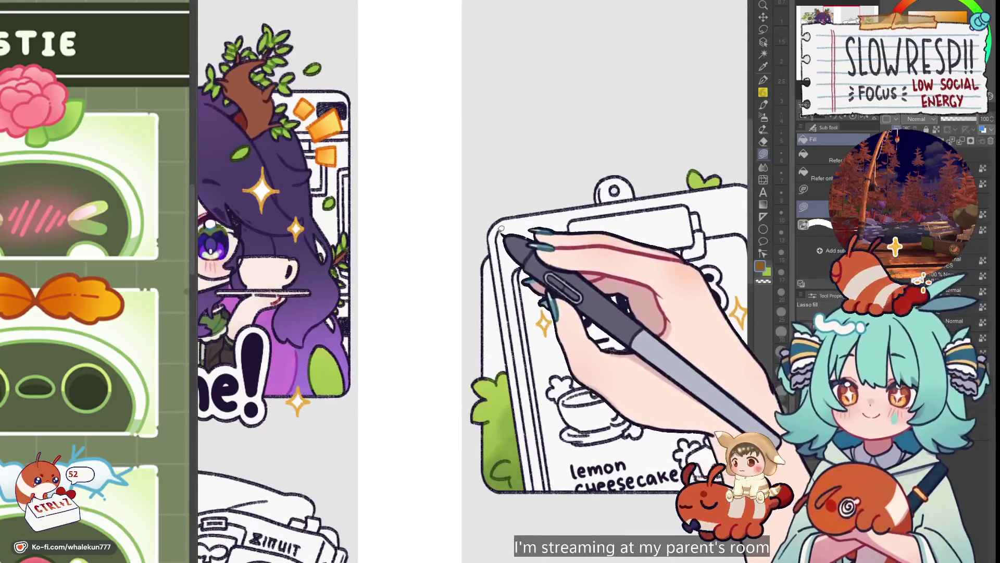
mouse_move(493, 251)
mouse_down()
mouse_move(544, 197)
mouse_move(591, 339)
mouse_move(589, 458)
mouse_move(526, 494)
mouse_up()
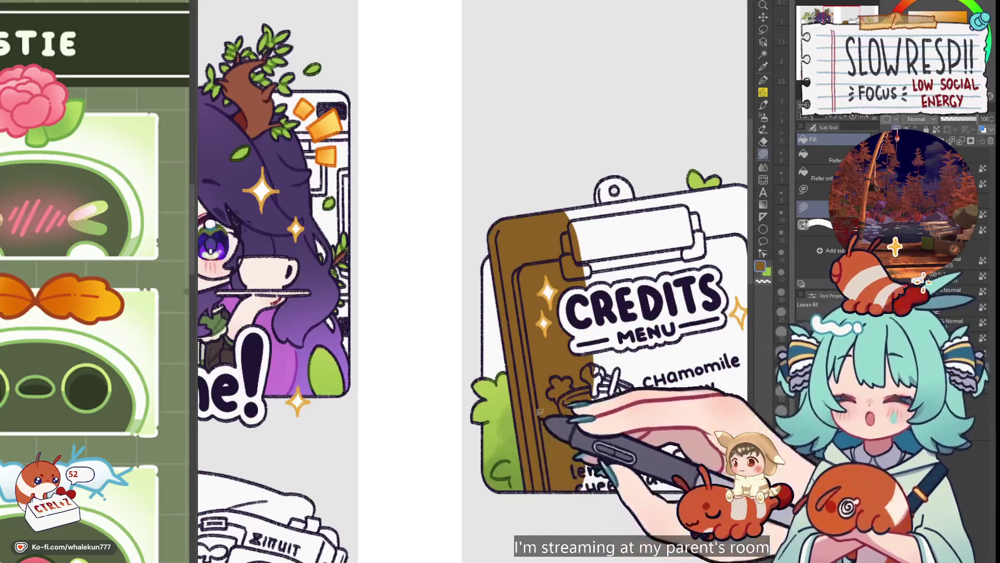
scroll(588, 418, down, 1)
scroll(489, 292, up, 2)
- Lasso-fill the clipboard's top and right strip brown, then reframe the Credits sticker
mouse_move(425, 238)
mouse_down()
mouse_move(486, 290)
mouse_move(536, 313)
mouse_move(560, 157)
mouse_move(454, 256)
mouse_up()
scroll(591, 154, down, 2)
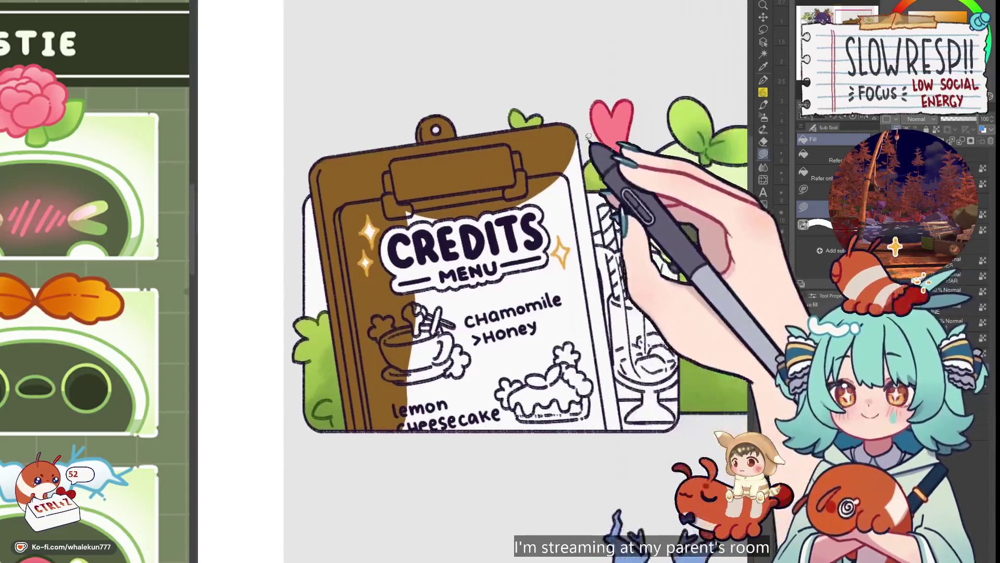
mouse_move(588, 156)
mouse_down()
mouse_move(563, 390)
mouse_move(633, 456)
mouse_move(623, 479)
mouse_up()
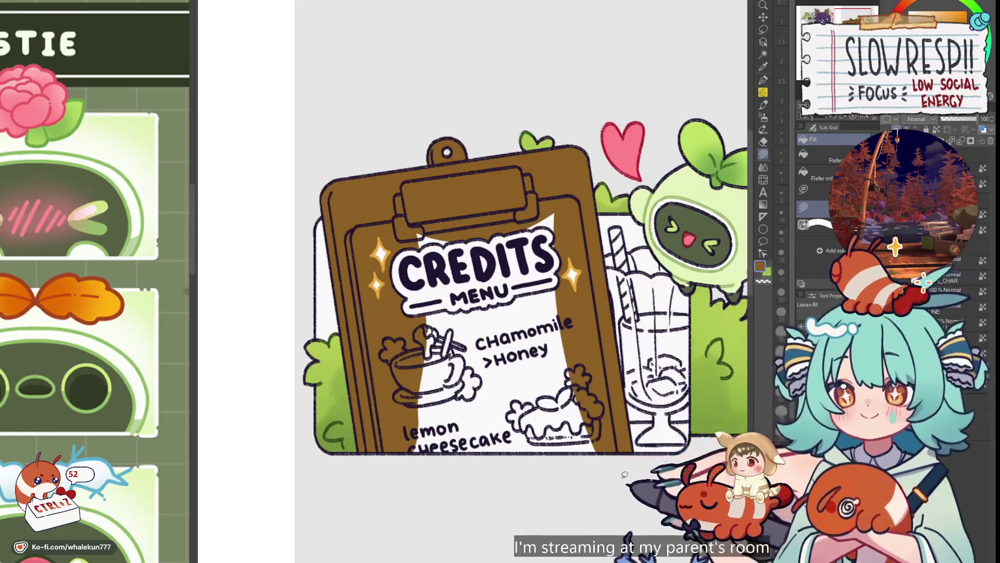
mouse_move(566, 193)
mouse_down()
mouse_move(572, 537)
mouse_move(395, 424)
mouse_move(572, 180)
mouse_up()
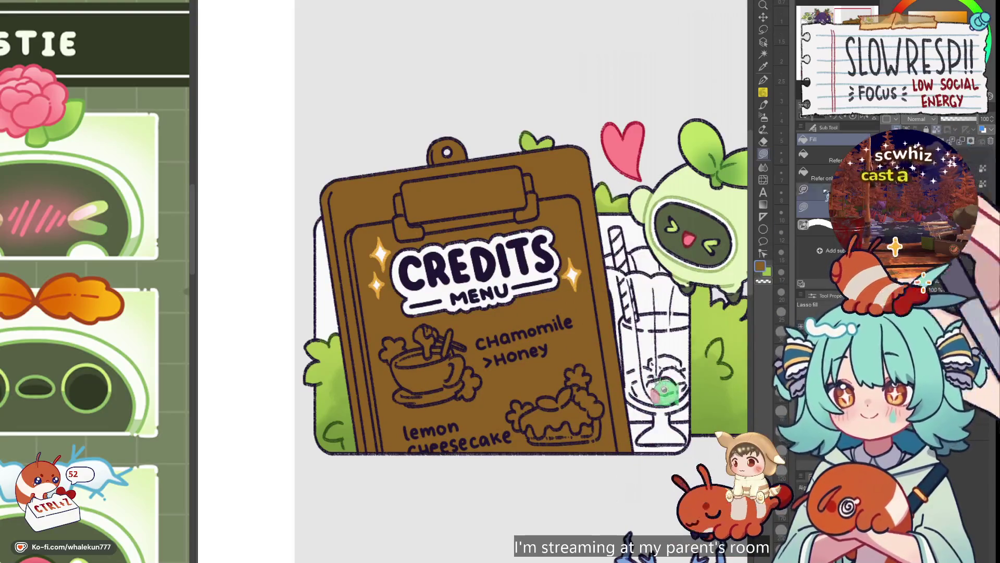
key(ctrl+minus)
key(ctrl+0)
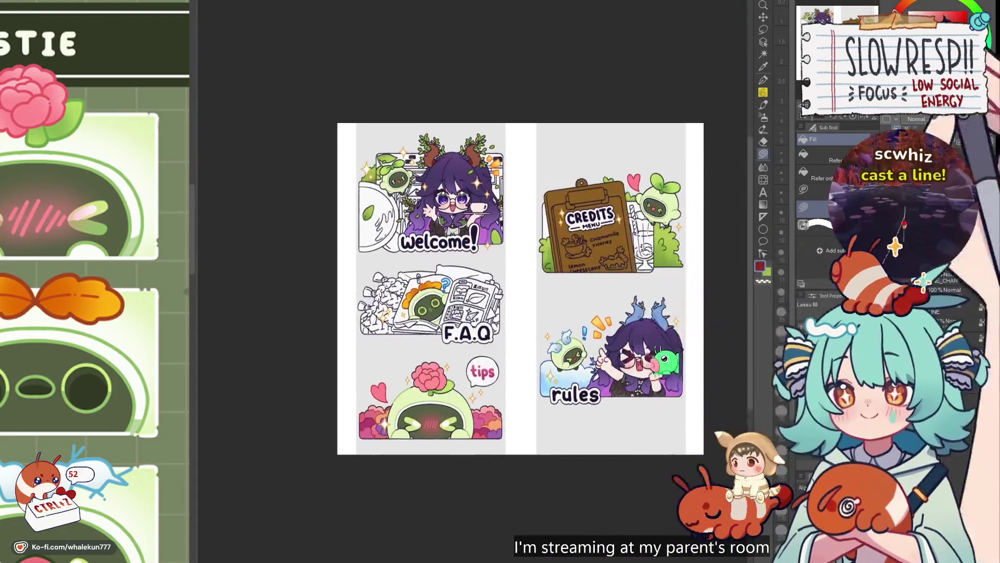
drag(639, 284, 628, 316)
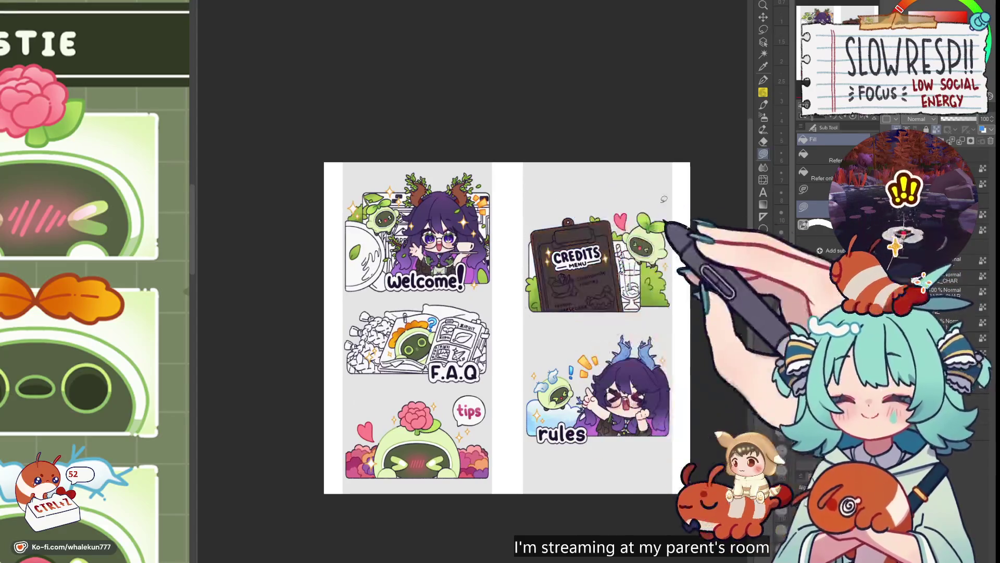
- Paint a white highlight stripe down the board's inner left edge
scroll(608, 232, up, 3)
scroll(625, 271, down, 2)
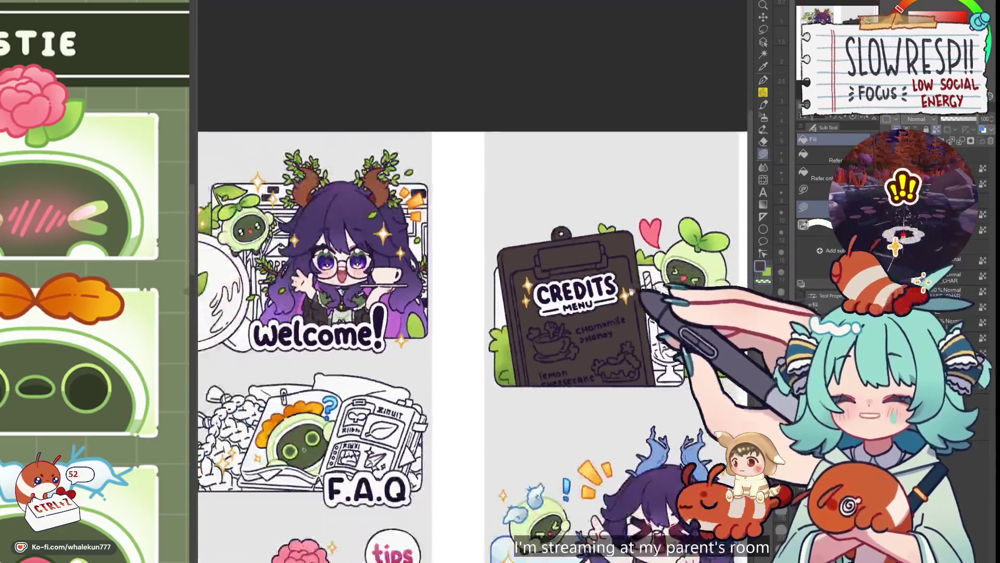
scroll(640, 304, up, 1)
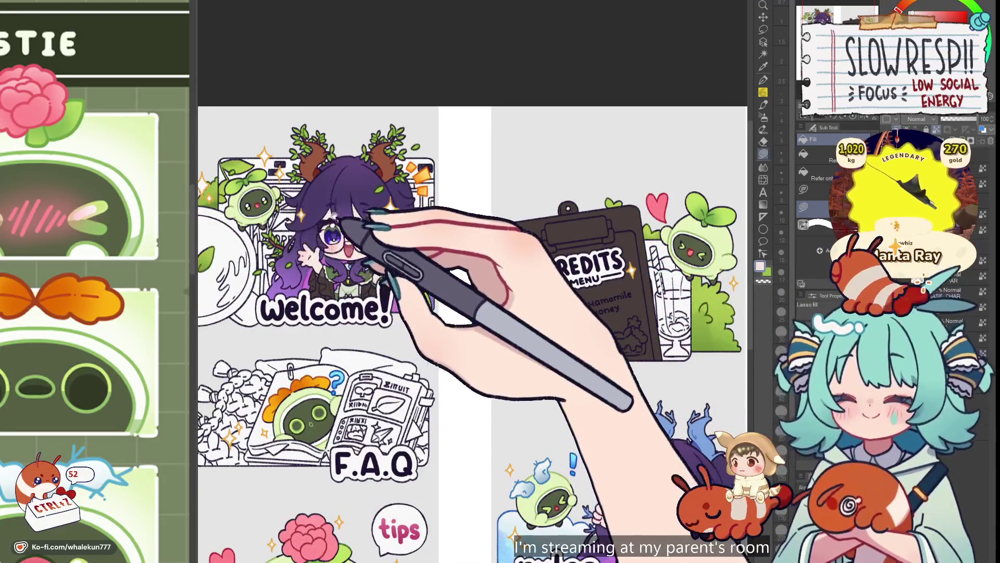
scroll(521, 244, up, 2)
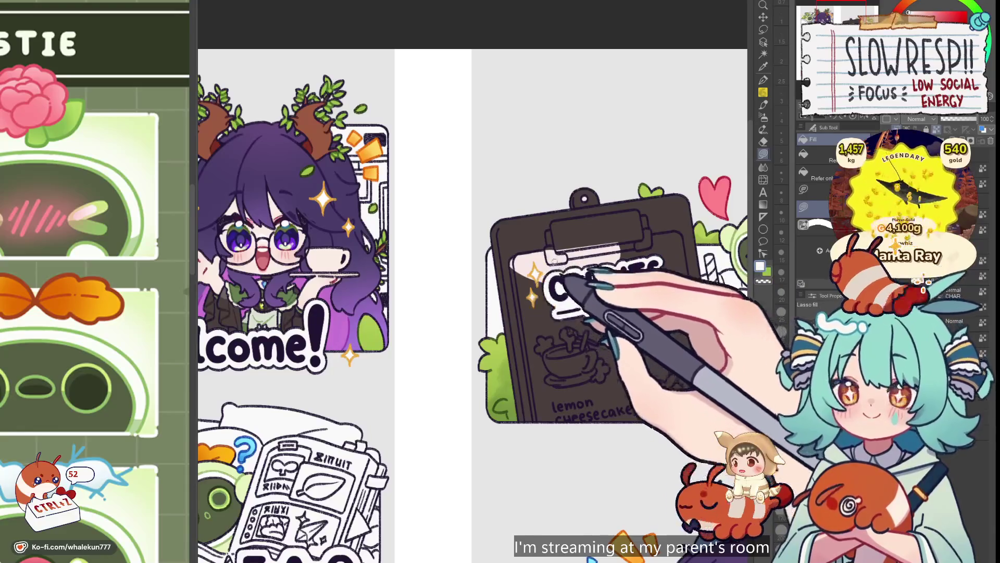
scroll(526, 261, up, 2)
mouse_move(504, 254)
mouse_down()
mouse_move(516, 271)
mouse_move(545, 469)
mouse_move(543, 440)
mouse_move(483, 473)
mouse_up()
- Lasso-fill the clipboard's paper area back to white, then zoom out
mouse_move(449, 286)
mouse_down()
mouse_move(554, 328)
mouse_move(696, 261)
mouse_move(622, 227)
mouse_move(612, 241)
mouse_up()
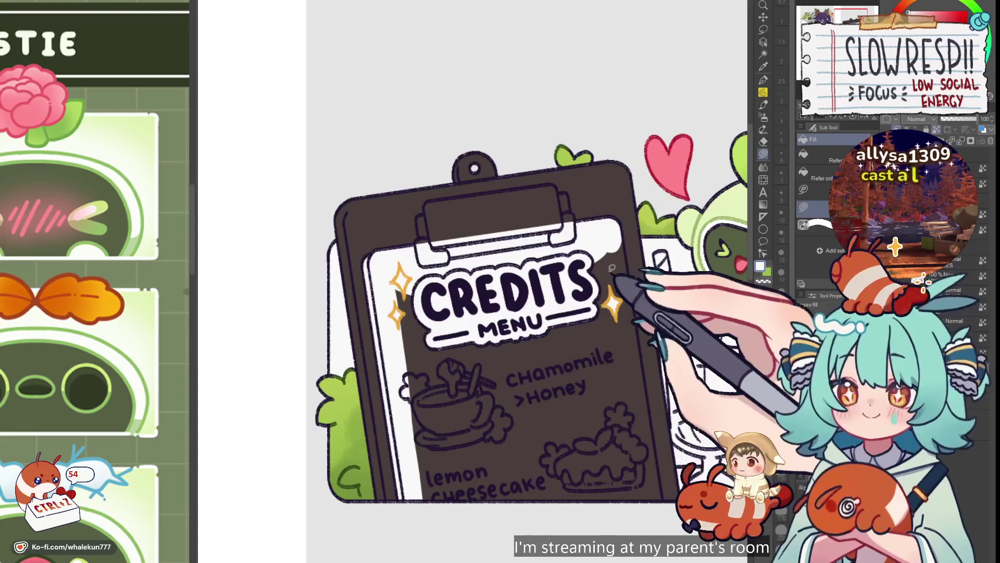
drag(610, 271, 619, 281)
mouse_move(637, 242)
mouse_down()
mouse_move(620, 264)
mouse_move(630, 468)
mouse_up()
drag(676, 519, 677, 521)
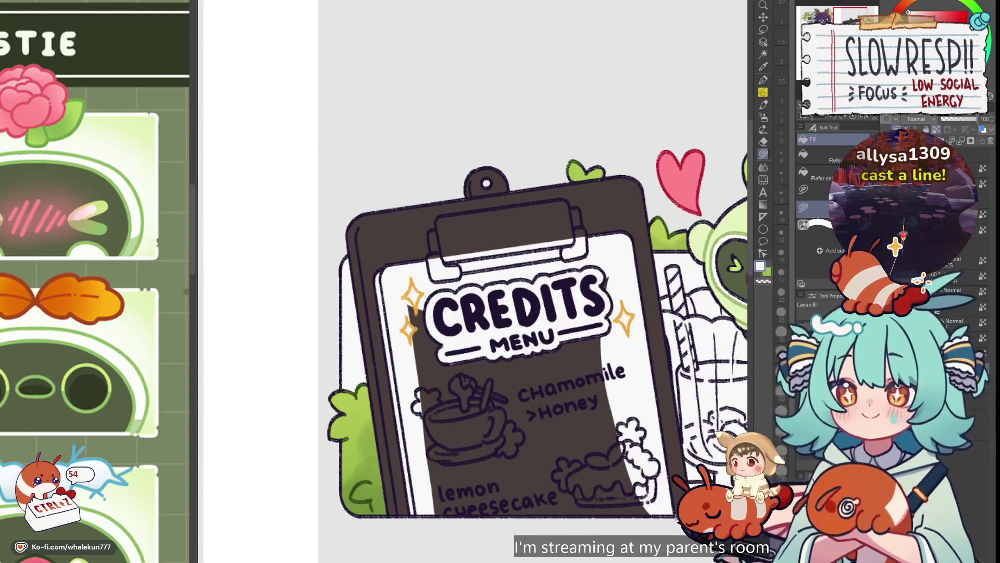
drag(427, 284, 439, 307)
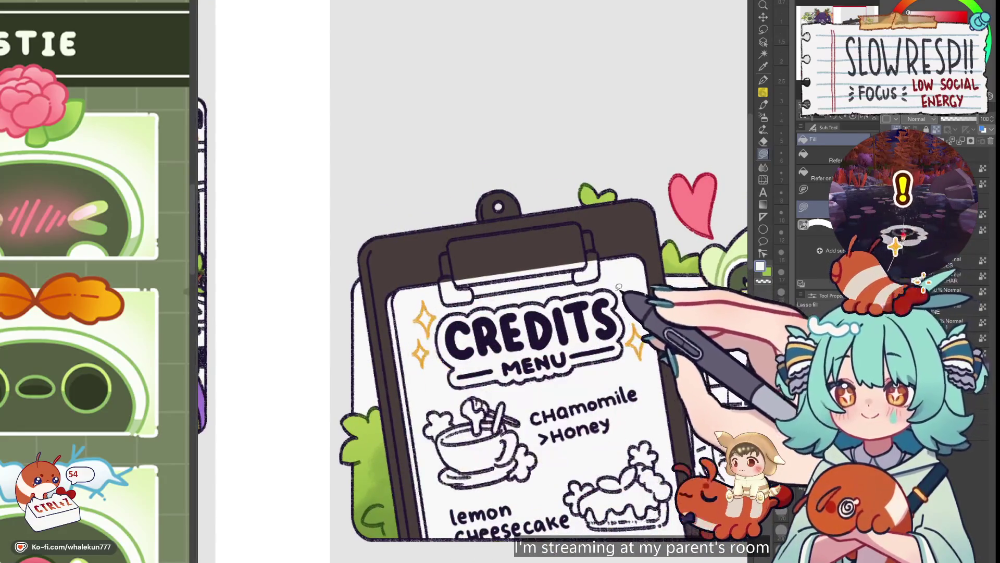
key(ctrl+alt+0)
scroll(539, 359, up, 5)
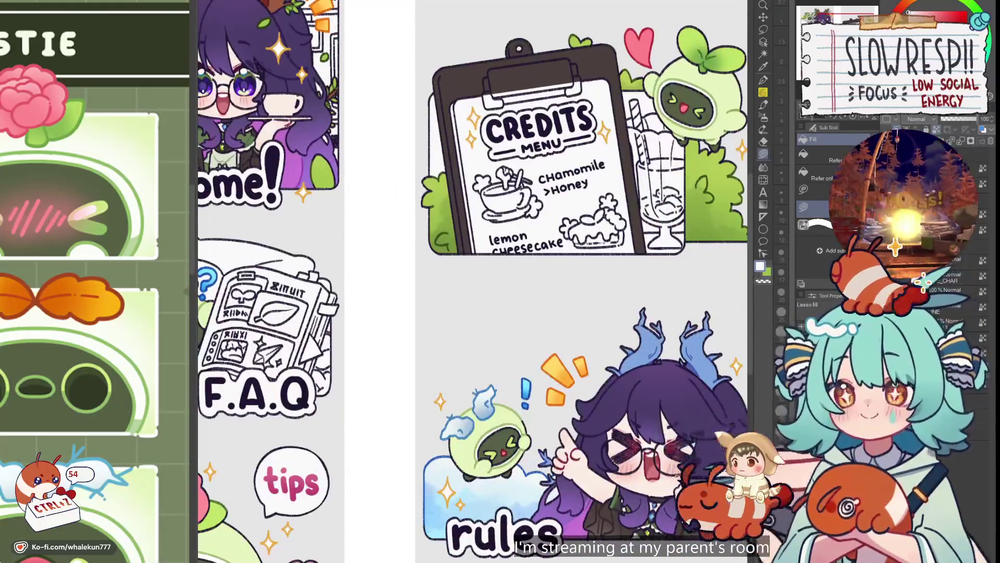
- Lasso-fill the Credits clipboard's metal clip with purple
drag(598, 260, 617, 339)
scroll(616, 339, down, 5)
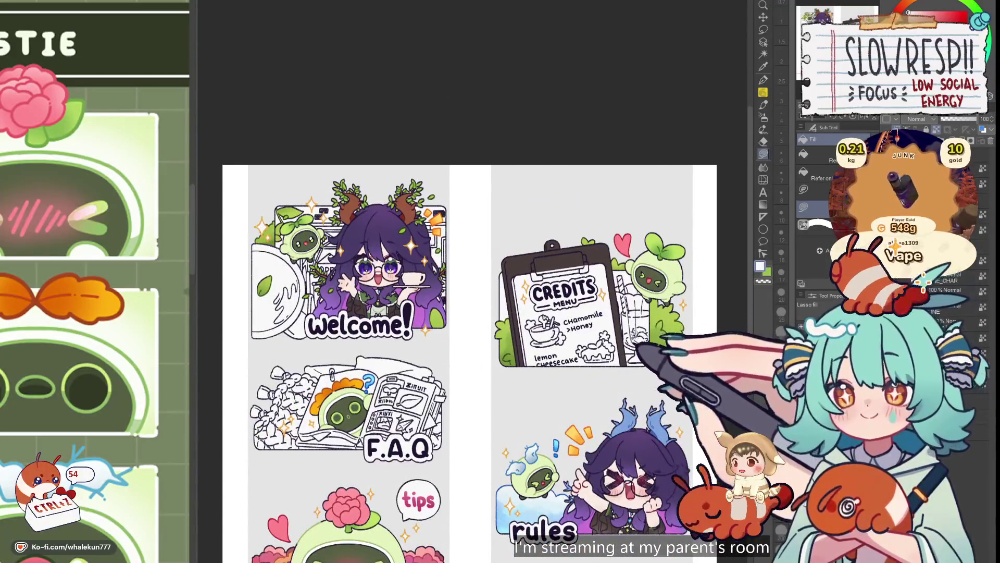
click(763, 154)
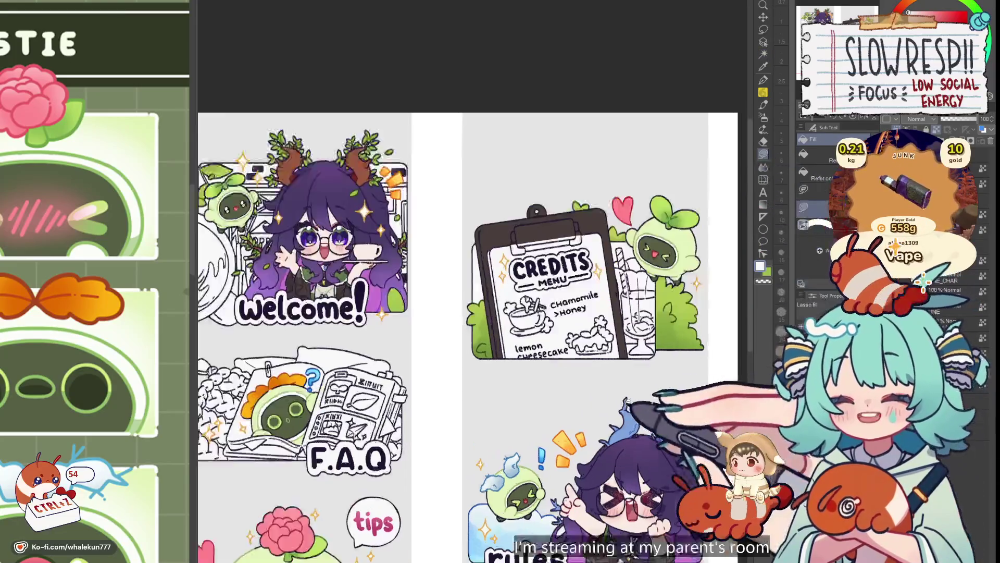
scroll(625, 404, up, 3)
scroll(603, 502, up, 3)
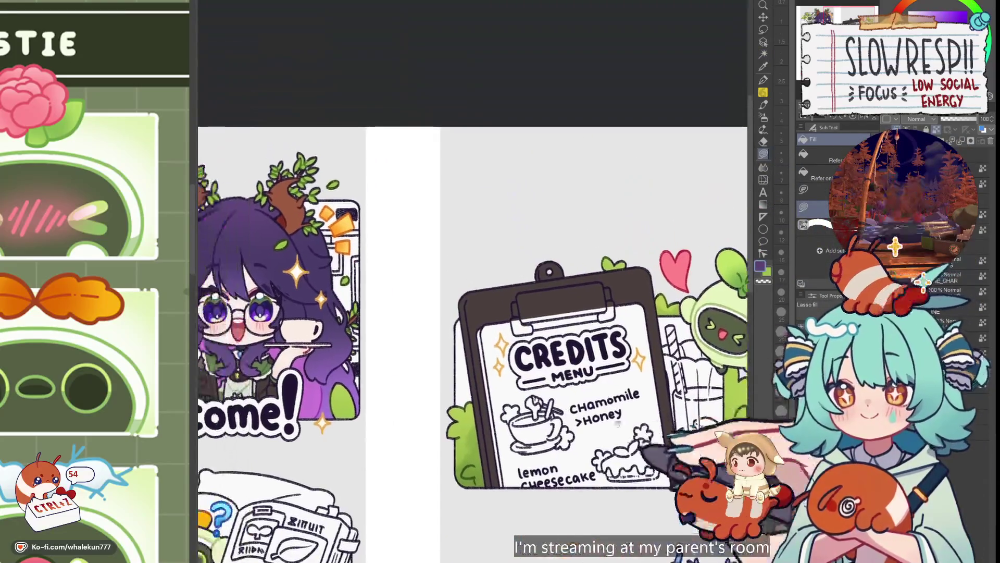
scroll(570, 323, up, 3)
mouse_move(509, 292)
mouse_down()
mouse_move(501, 344)
mouse_move(663, 331)
mouse_move(670, 271)
mouse_move(687, 262)
mouse_move(677, 267)
mouse_move(696, 263)
mouse_move(703, 316)
mouse_up()
scroll(703, 322, down, 5)
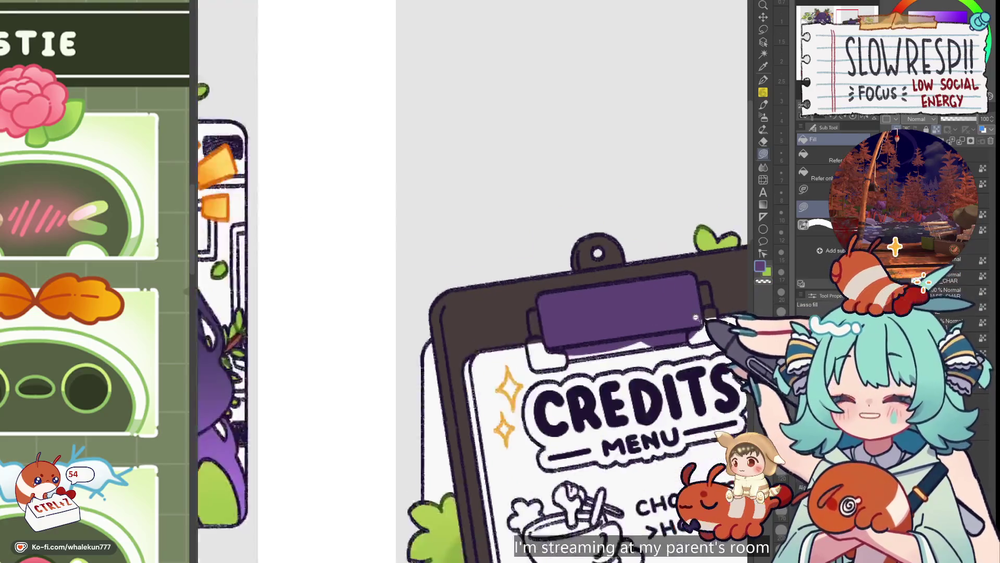
scroll(672, 312, down, 2)
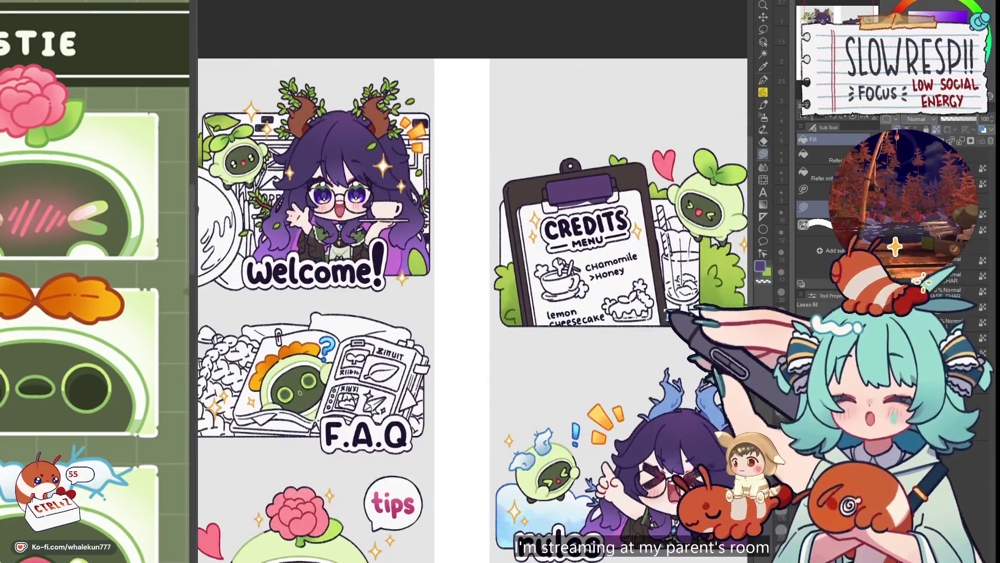
scroll(667, 316, down, 4)
scroll(668, 316, up, 2)
drag(654, 343, 663, 400)
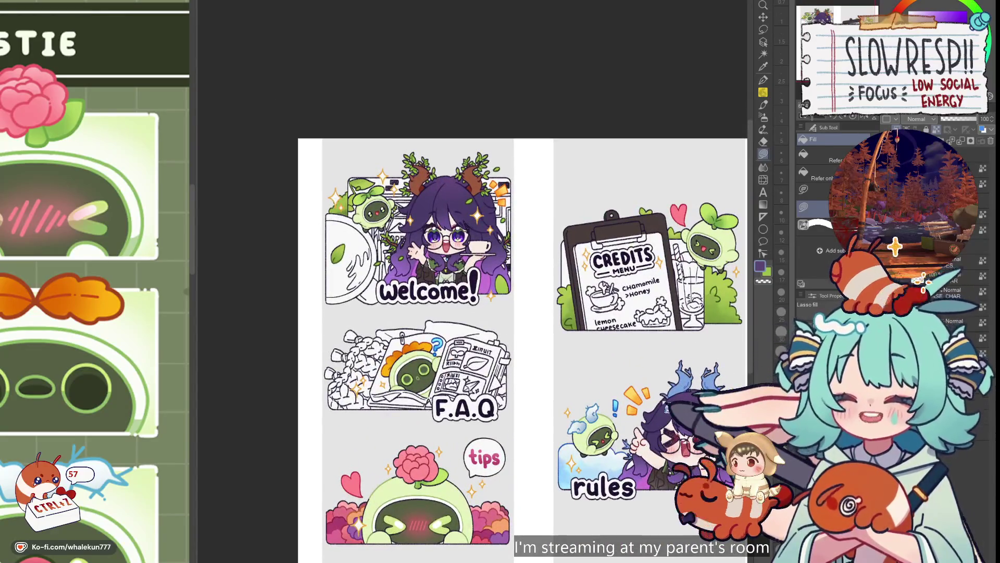
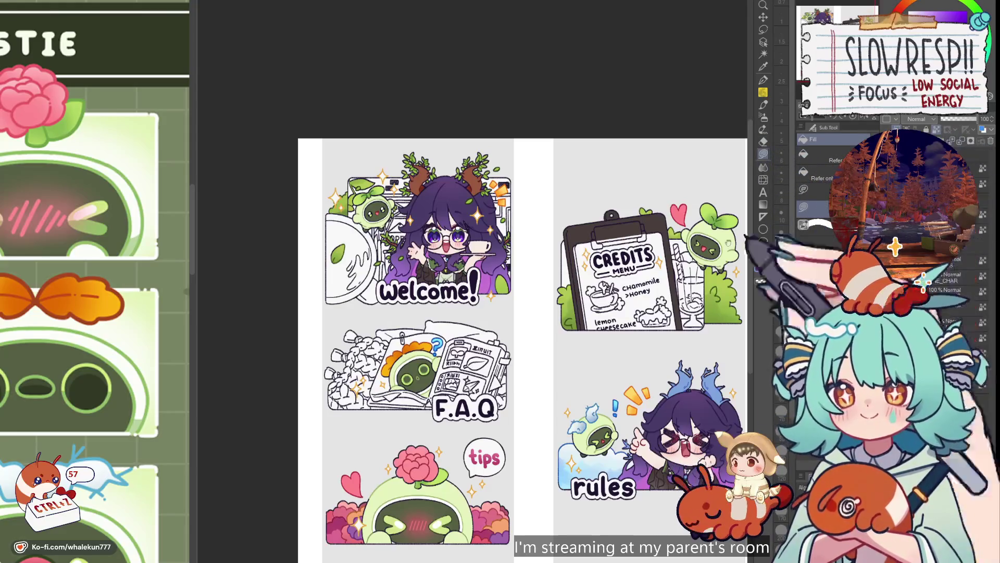
- Auto-select the Credits sticker and lasso-fill its dark grey clipboard with brown
scroll(521, 334, down, 1)
key(w)
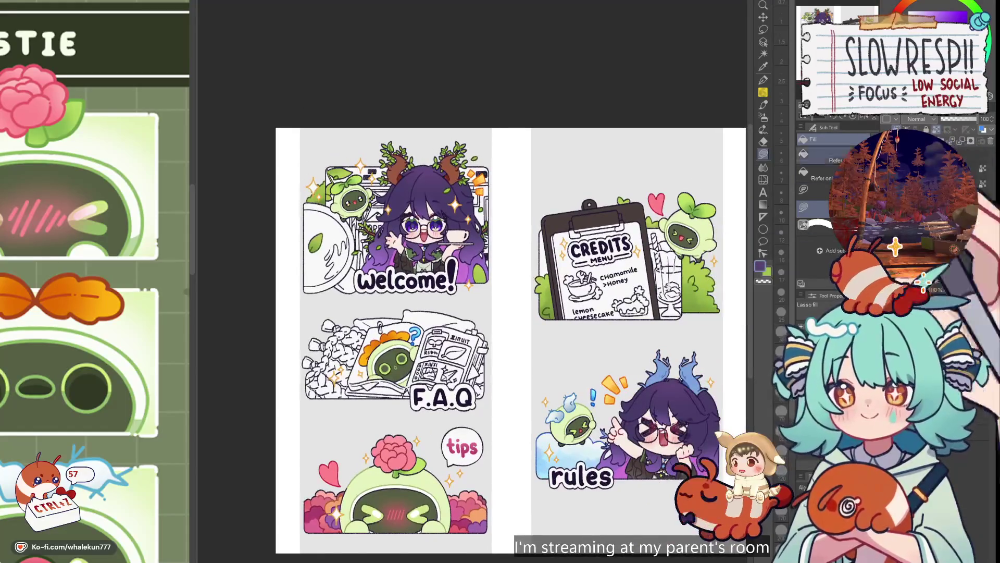
scroll(573, 261, up, 2)
click(645, 177)
key(g)
scroll(575, 221, down, 3)
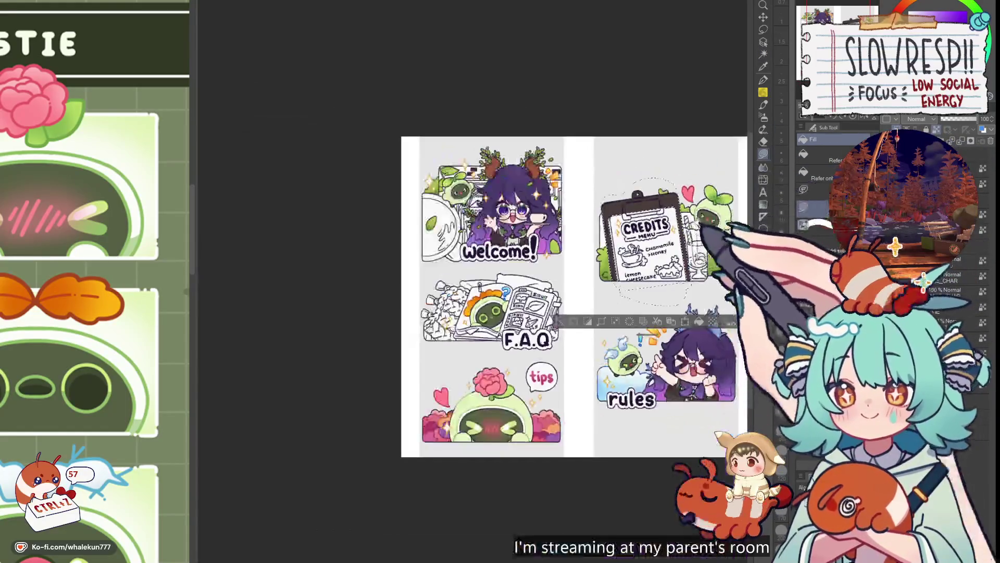
scroll(651, 206, up, 1)
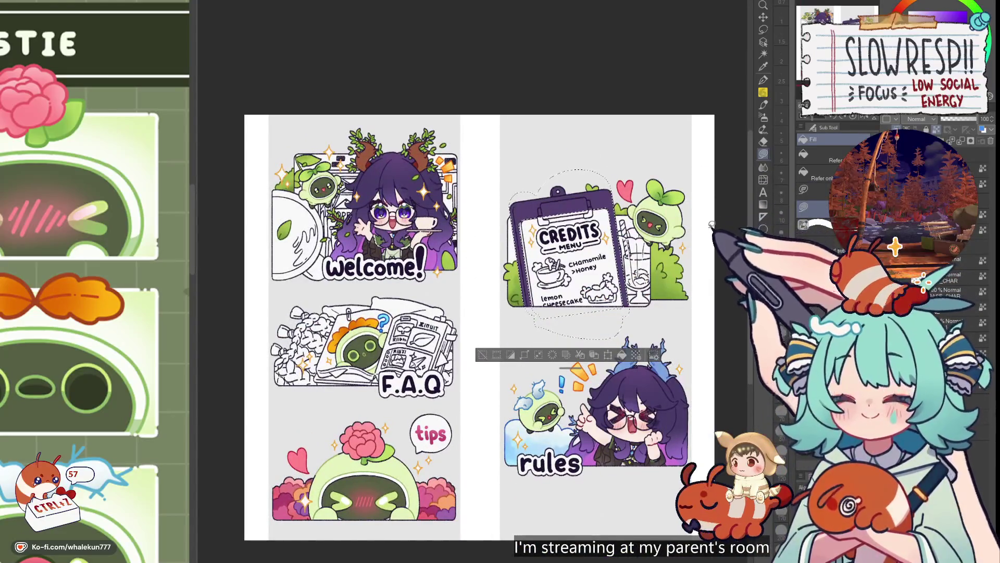
scroll(699, 241, down, 1)
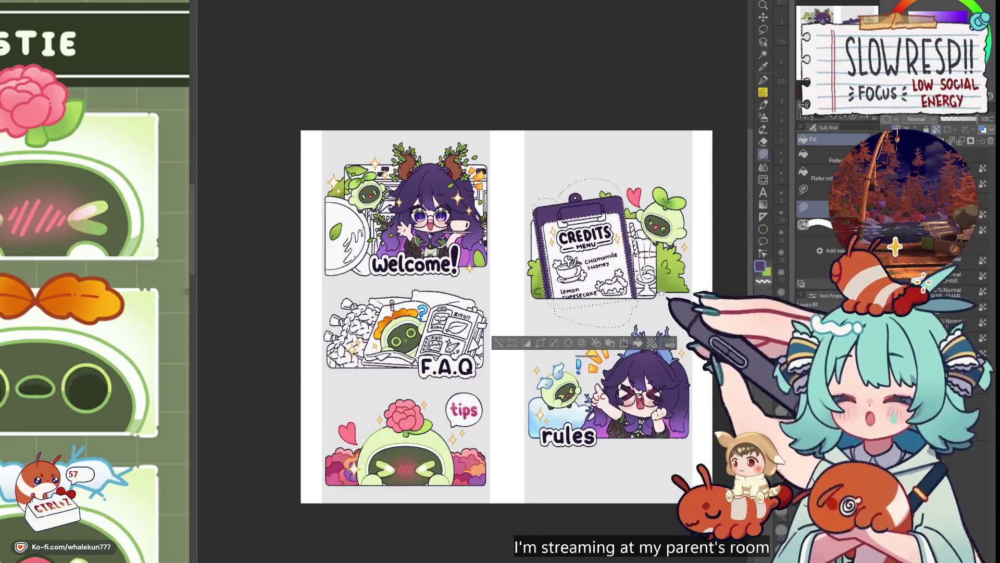
scroll(667, 302, up, 2)
mouse_move(564, 179)
mouse_down()
mouse_move(496, 230)
mouse_move(658, 154)
mouse_up()
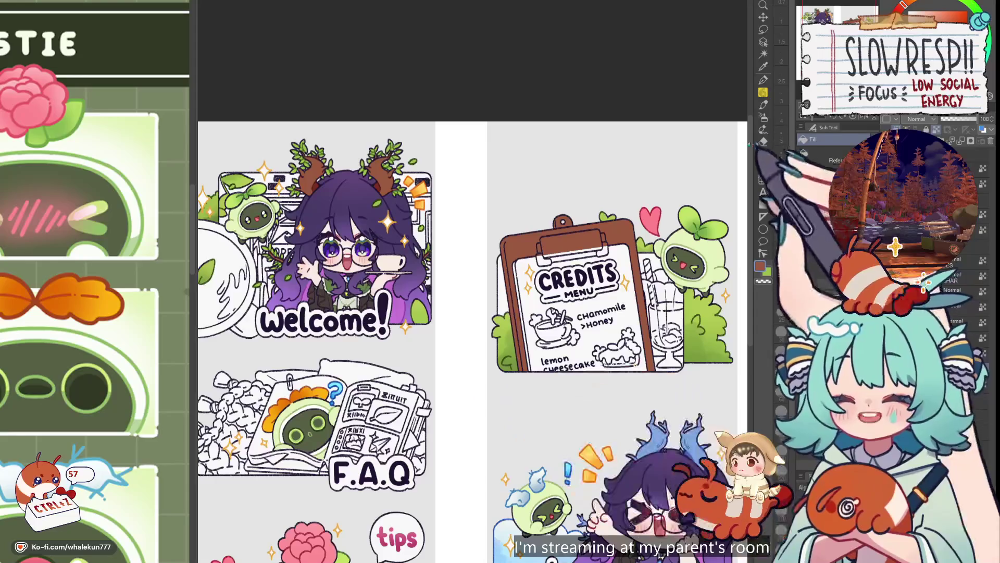
- Pan to the Welcome card, choose the paint layer and auto-select the teacup
drag(636, 324, 644, 313)
scroll(573, 269, up, 2)
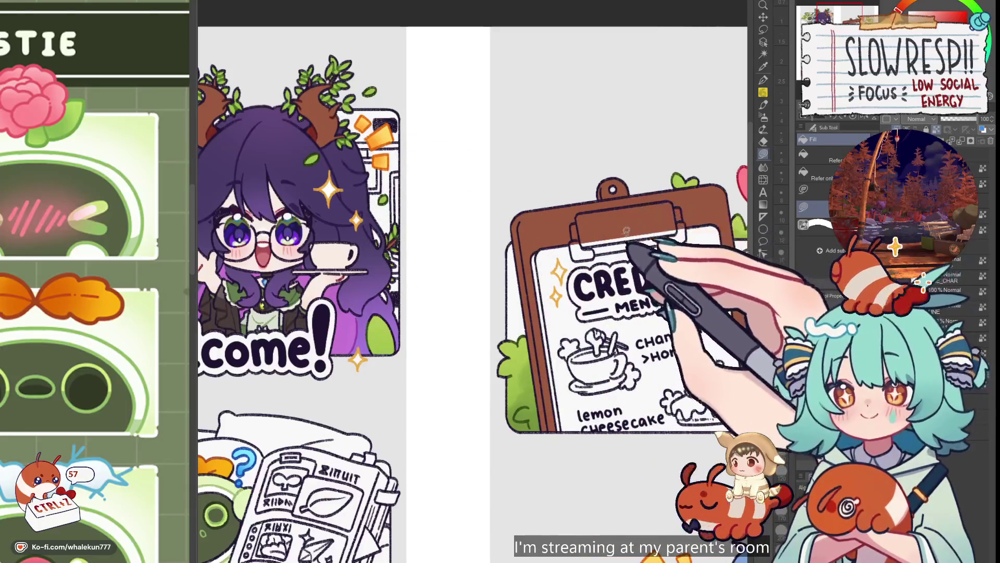
drag(602, 313, 698, 329)
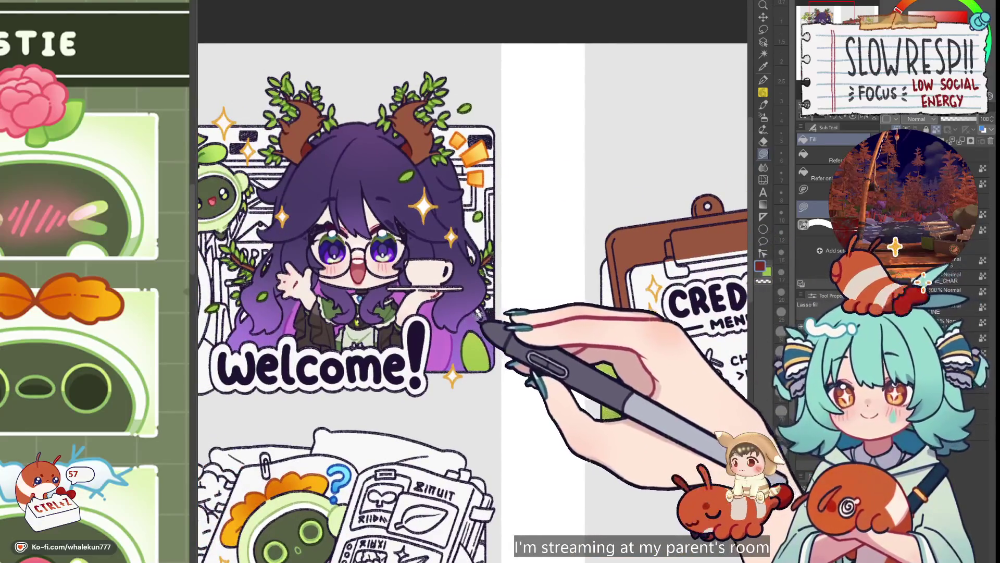
click(923, 284)
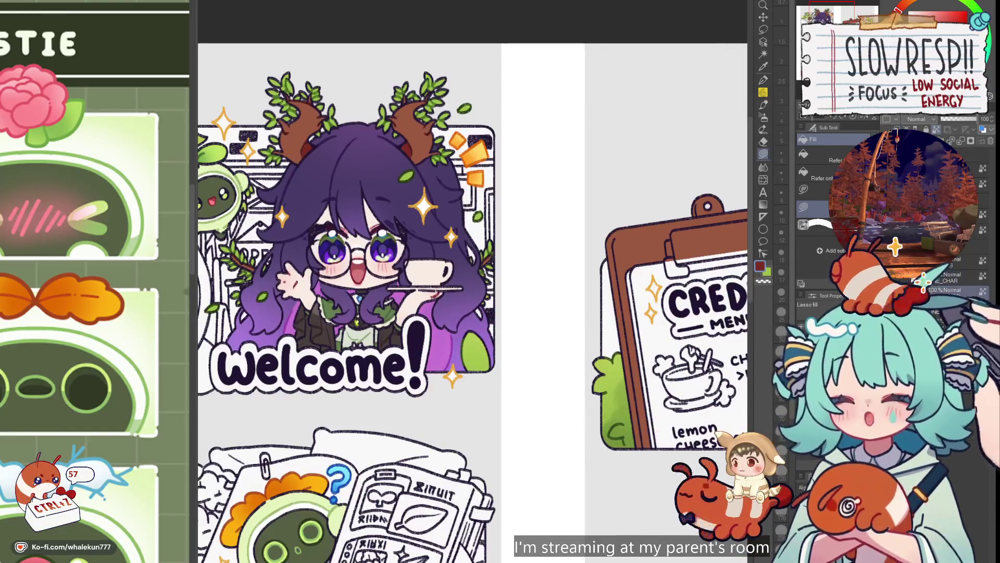
key(w)
drag(500, 292, 573, 293)
click(503, 272)
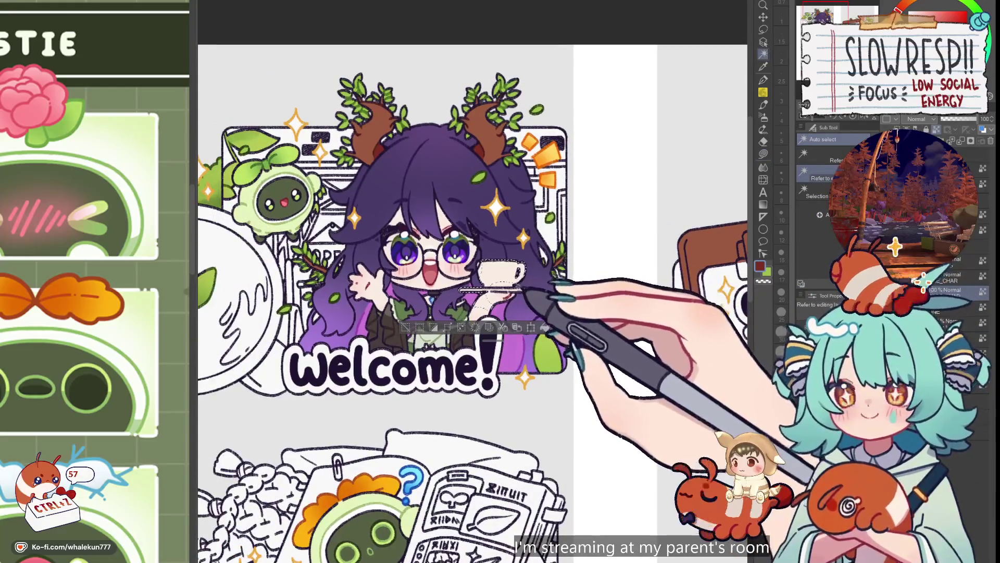
- Switch to Lasso fill and pick yellow-orange on the colour wheel
scroll(523, 295, up, 3)
key(g)
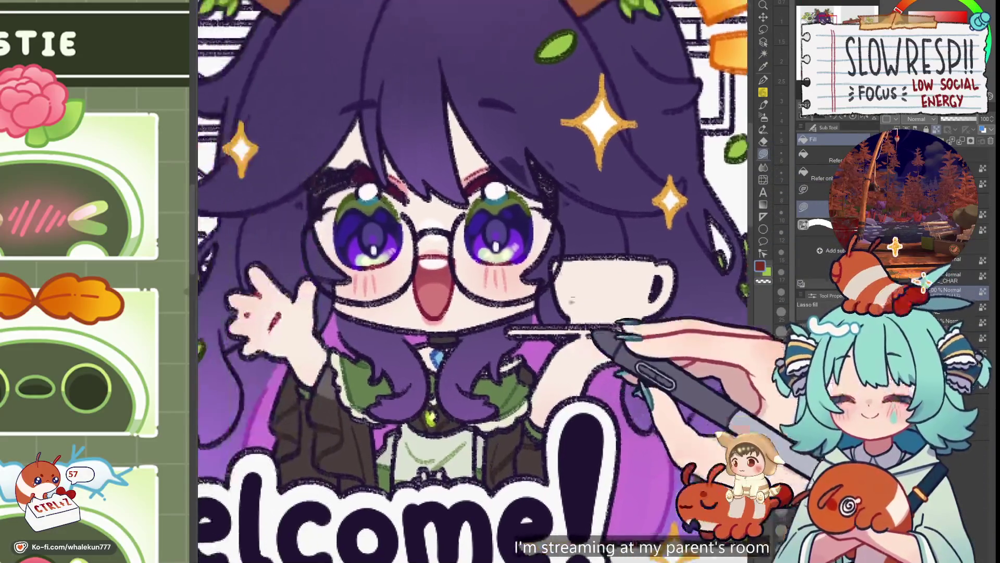
scroll(611, 228, down, 3)
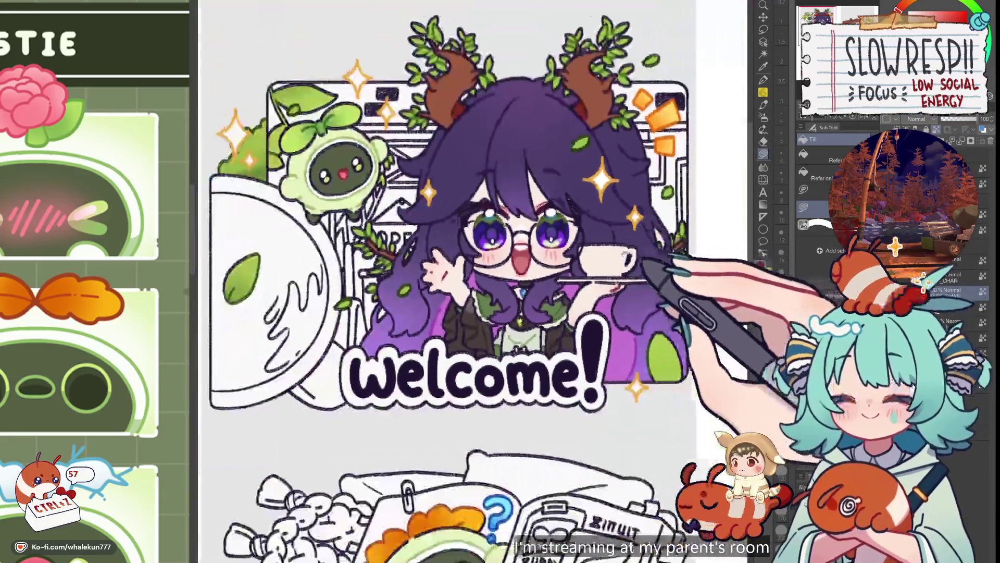
drag(468, 261, 417, 281)
click(946, 11)
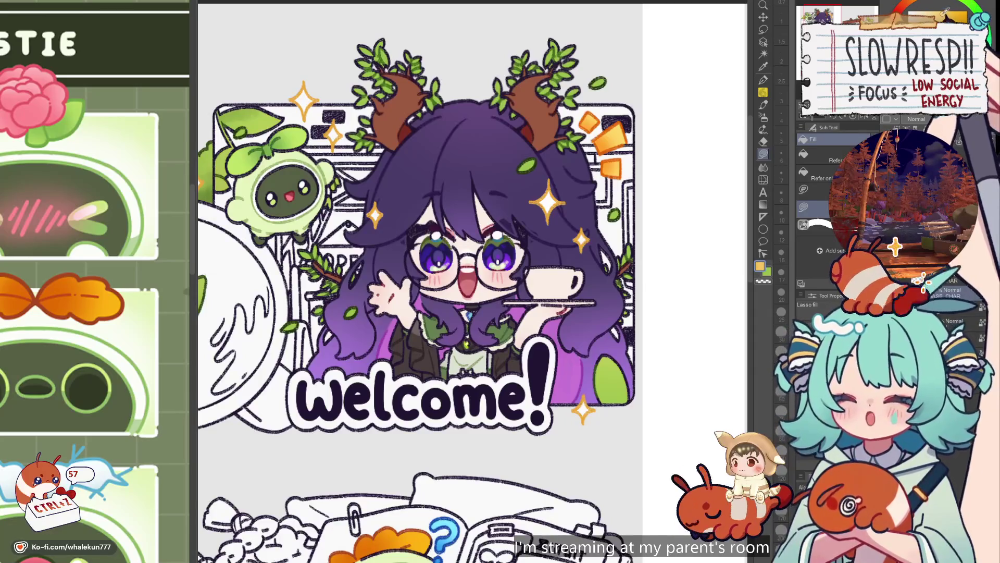
- Lasso-fill the Welcome teacup and its saucer band with yellow
scroll(551, 241, up, 3)
mouse_move(513, 295)
mouse_down()
mouse_move(537, 344)
mouse_move(554, 352)
mouse_move(593, 335)
mouse_up()
drag(594, 285, 596, 288)
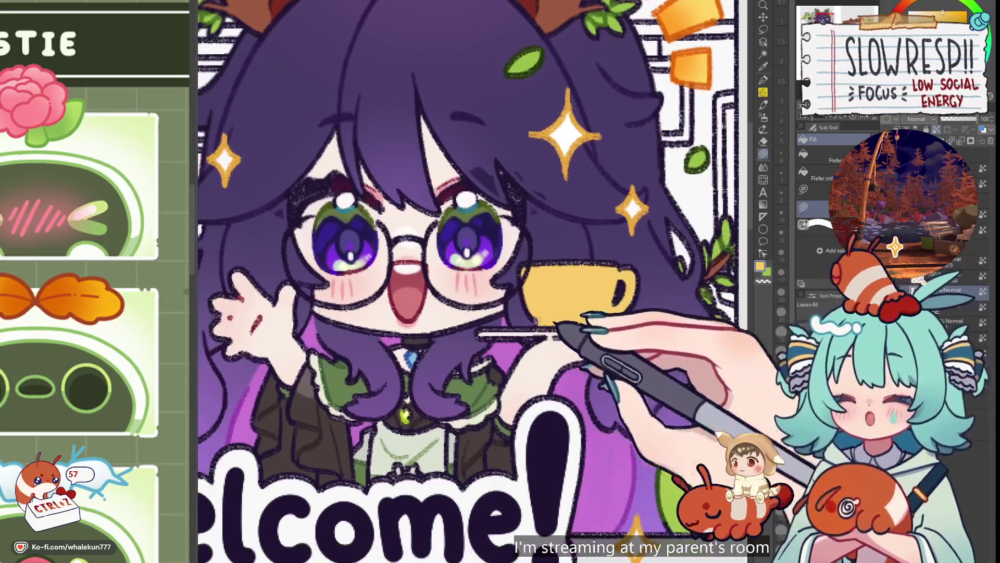
mouse_move(576, 335)
mouse_down()
mouse_move(480, 335)
mouse_move(590, 319)
mouse_move(585, 328)
mouse_move(619, 334)
mouse_up()
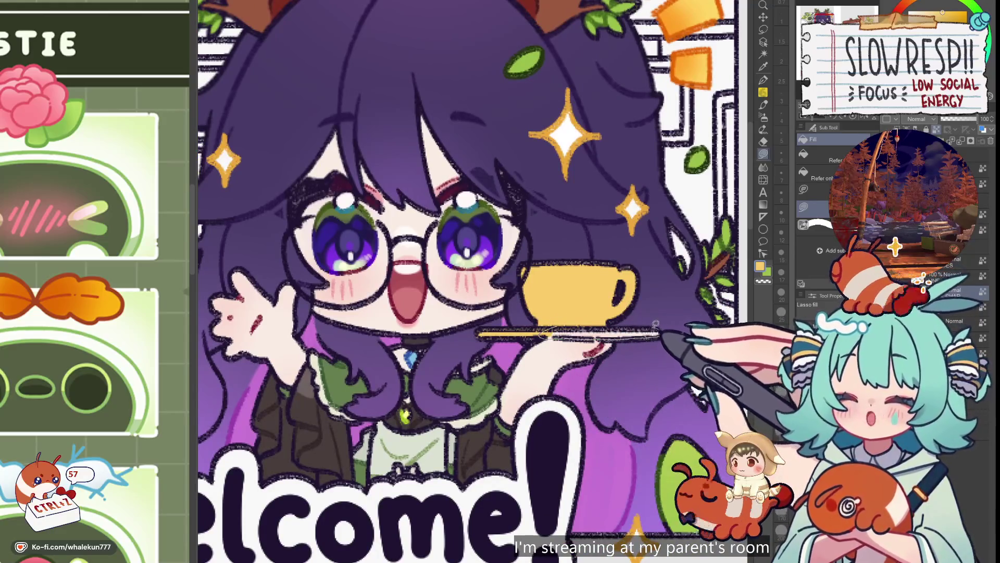
- Zoom out to the whole Welcome illustration and ready Auto select and the Watercolor brush
key(ctrl+minus)
key(w)
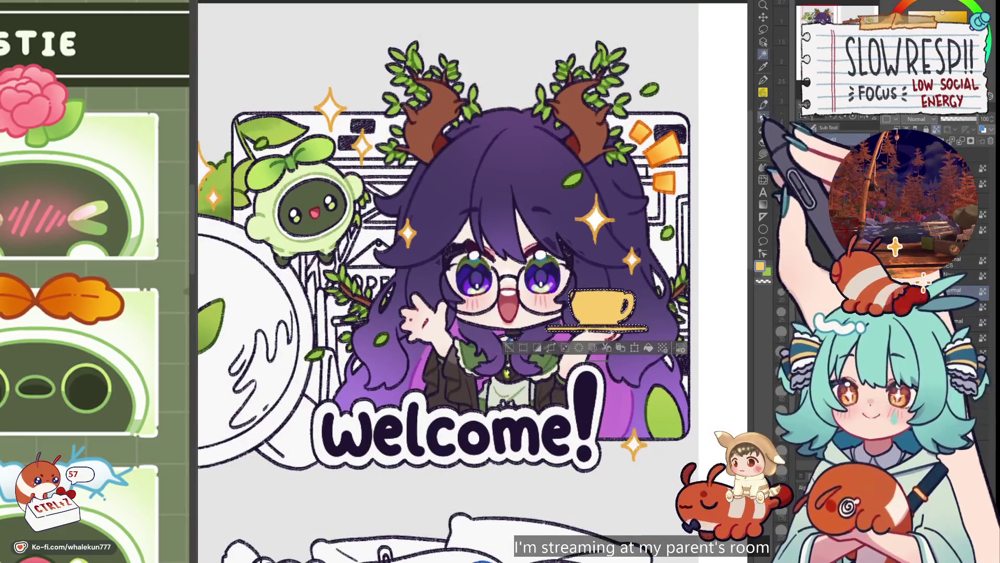
key(b)
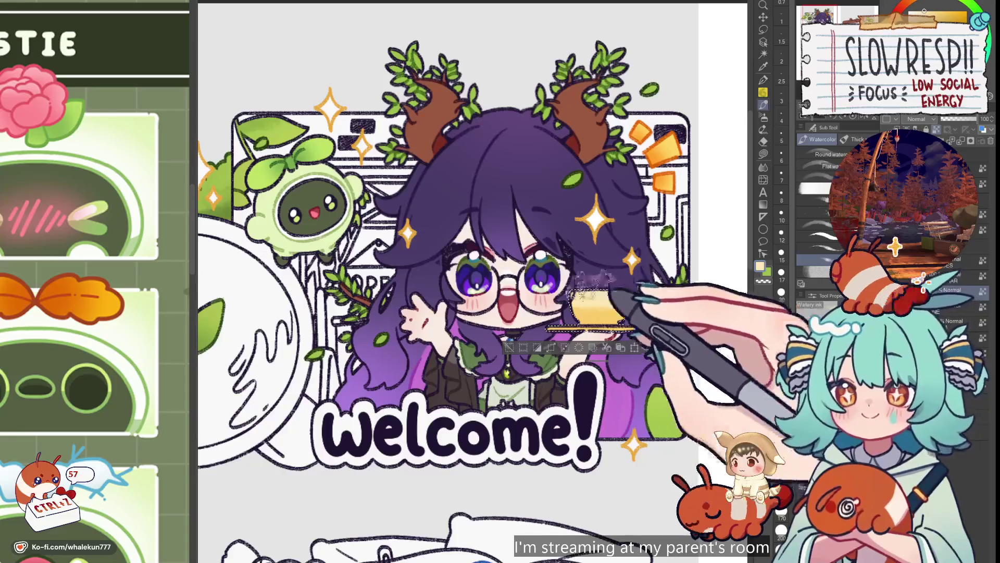
scroll(706, 276, down, 3)
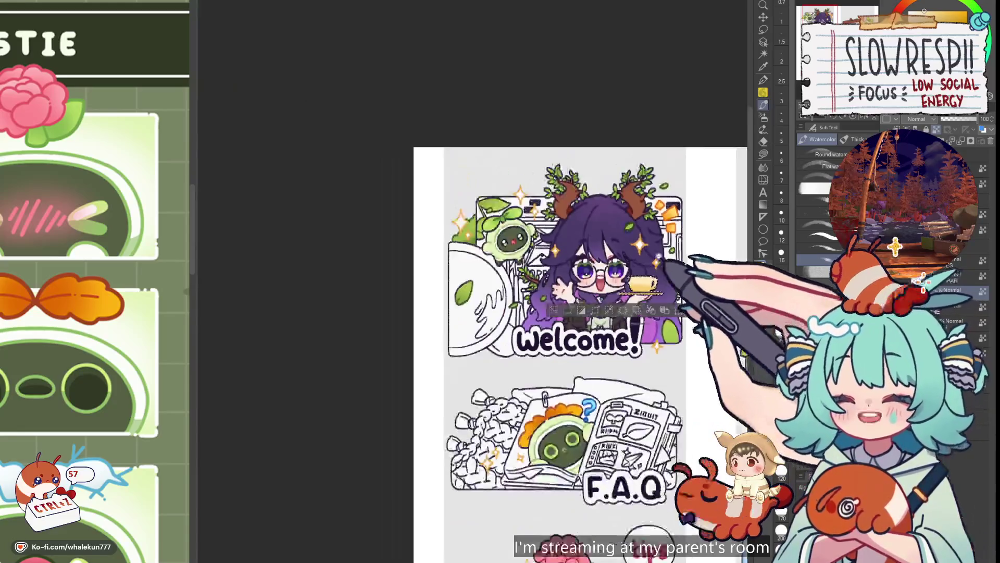
- Try extending the lasso fill under the saucer, then undo it and deselect
scroll(677, 209, up, 3)
click(763, 154)
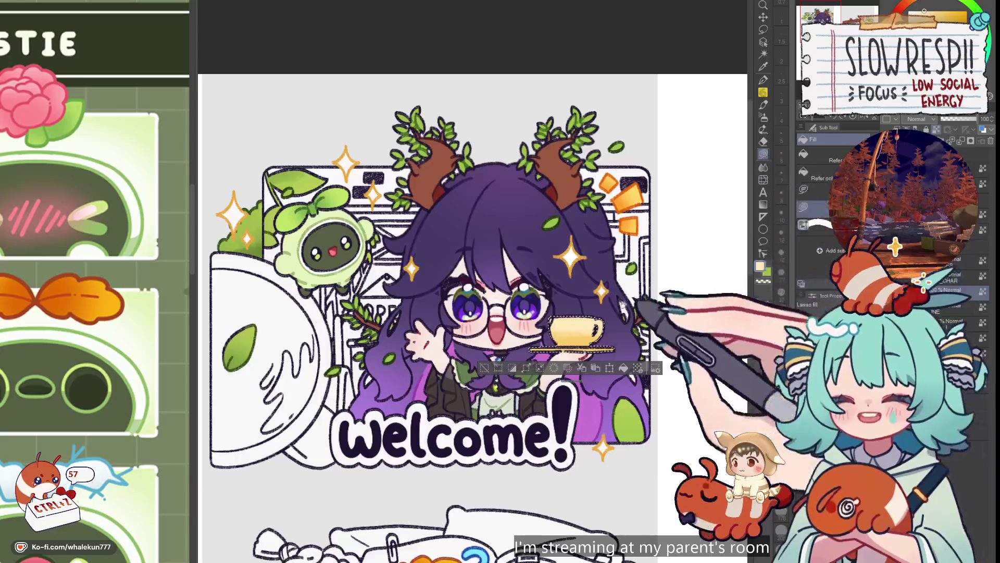
scroll(625, 312, up, 2)
drag(564, 312, 662, 305)
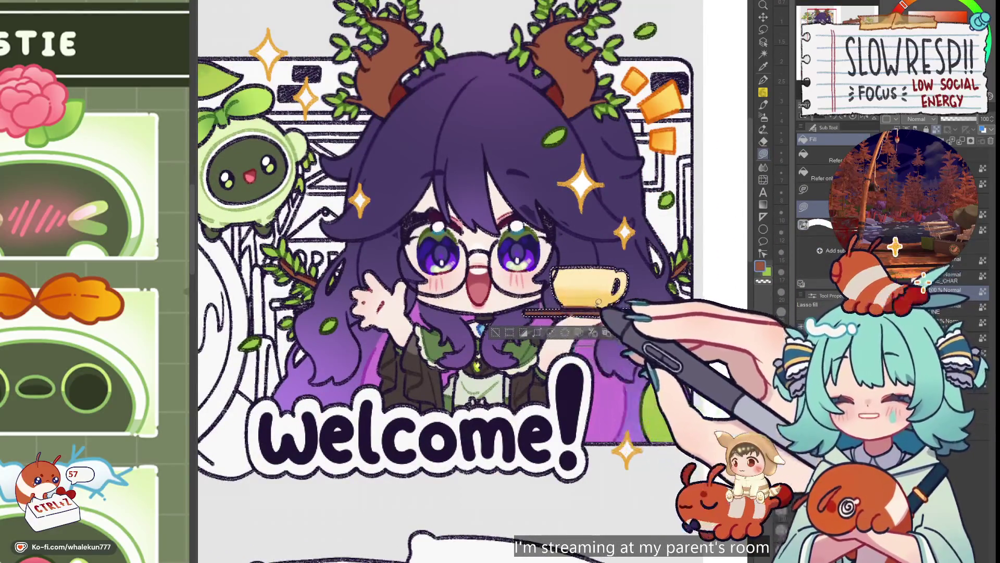
scroll(582, 306, up, 2)
key(ctrl+z)
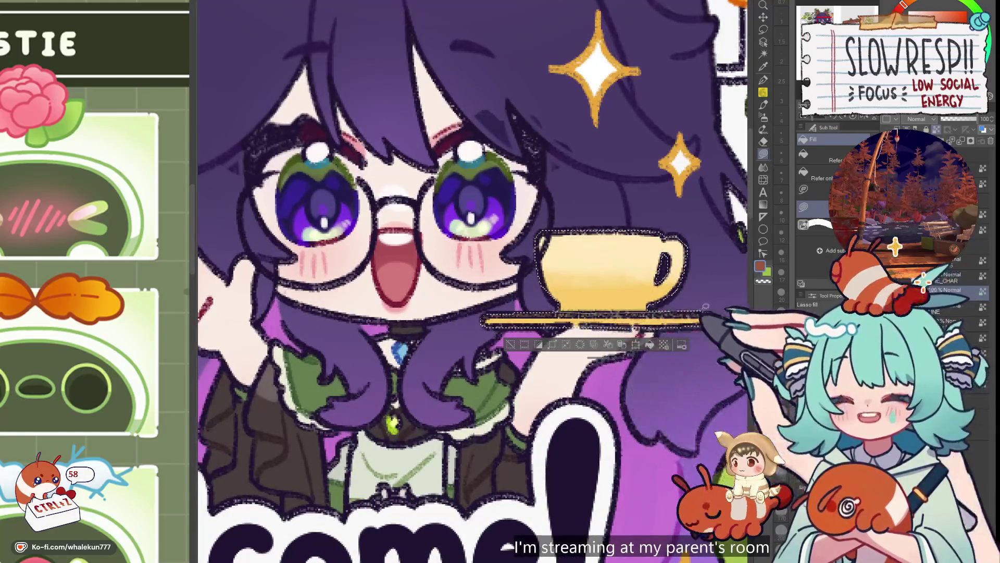
key(ctrl+d)
scroll(573, 292, down, 3)
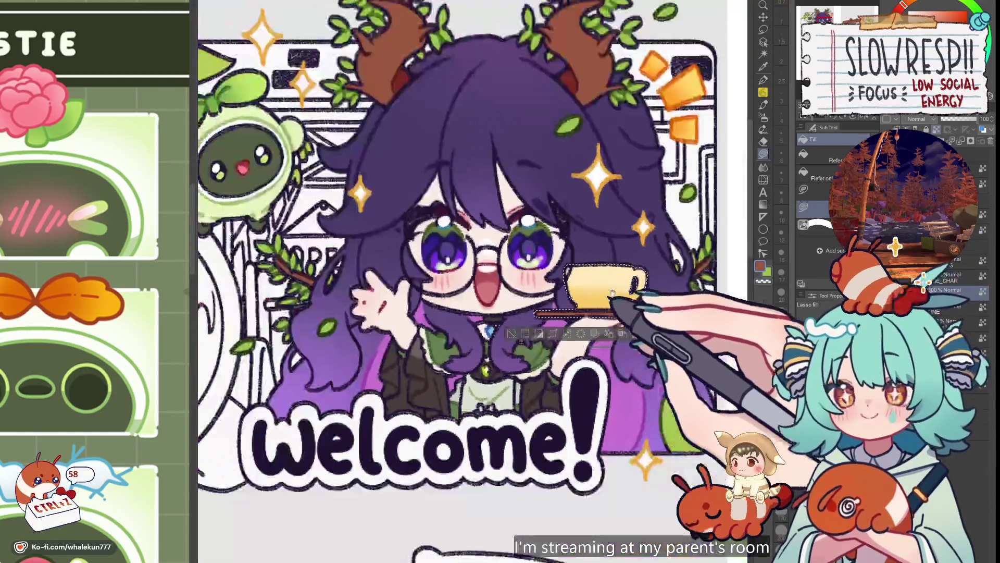
scroll(615, 286, down, 3)
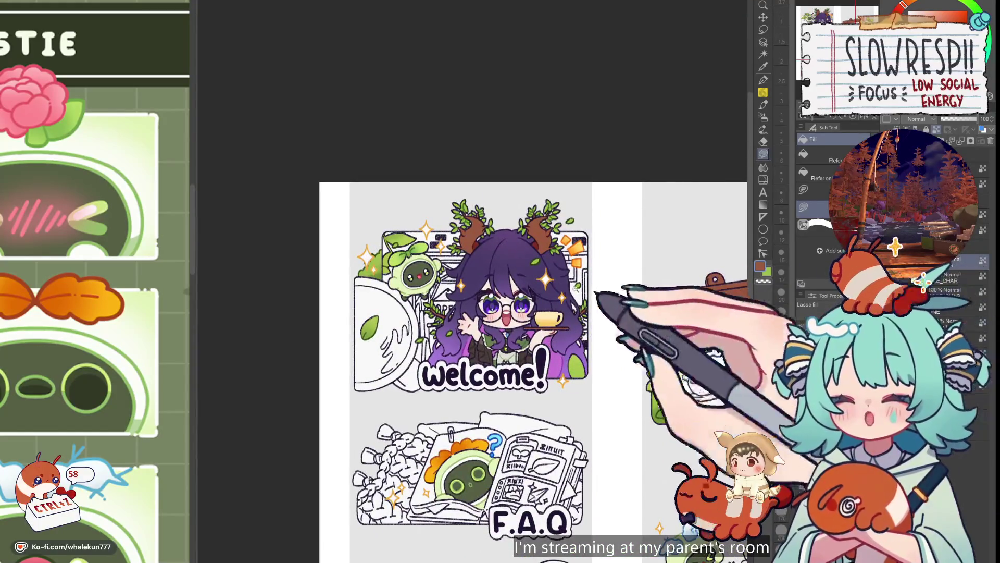
scroll(532, 293, up, 5)
- Set up the pen for sparkles with a smaller brush size and a new colour
key(e)
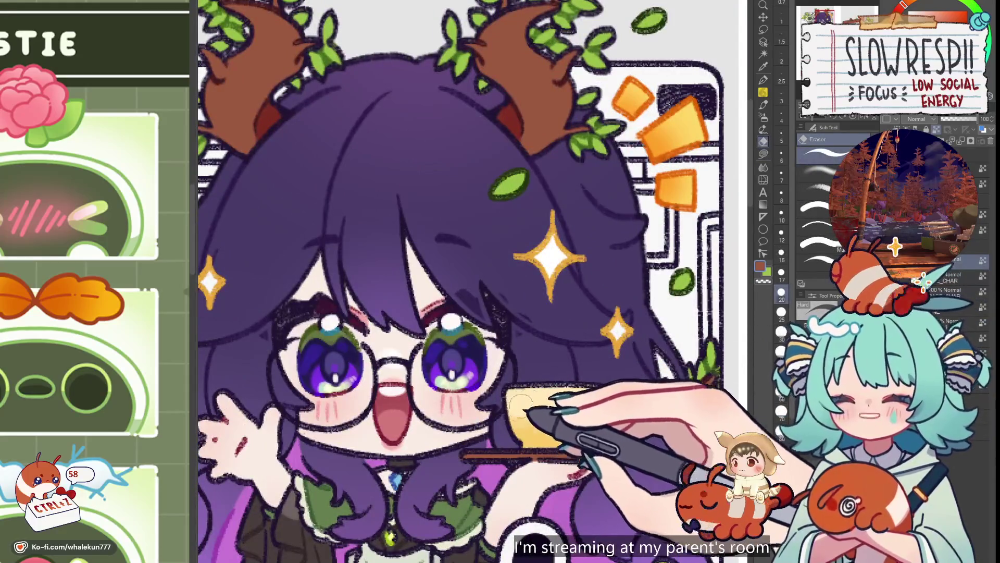
scroll(524, 401, down, 5)
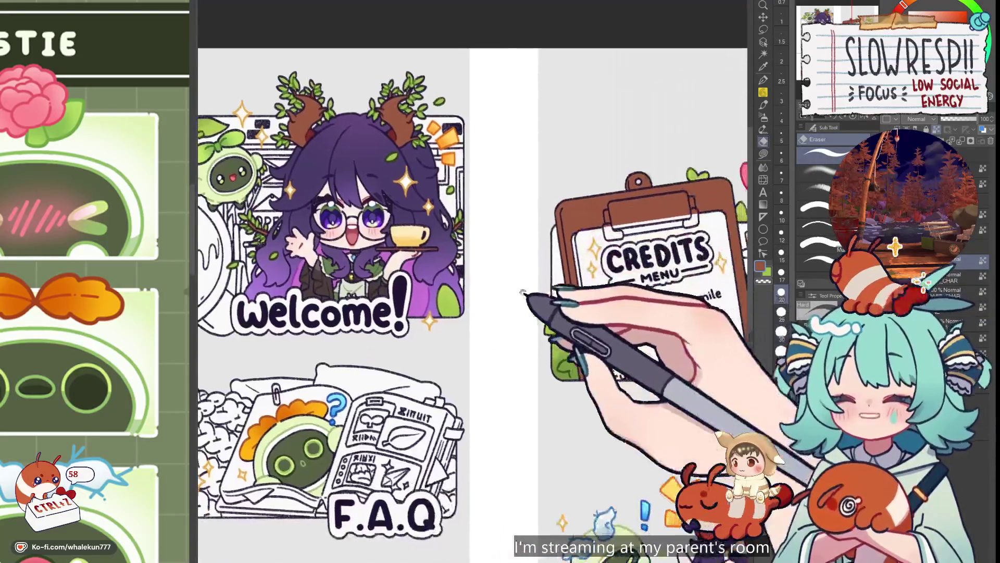
scroll(523, 292, down, 3)
scroll(611, 312, up, 6)
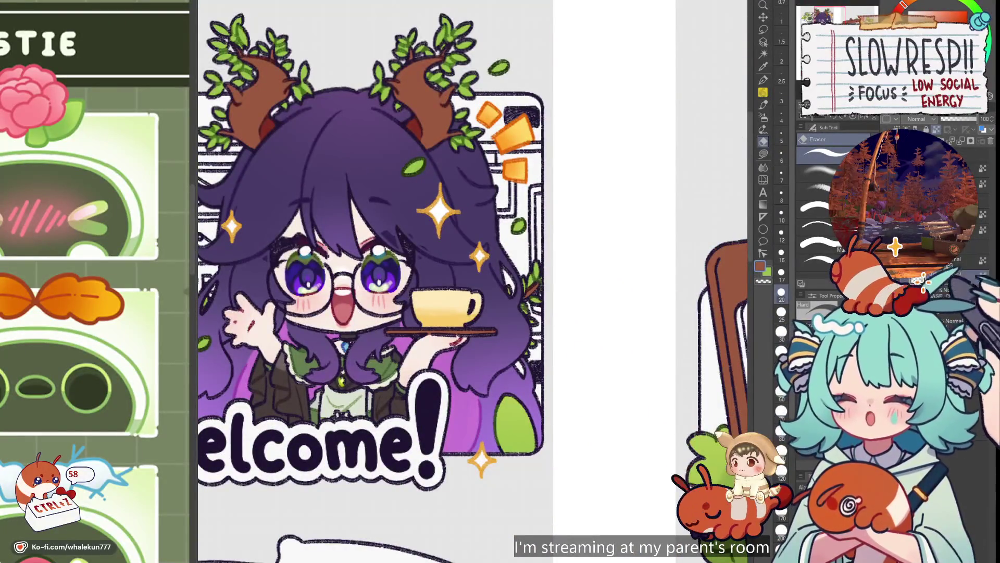
key(p)
scroll(558, 320, up, 3)
key(x)
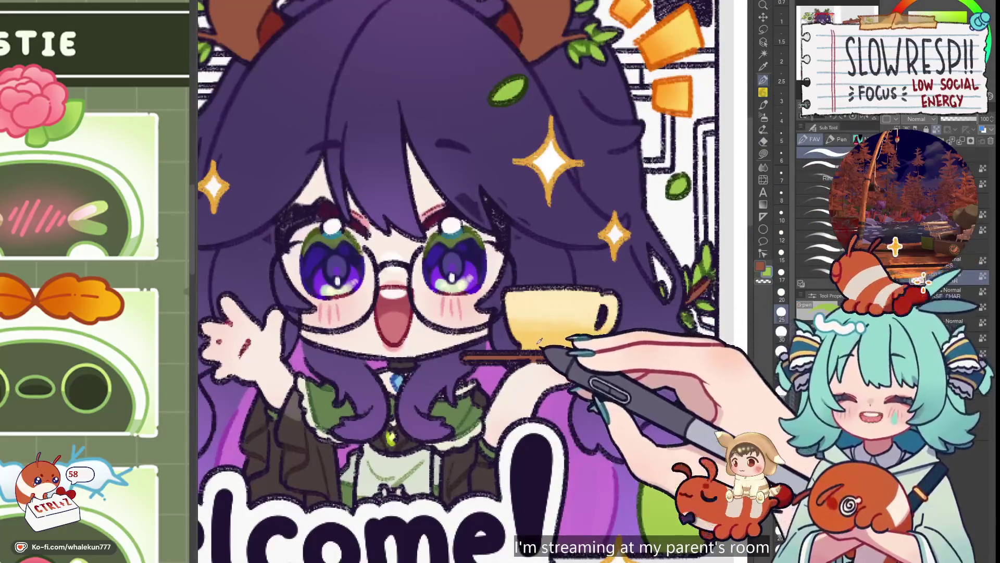
alt+click(529, 355)
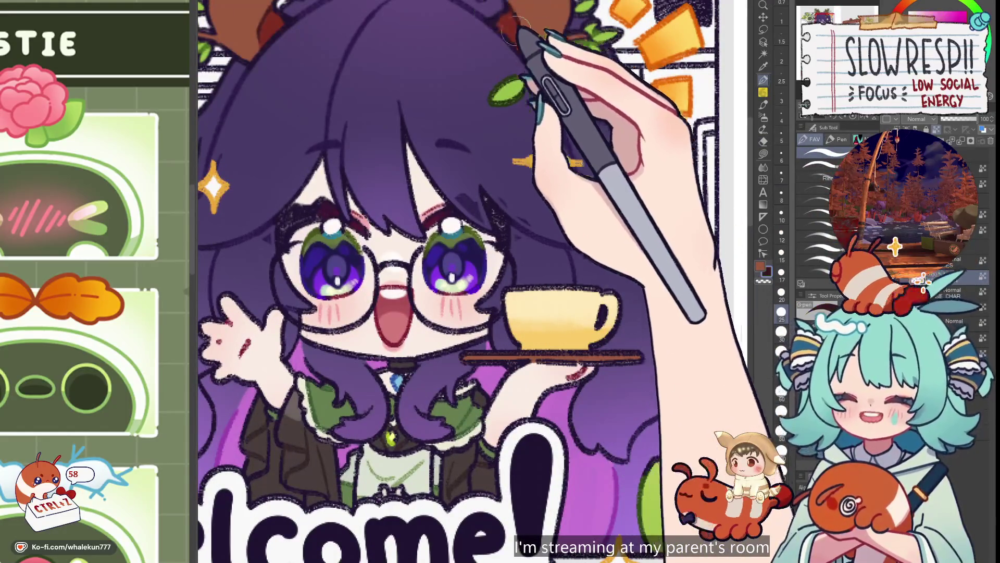
key(bracketleft)
key(bracketleft)
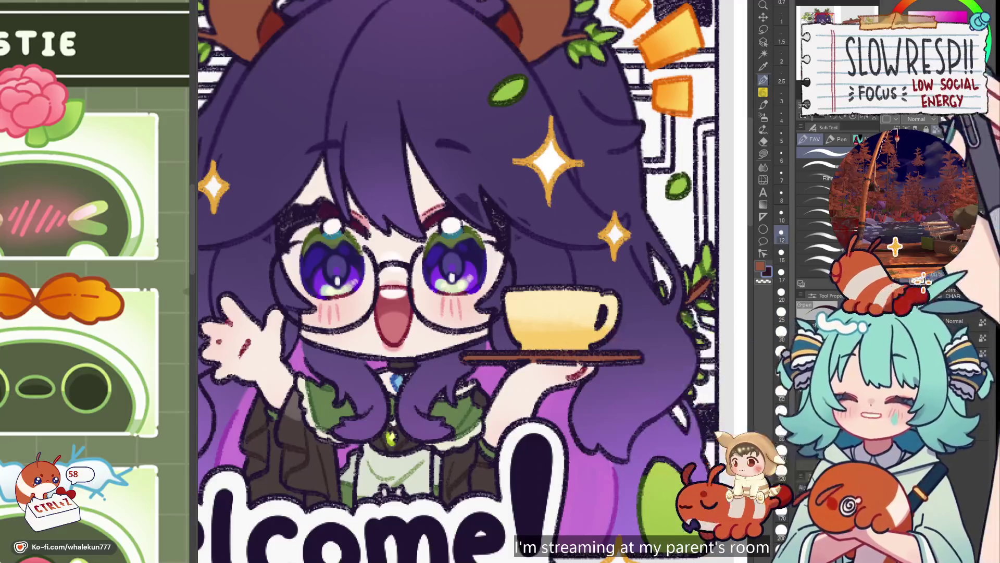
key(bracketleft)
key(bracketleft)
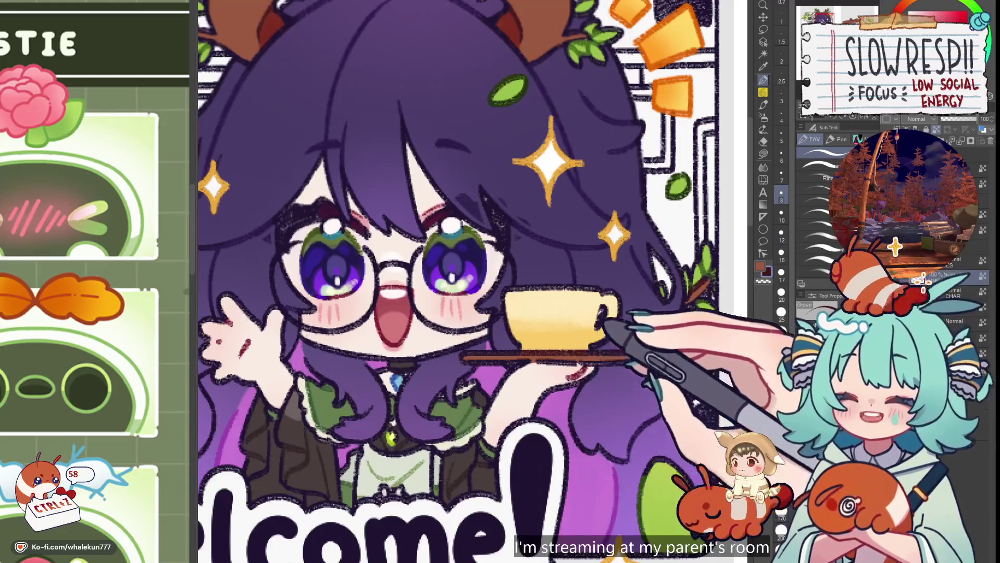
click(904, 5)
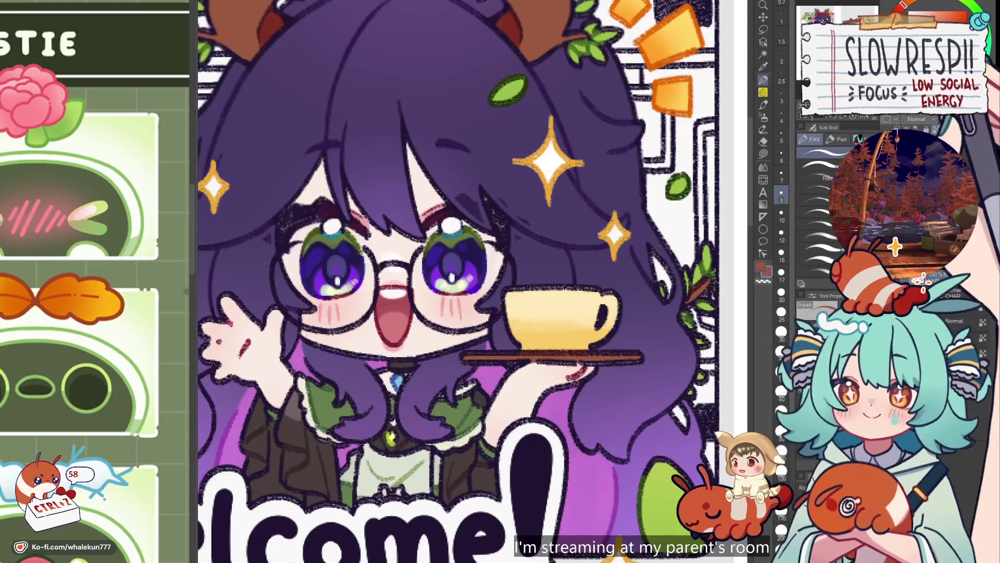
key(bracketright)
key(bracketright)
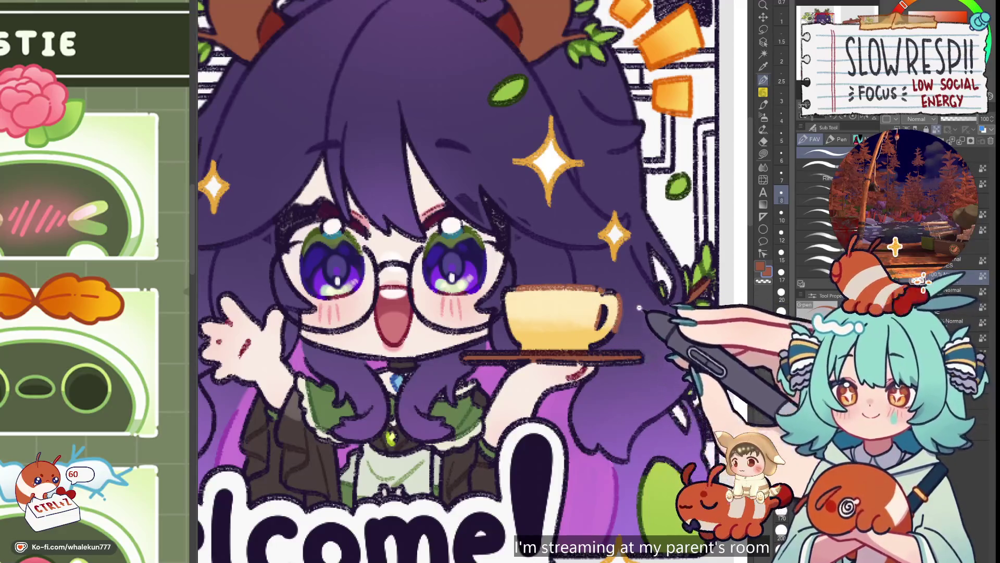
- Sample the Welcome cup's yellow and lasso-fill the Credits clipboard board with it
scroll(639, 308, down, 6)
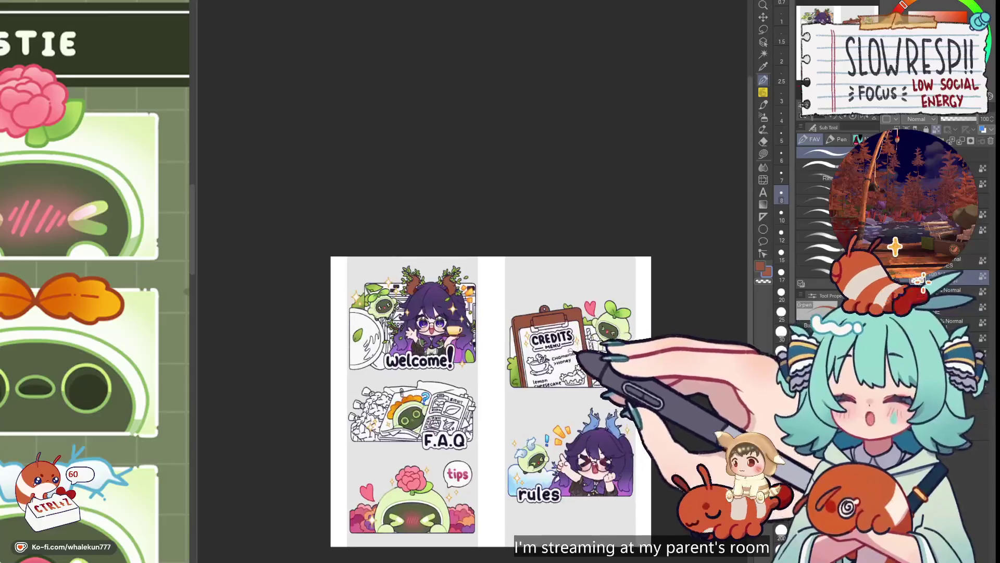
scroll(560, 368, up, 2)
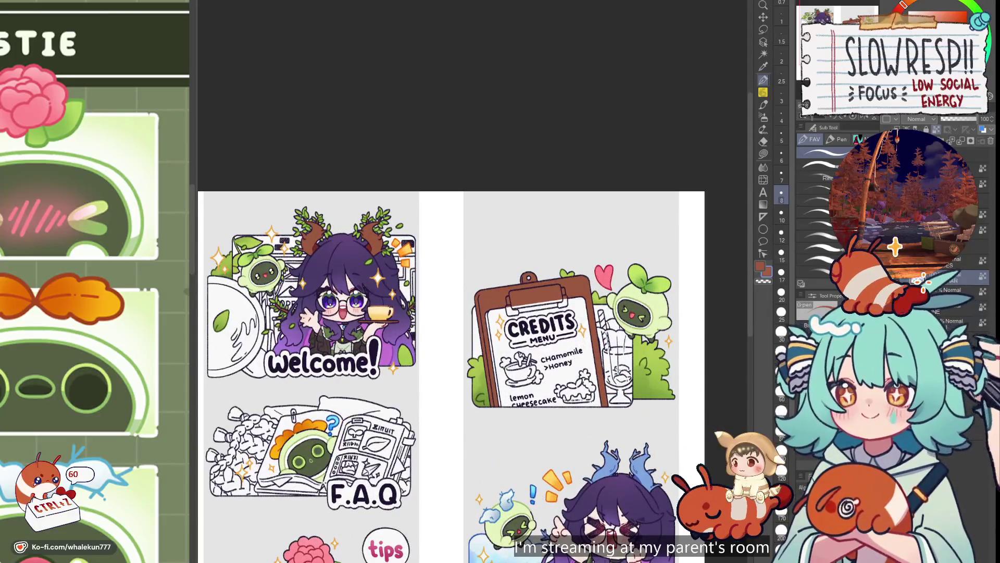
scroll(536, 346, up, 3)
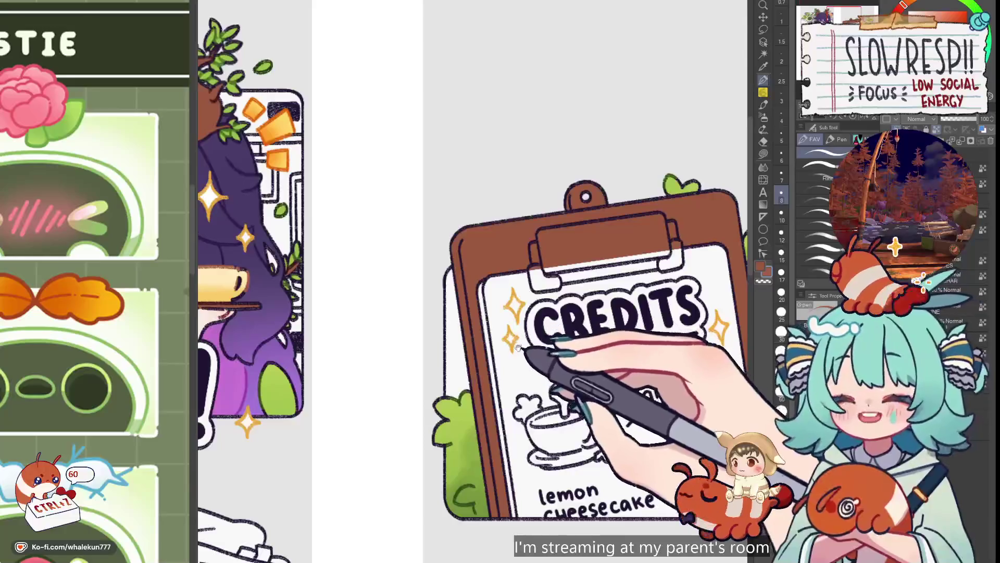
scroll(547, 324, down, 2)
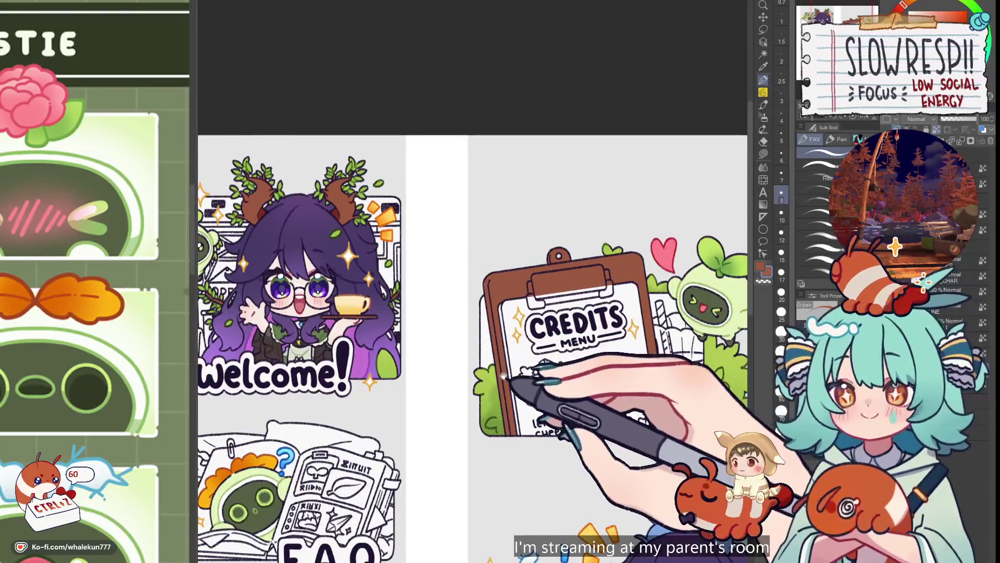
click(763, 154)
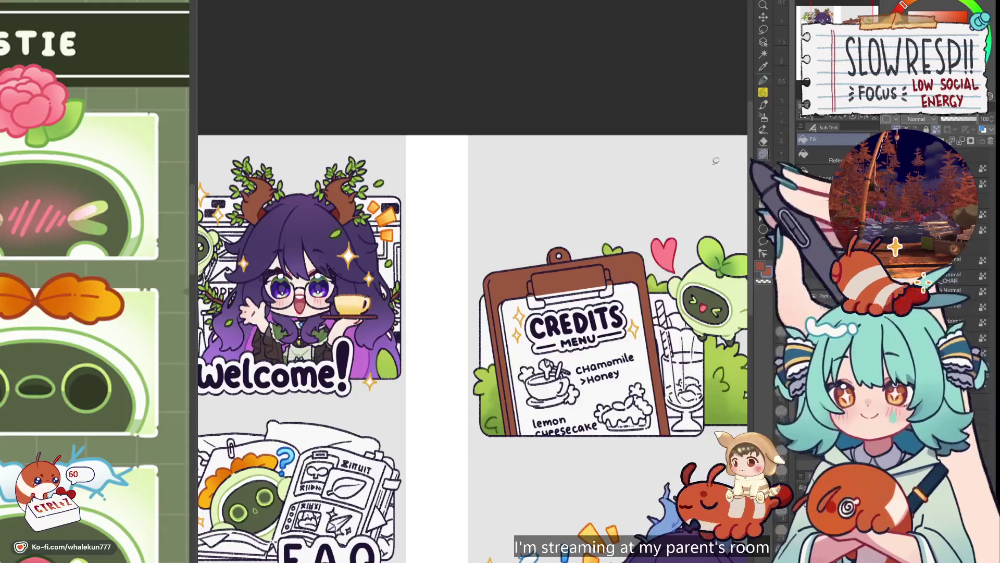
scroll(572, 344, up, 5)
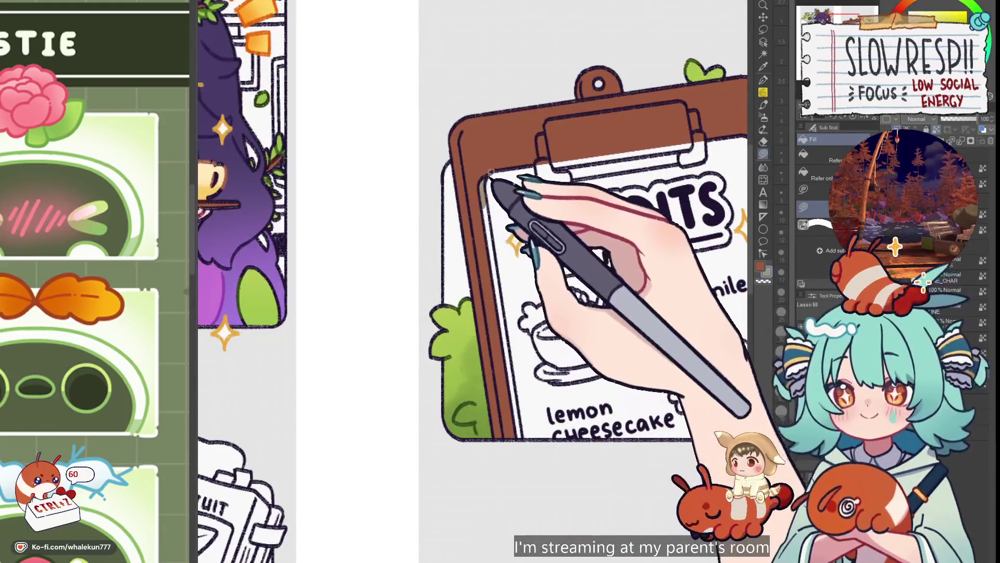
scroll(521, 108, down, 3)
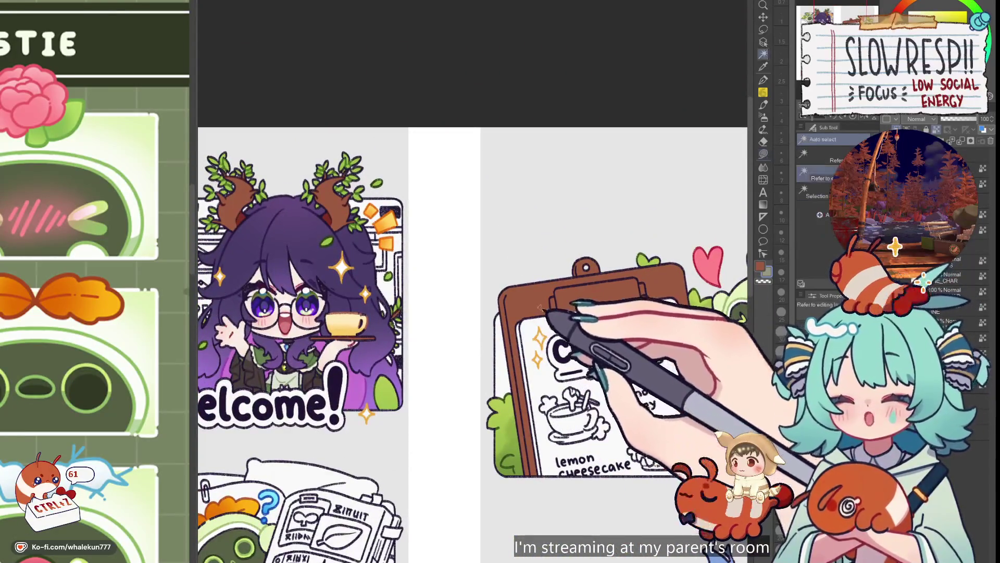
mouse_move(603, 312)
mouse_down()
mouse_move(671, 250)
mouse_move(354, 324)
mouse_up()
alt+click(355, 324)
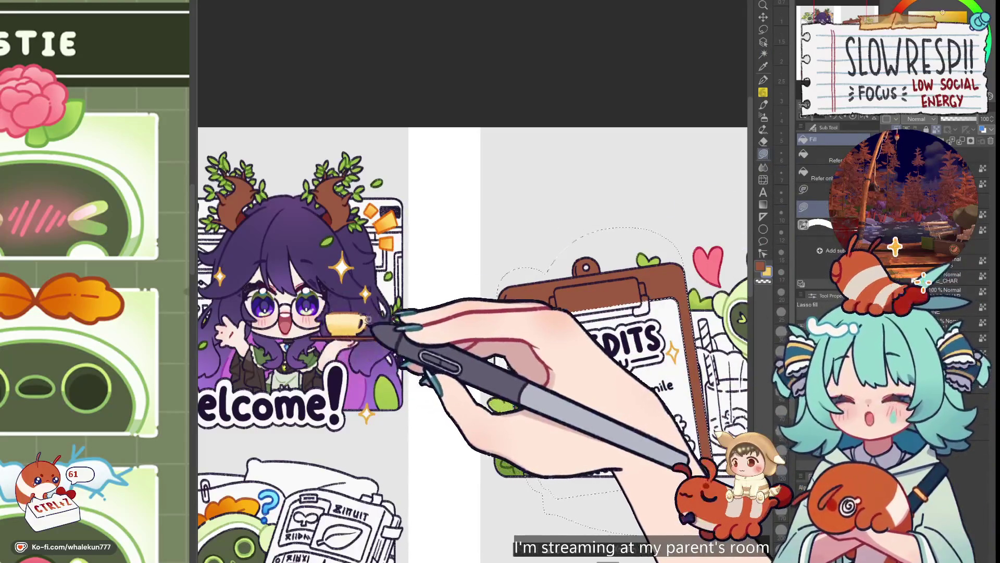
key(alt+Delete)
drag(679, 443, 612, 362)
- Sample another colour from the cup and frame the whole Credits clipboard
scroll(607, 365, down, 3)
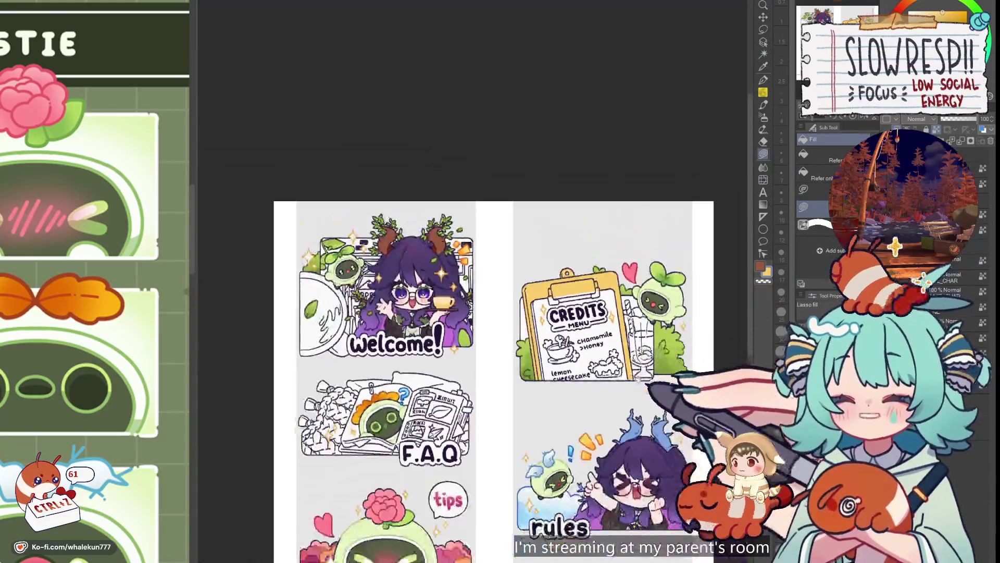
scroll(591, 324, down, 2)
scroll(593, 334, up, 5)
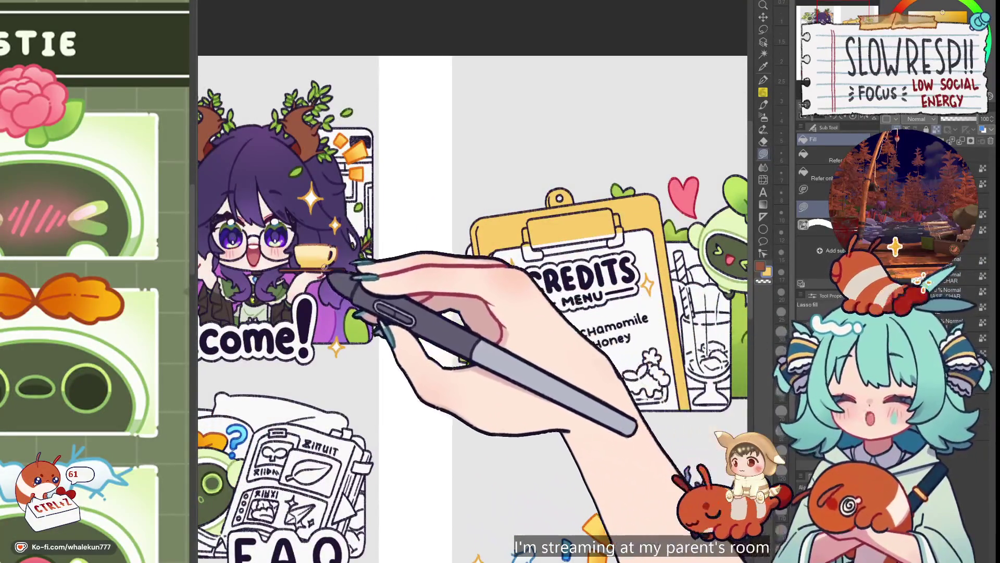
alt+click(319, 260)
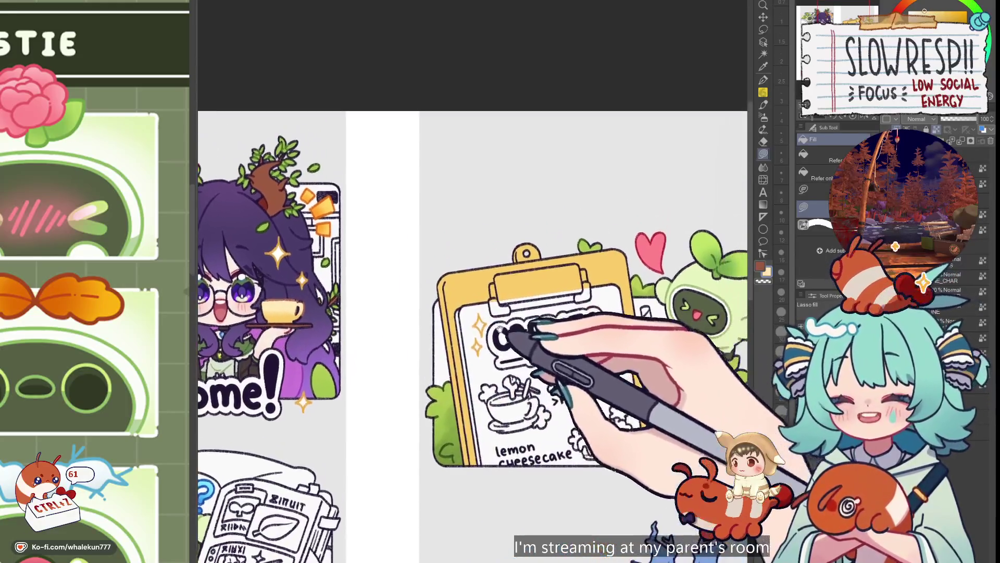
scroll(499, 329, up, 3)
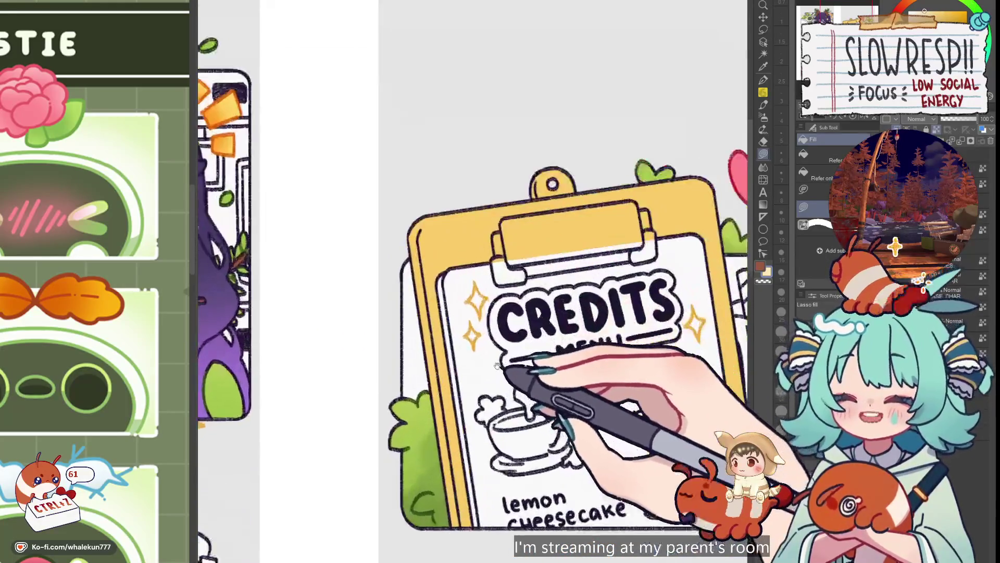
drag(560, 435, 546, 442)
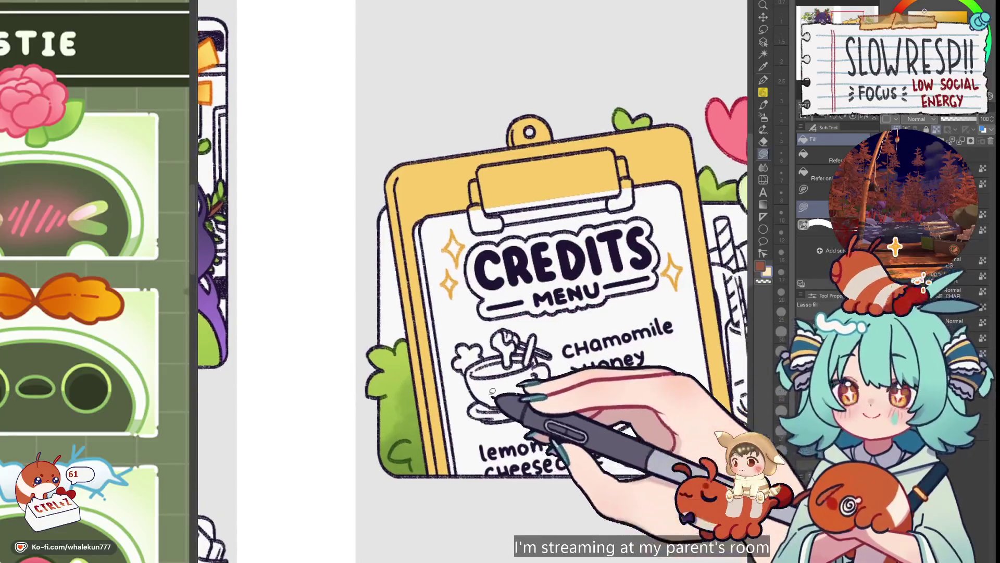
scroll(521, 312, down, 2)
scroll(521, 312, left, 5)
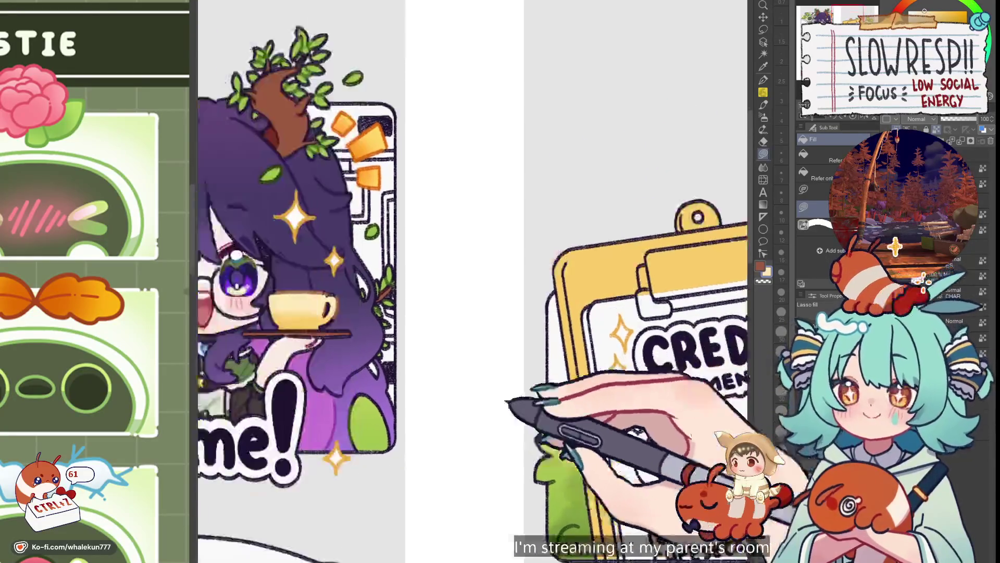
scroll(506, 296, up, 3)
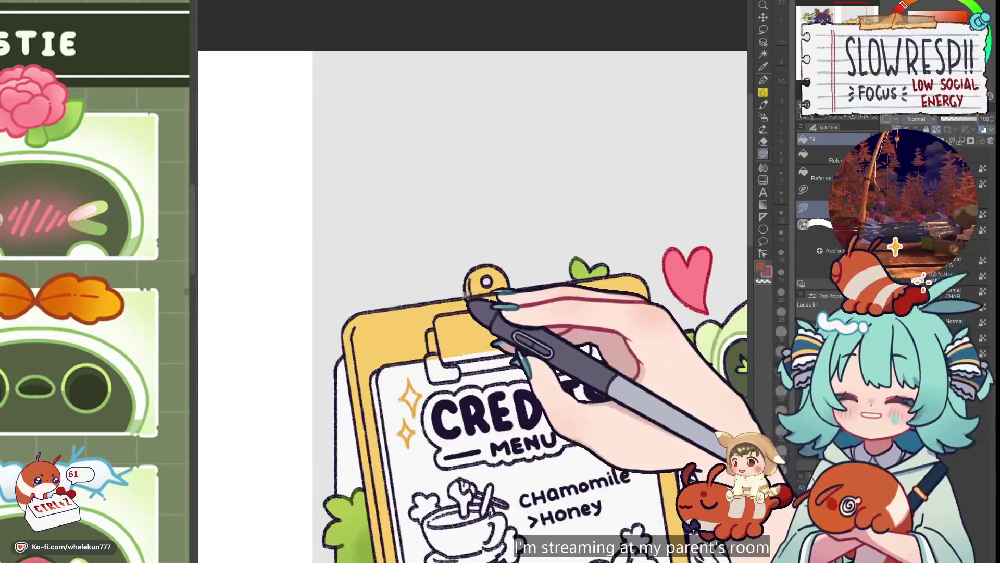
drag(549, 311, 566, 279)
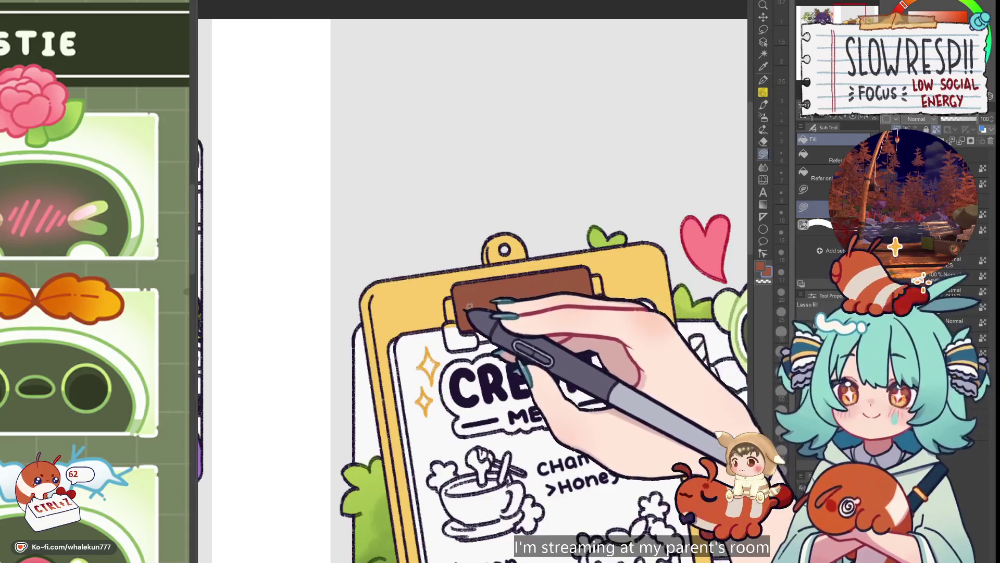
scroll(493, 320, down, 5)
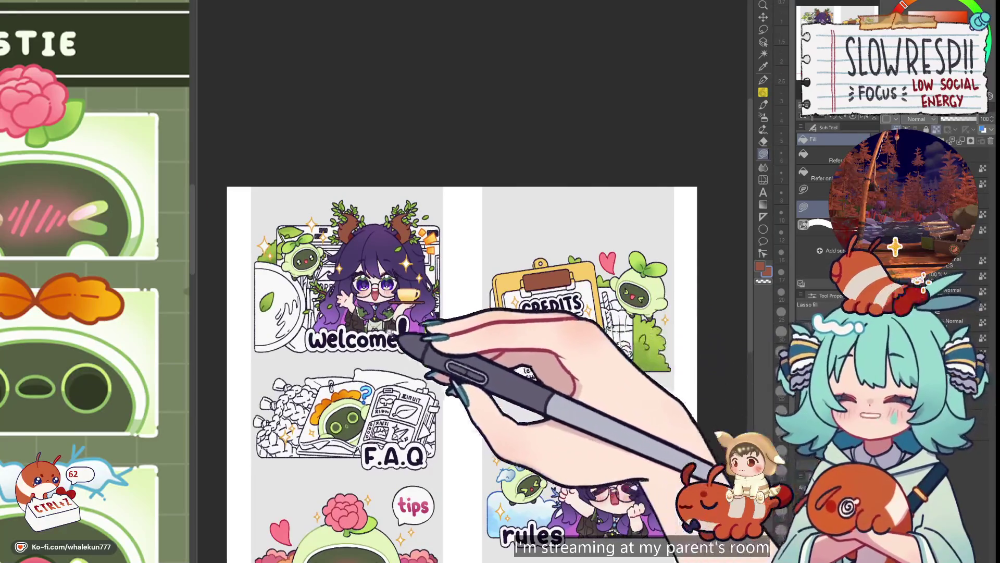
scroll(396, 331, up, 5)
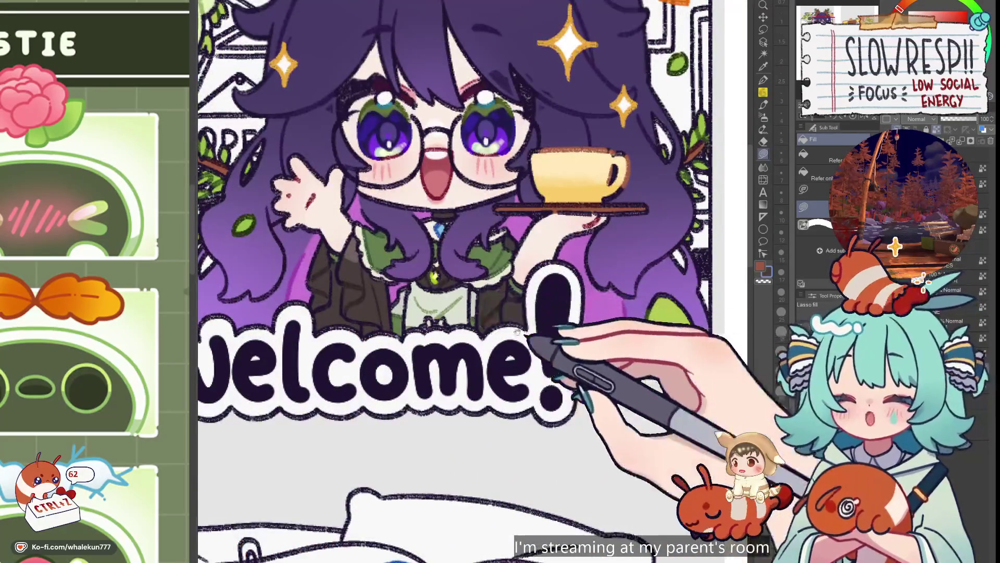
scroll(212, 424, down, 3)
scroll(438, 292, up, 3)
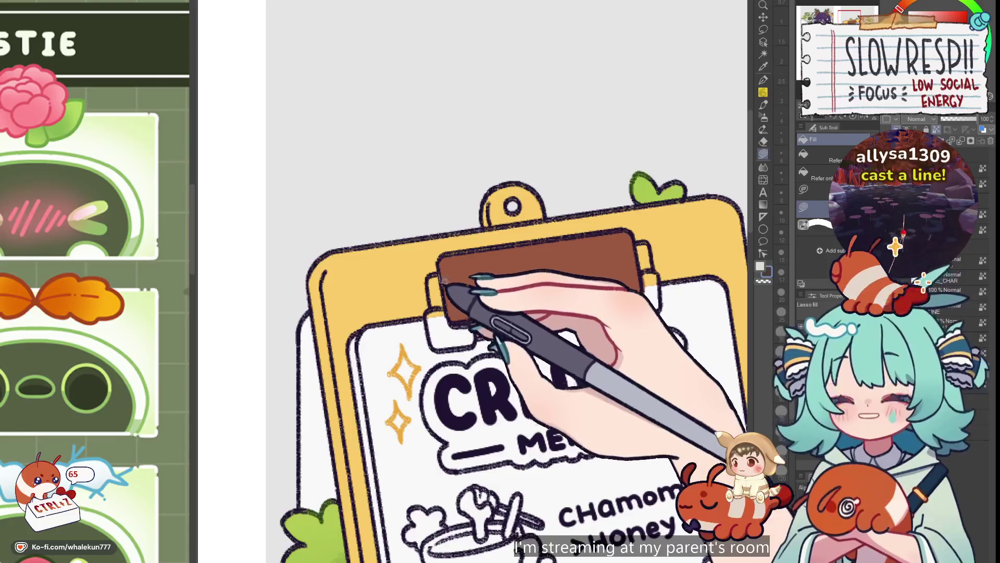
- Zoom and pan around the Credits clipboard clip to frame its side pieces
scroll(456, 276, down, 3)
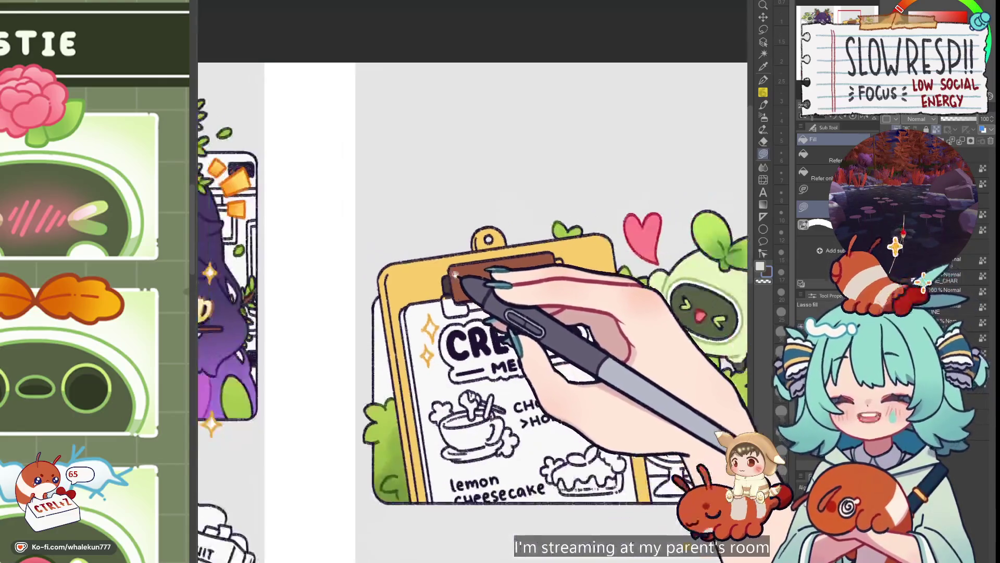
scroll(487, 296, down, 4)
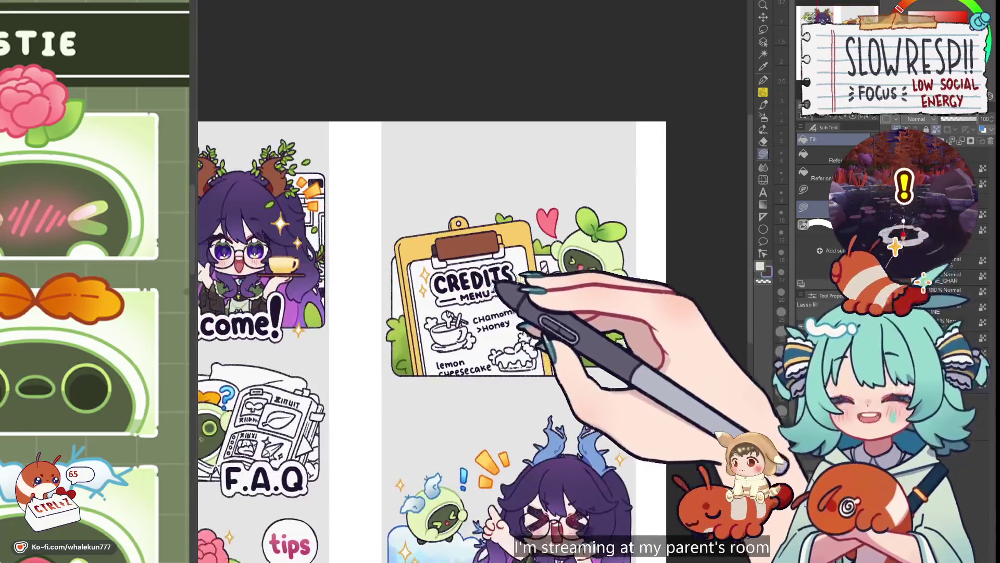
scroll(500, 281, down, 2)
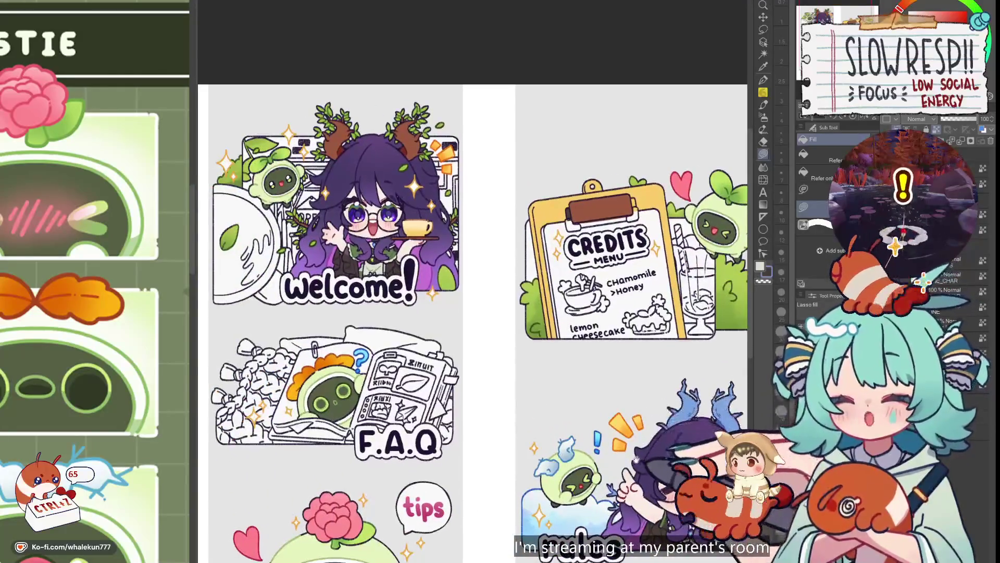
scroll(500, 281, up, 3)
scroll(531, 268, up, 4)
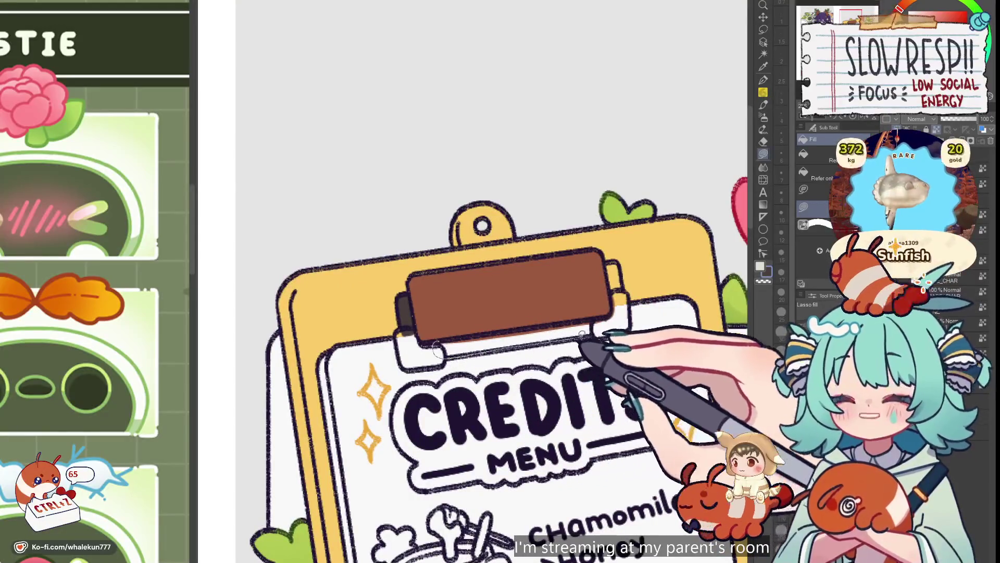
drag(603, 315, 565, 339)
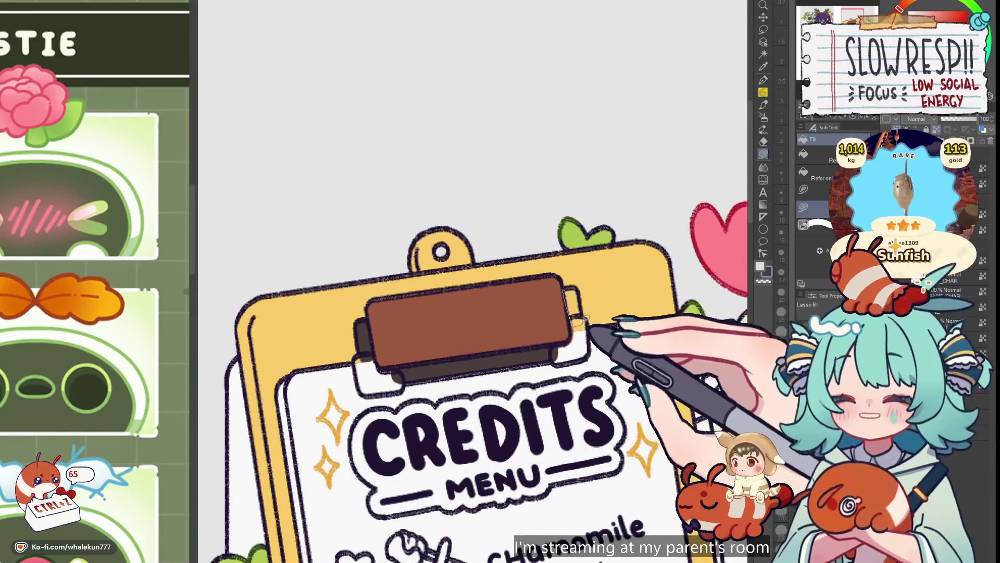
key(ctrl+0)
scroll(388, 396, up, 5)
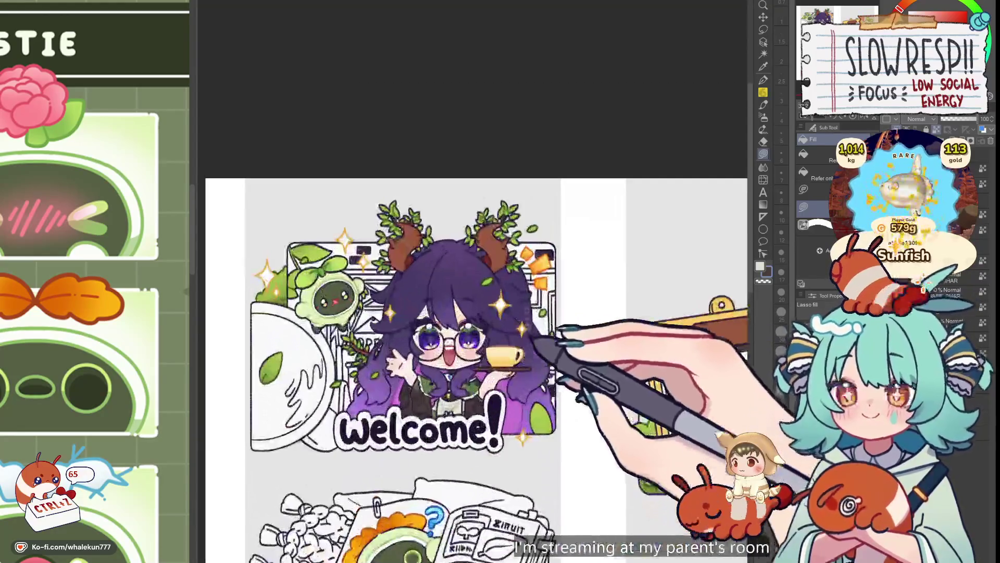
scroll(388, 396, down, 2)
scroll(480, 324, up, 4)
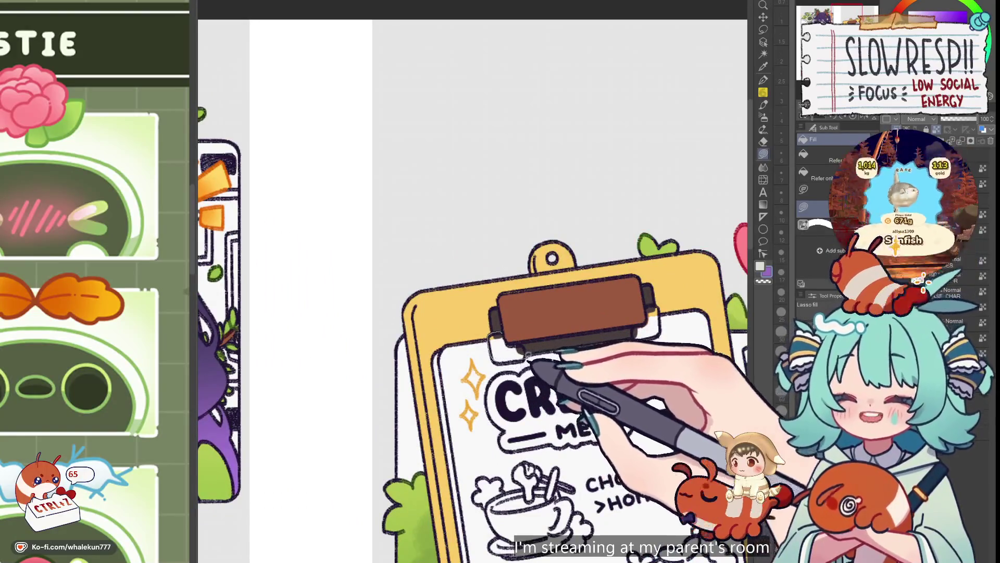
scroll(541, 327, up, 1)
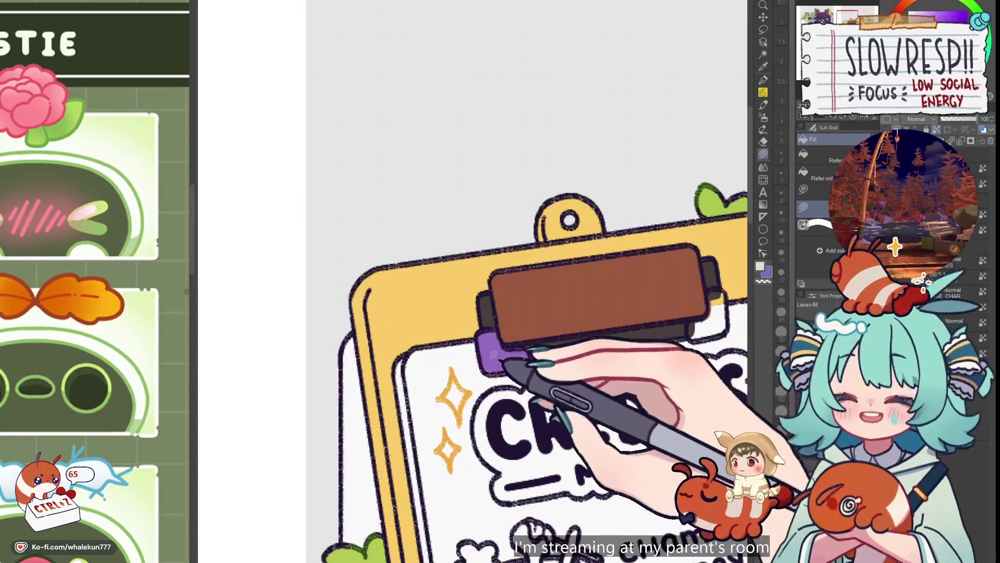
mouse_move(618, 340)
mouse_down()
mouse_move(599, 341)
mouse_move(621, 314)
mouse_up()
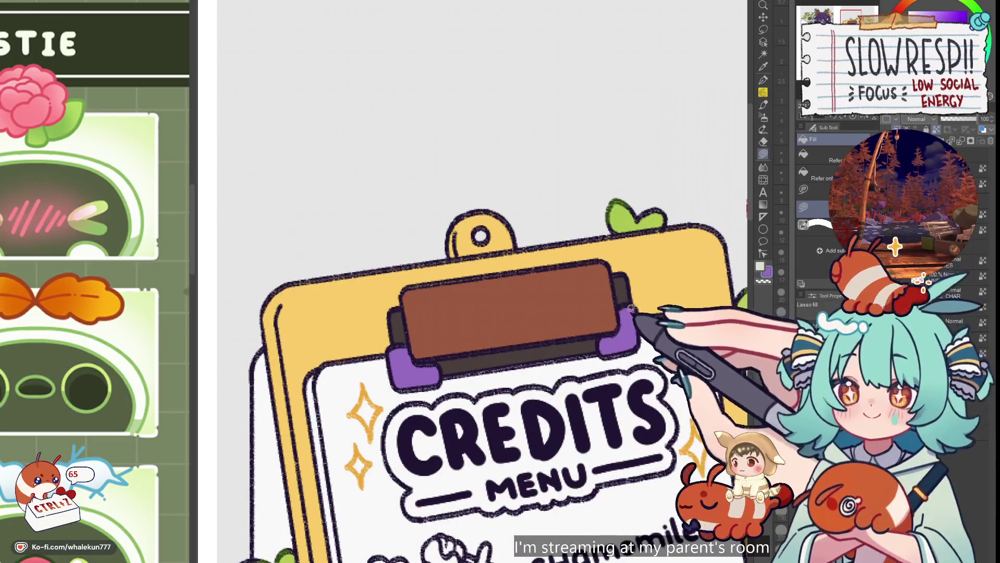
scroll(635, 330, down, 1)
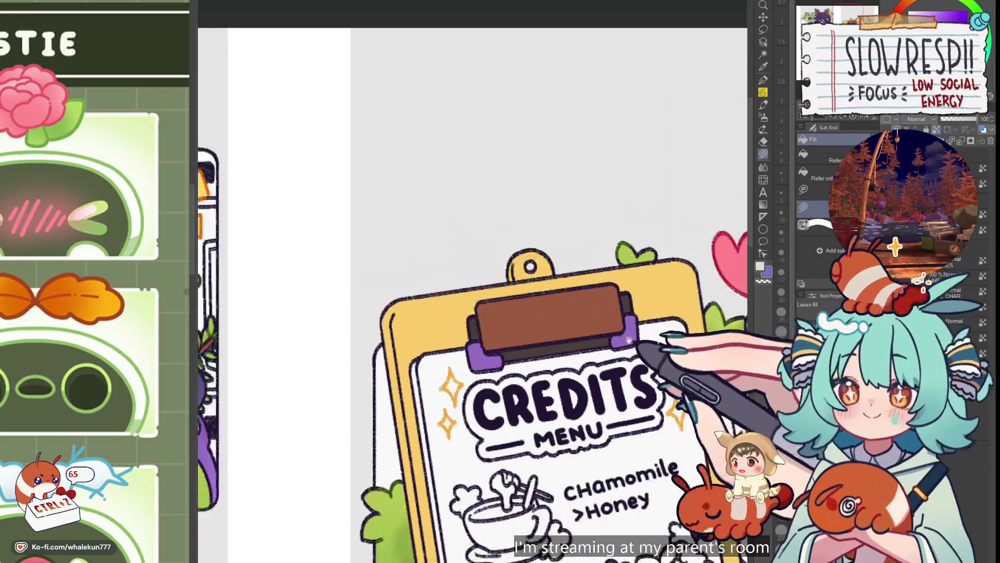
drag(637, 361, 595, 304)
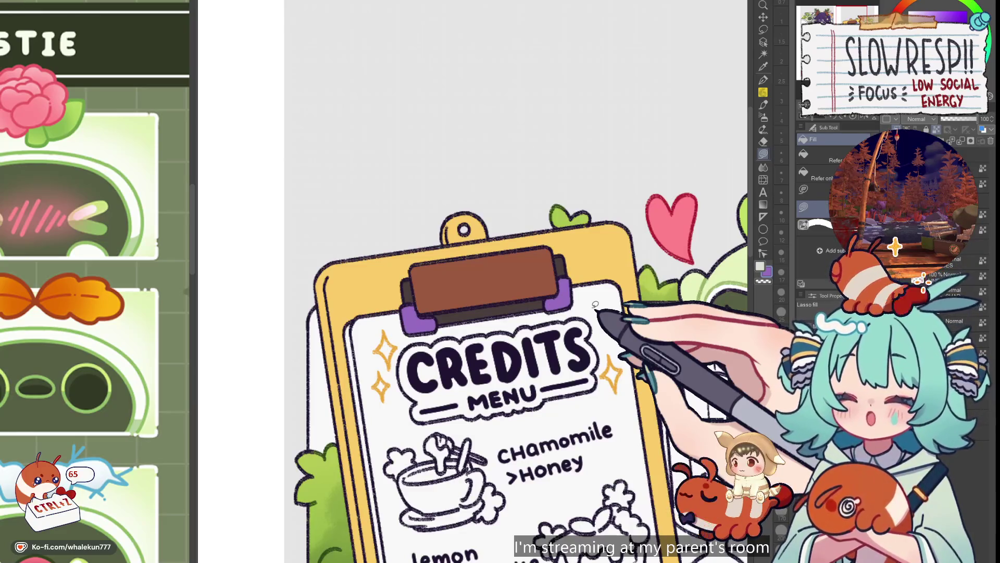
scroll(595, 304, down, 2)
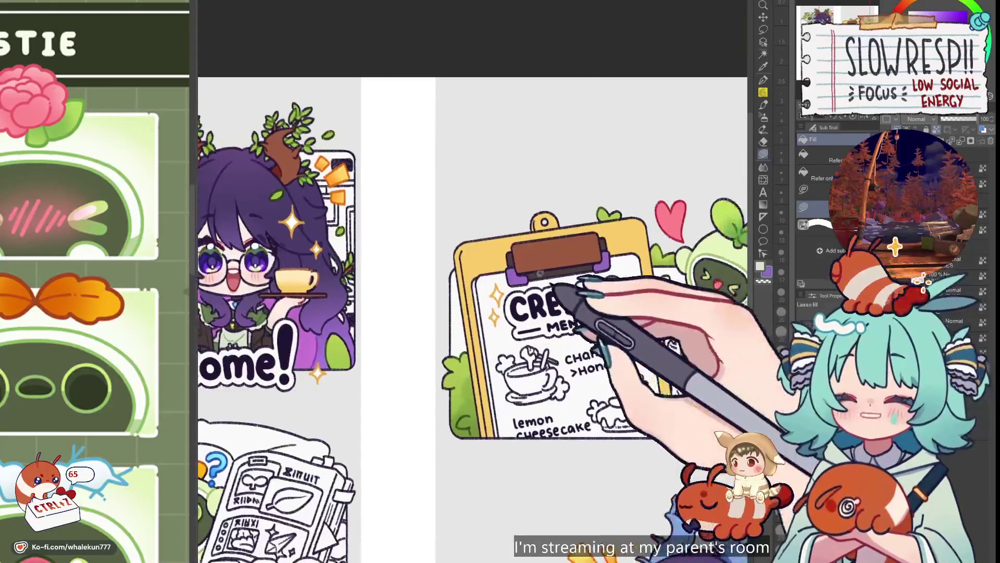
- Auto-select the purple clip side pieces and switch to Lasso fill
key(w)
click(607, 263)
click(763, 155)
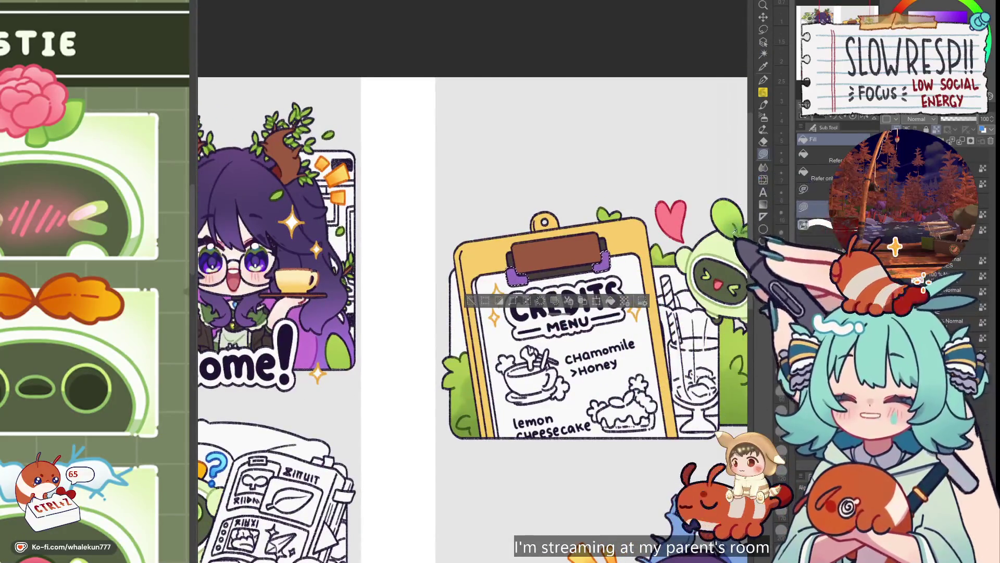
key(ctrl+d)
scroll(583, 292, down, 3)
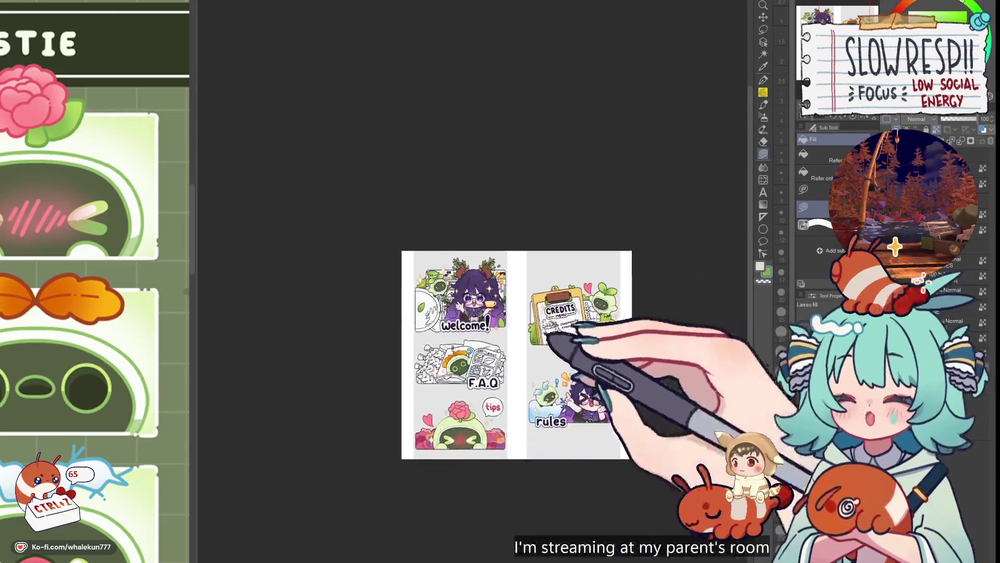
scroll(460, 263, up, 2)
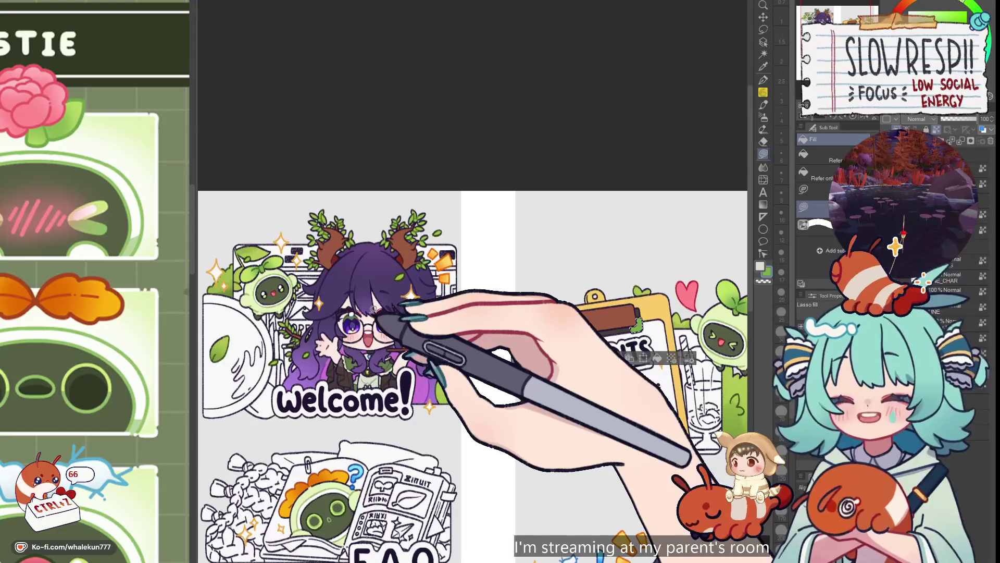
- Fill the clip side pieces with brown from the colour wheel and deselect
scroll(411, 367, down, 1)
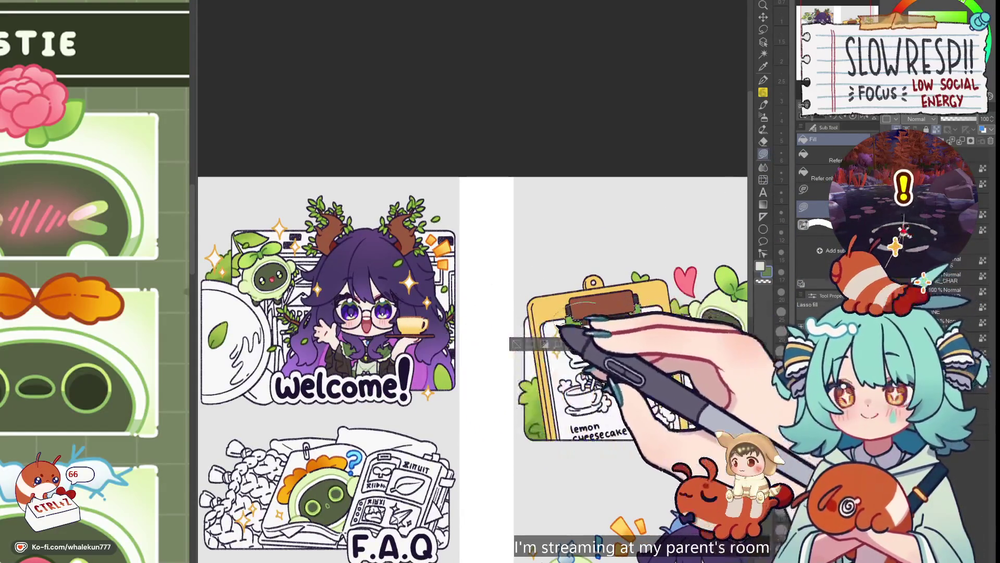
scroll(558, 329, down, 5)
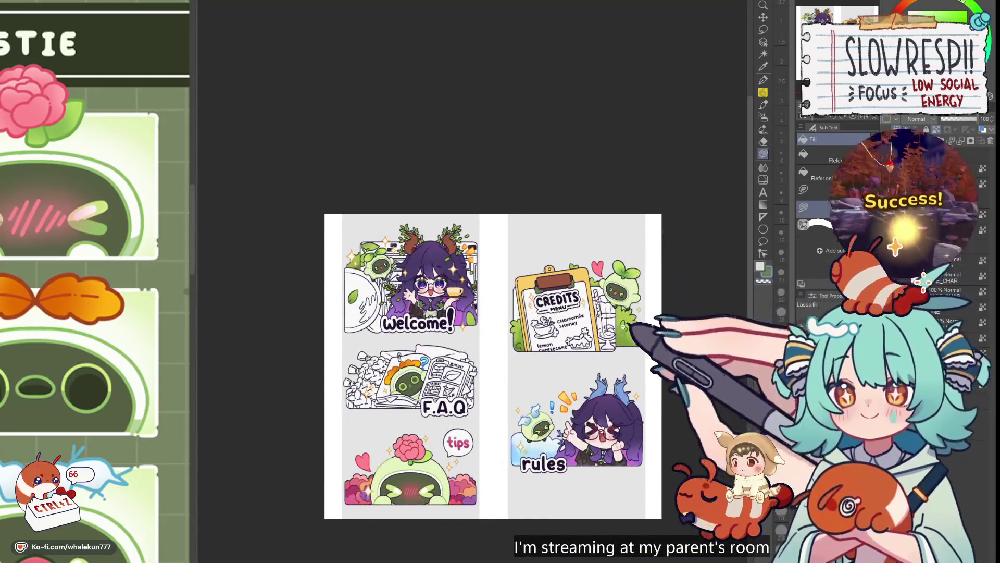
scroll(628, 327, down, 2)
scroll(620, 344, up, 5)
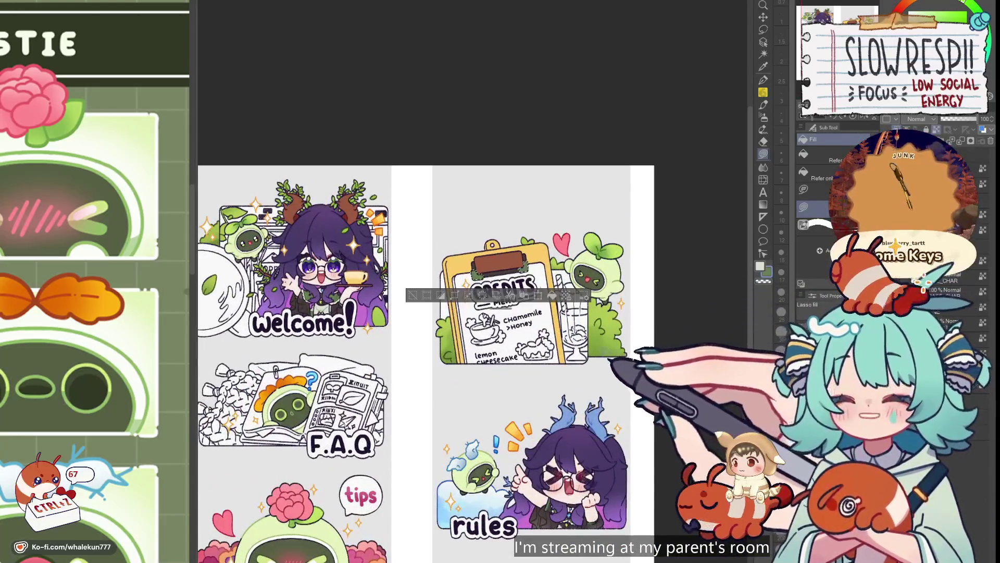
scroll(614, 359, up, 5)
scroll(521, 406, down, 4)
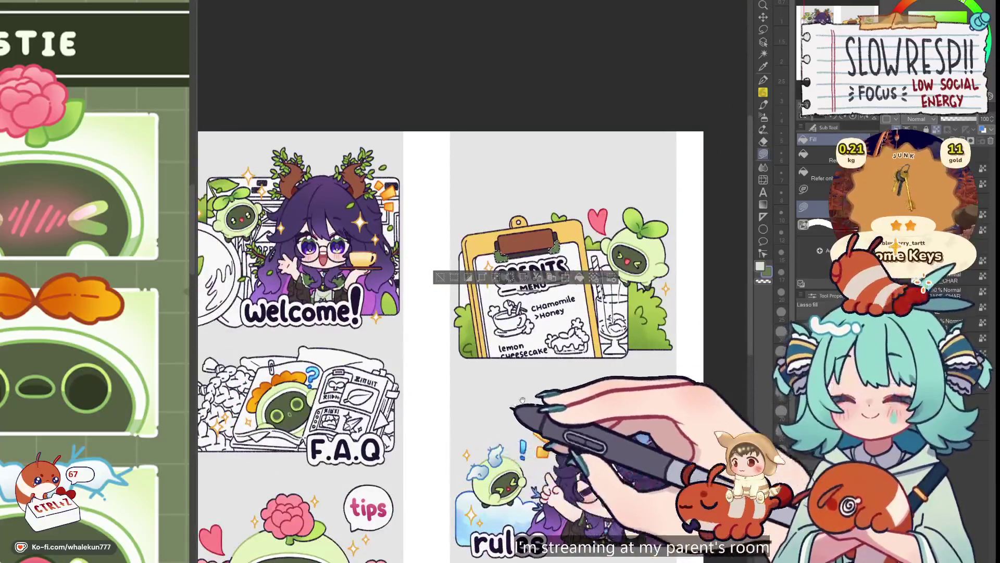
scroll(530, 396, up, 2)
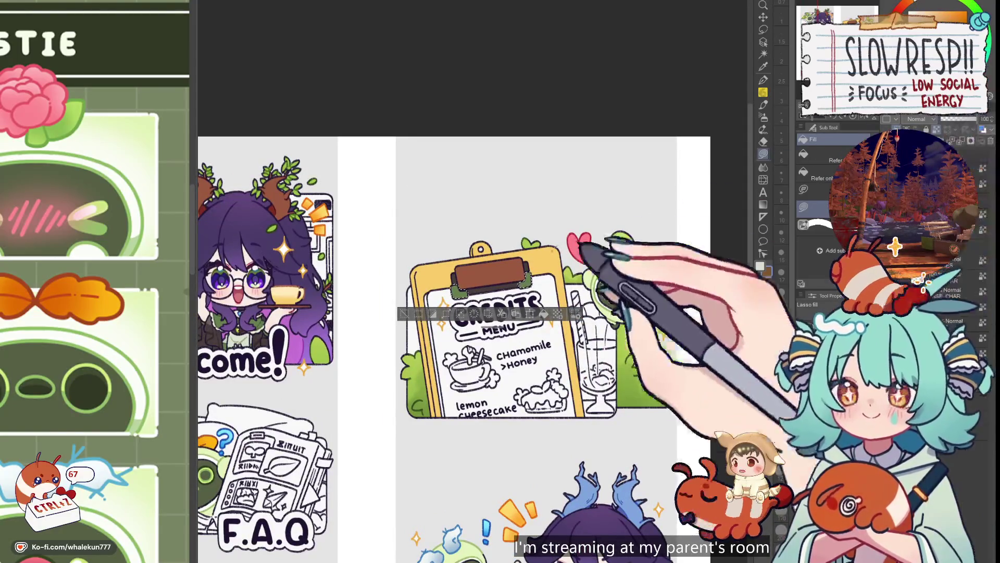
alt+click(521, 269)
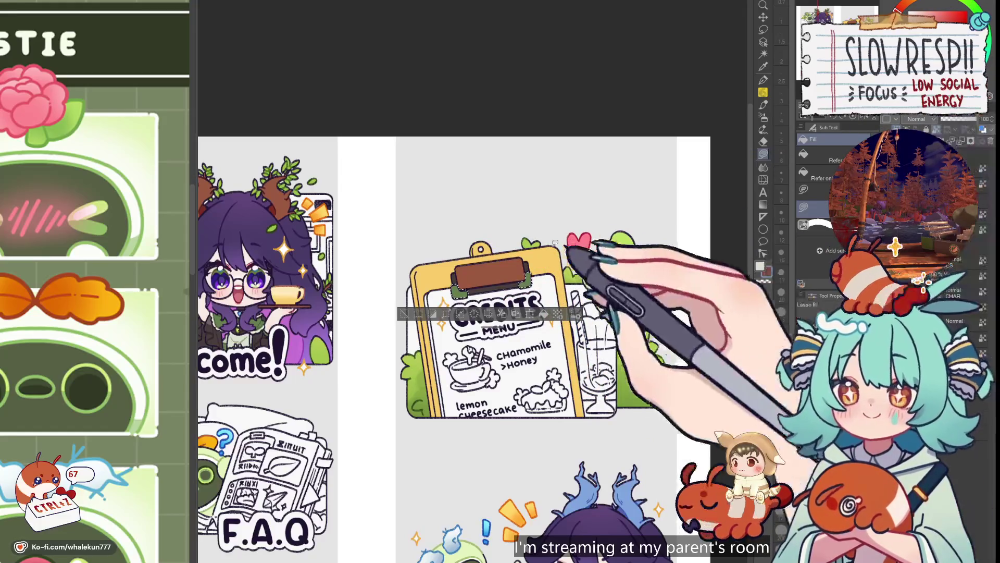
key(ctrl+d)
scroll(638, 338, down, 3)
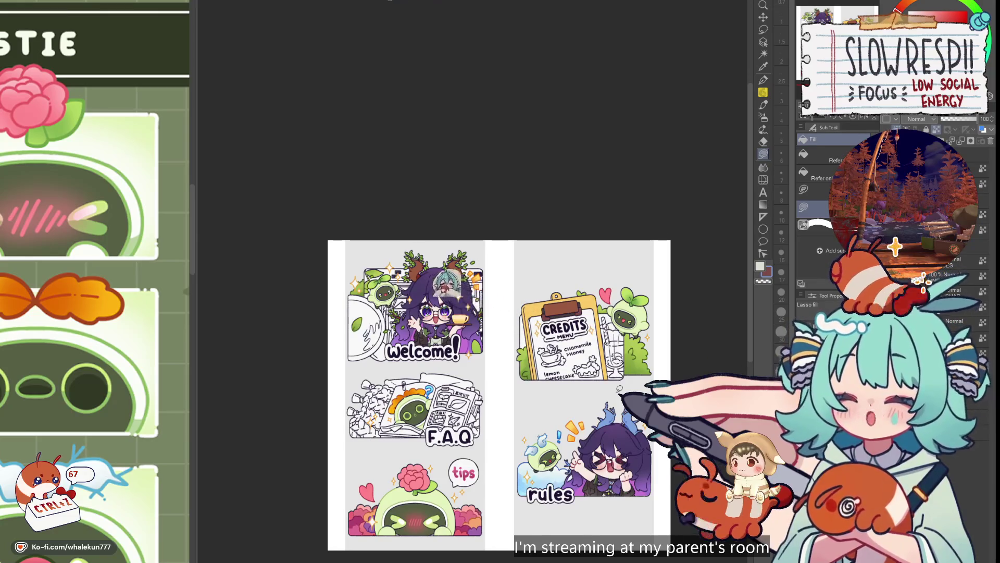
scroll(505, 361, up, 5)
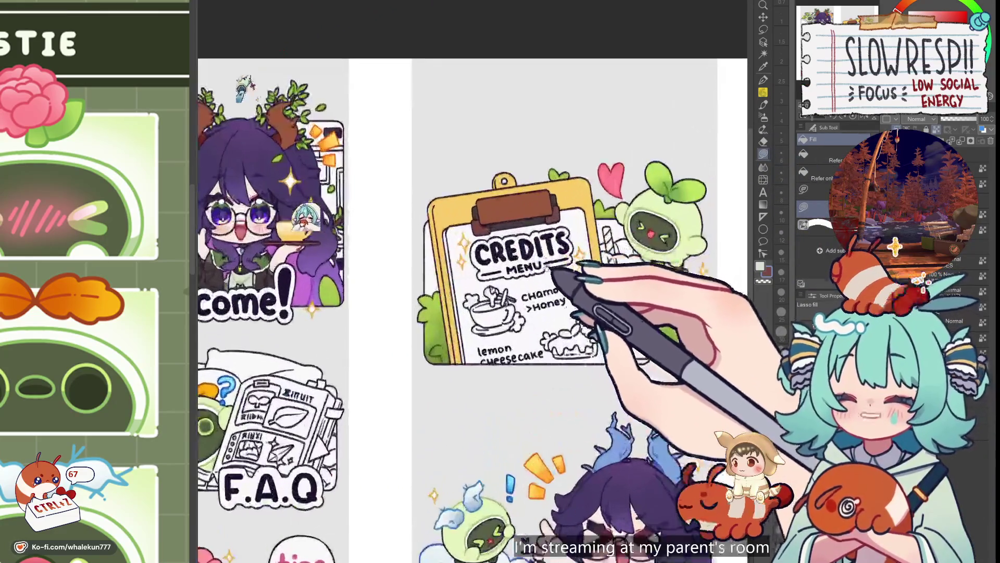
scroll(504, 361, down, 5)
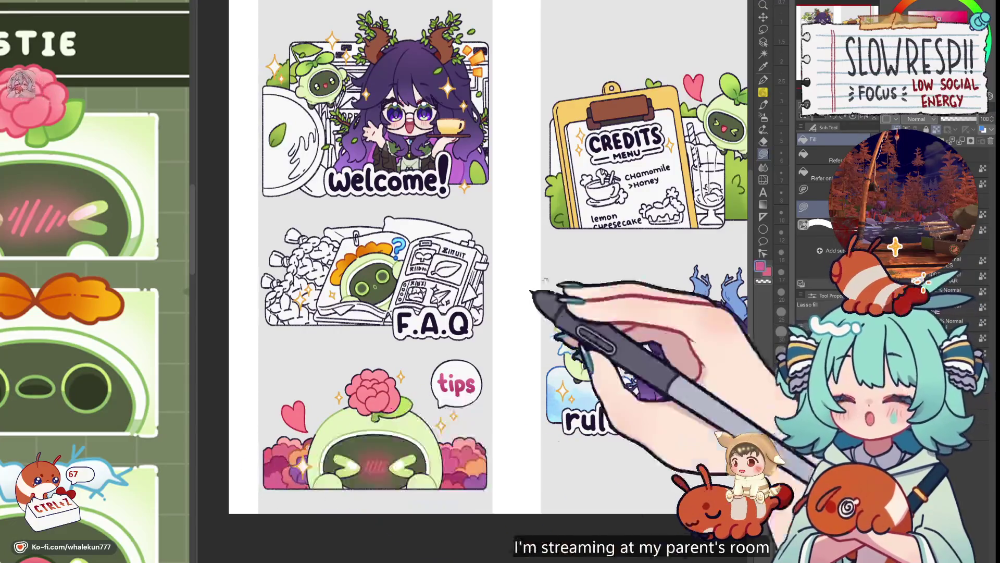
- Zoom onto the Credits menu teacup and switch to the Watercolor brush
scroll(469, 281, down, 2)
scroll(497, 289, up, 5)
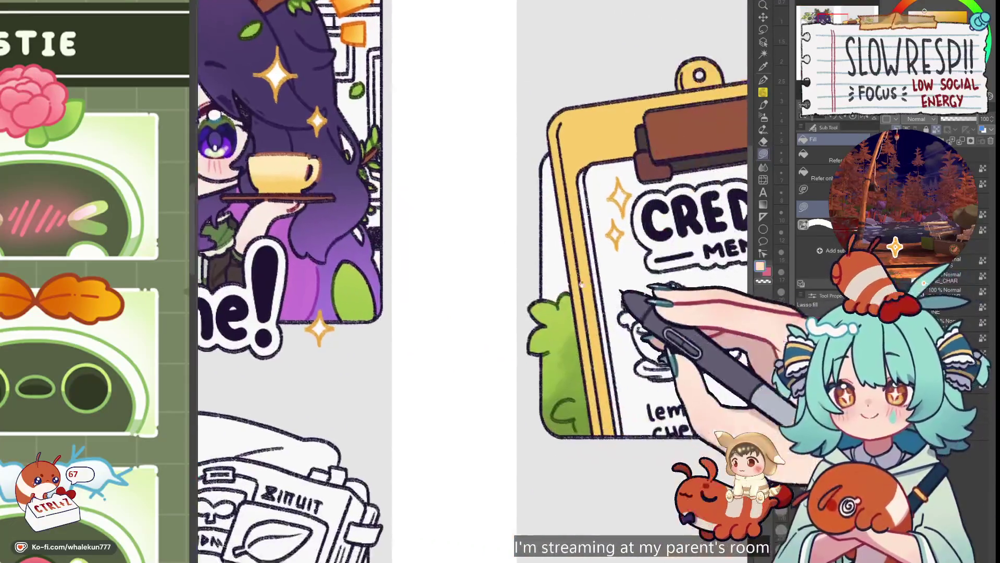
drag(581, 284, 440, 283)
scroll(509, 295, up, 3)
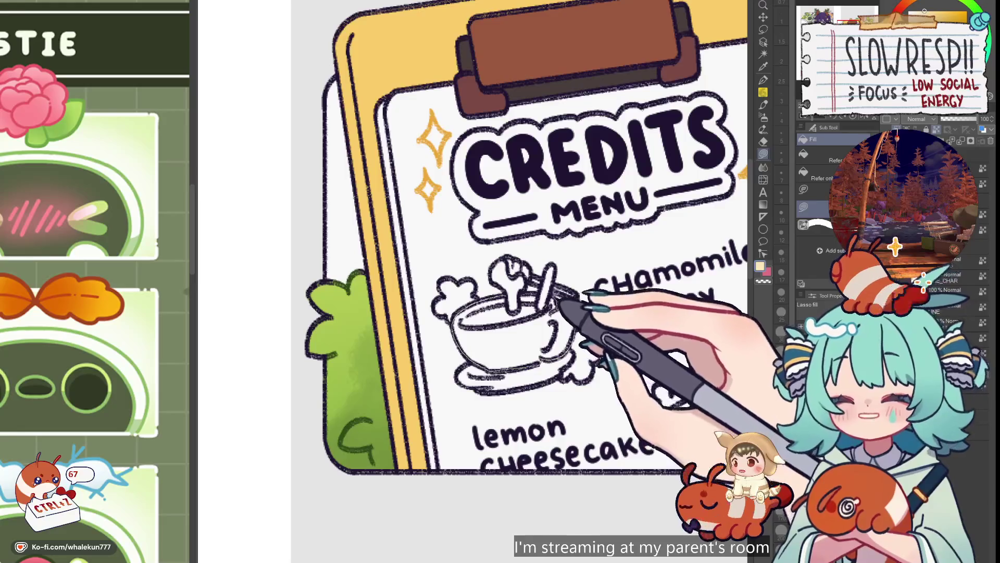
drag(554, 354, 520, 312)
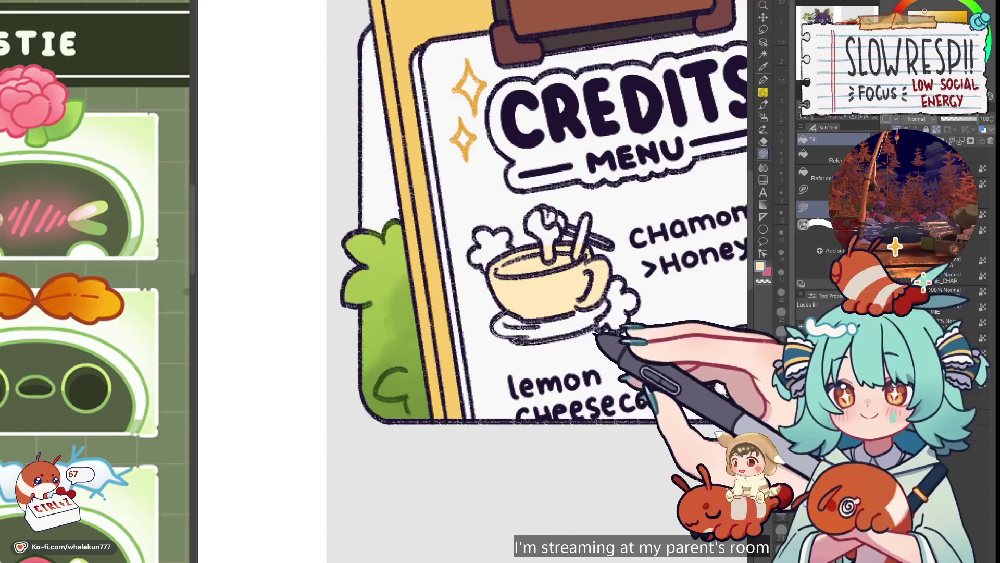
click(763, 104)
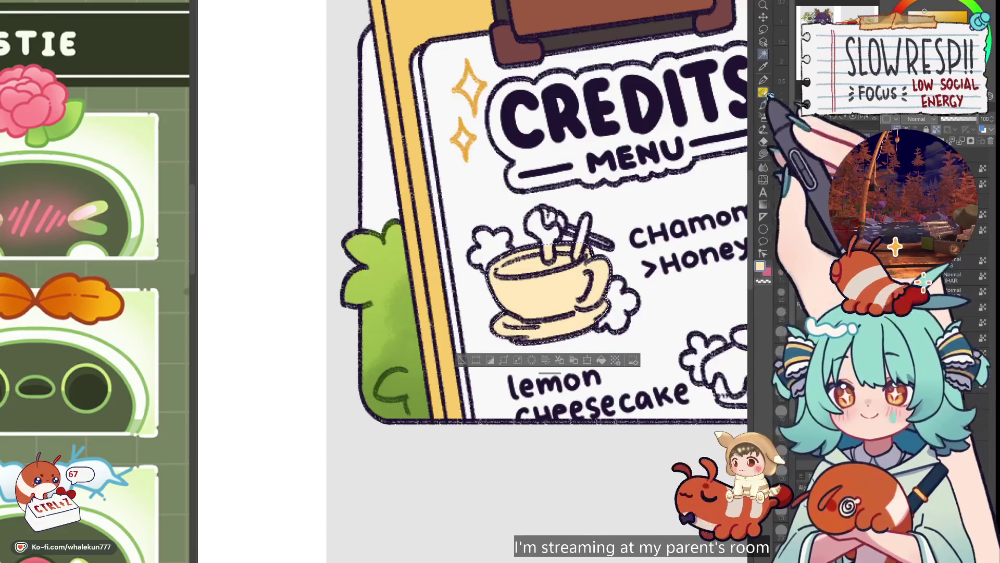